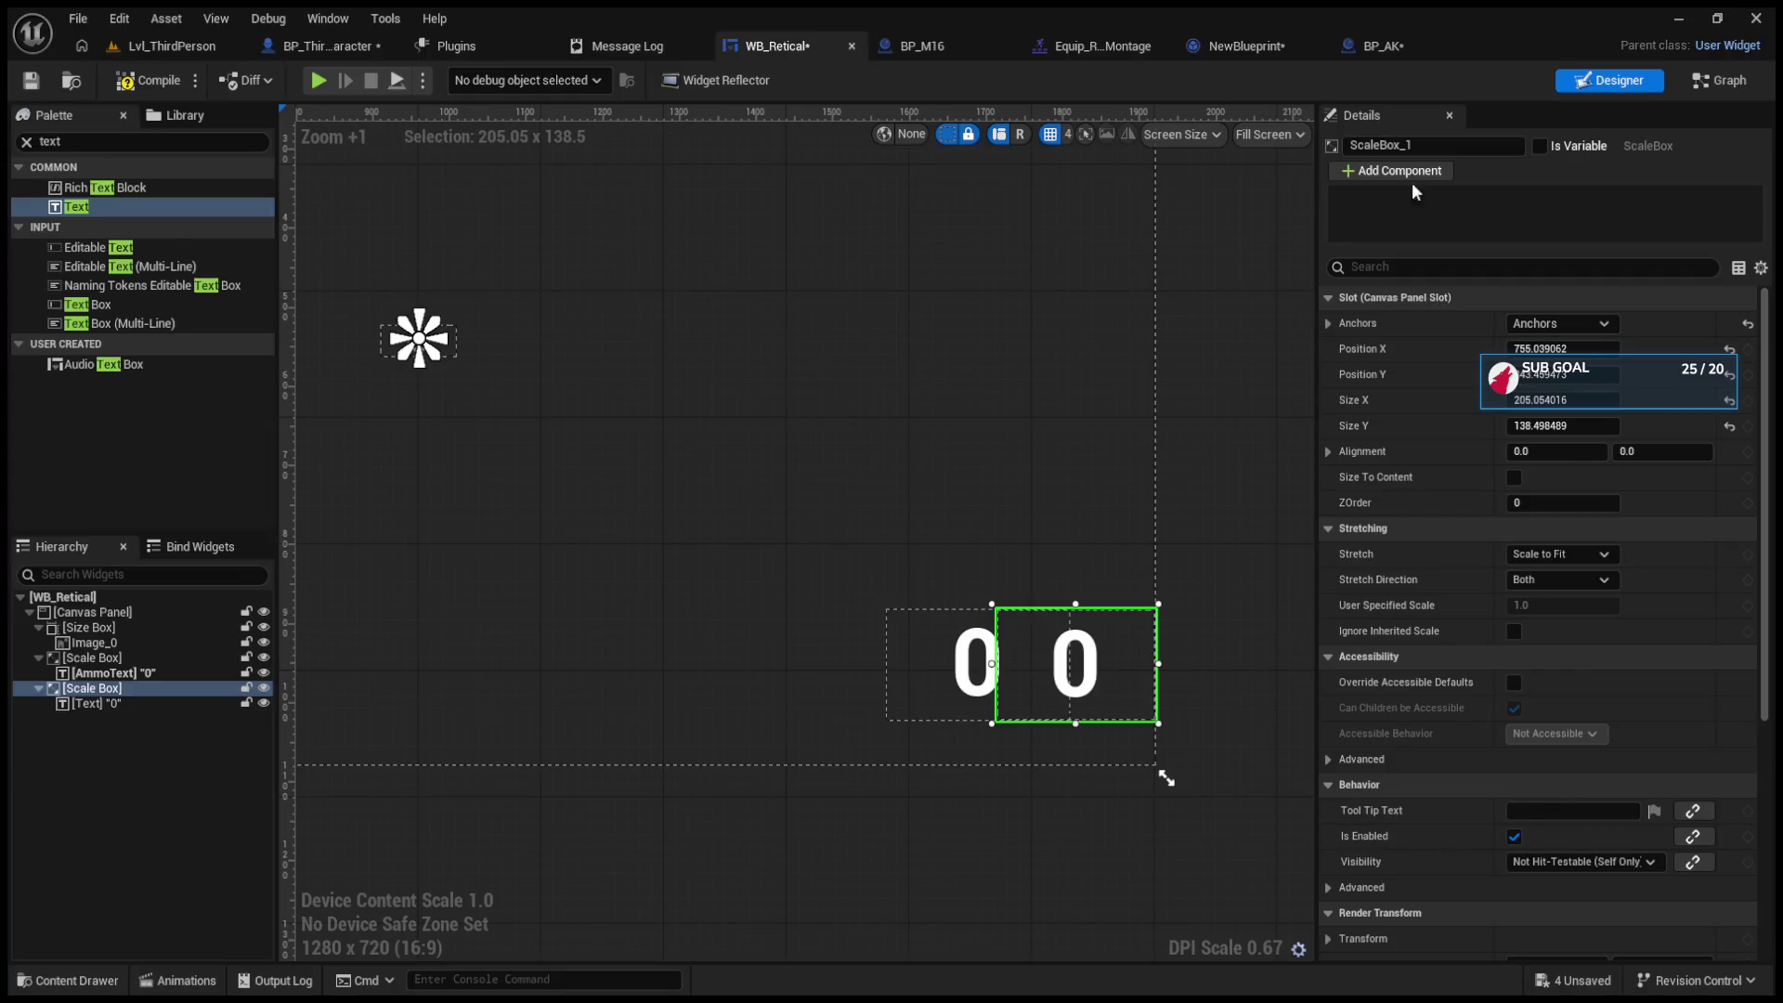
# Step: Rename the right-hand text block to SpareAmmo and tick Is Variable
pyautogui.click(161, 696)
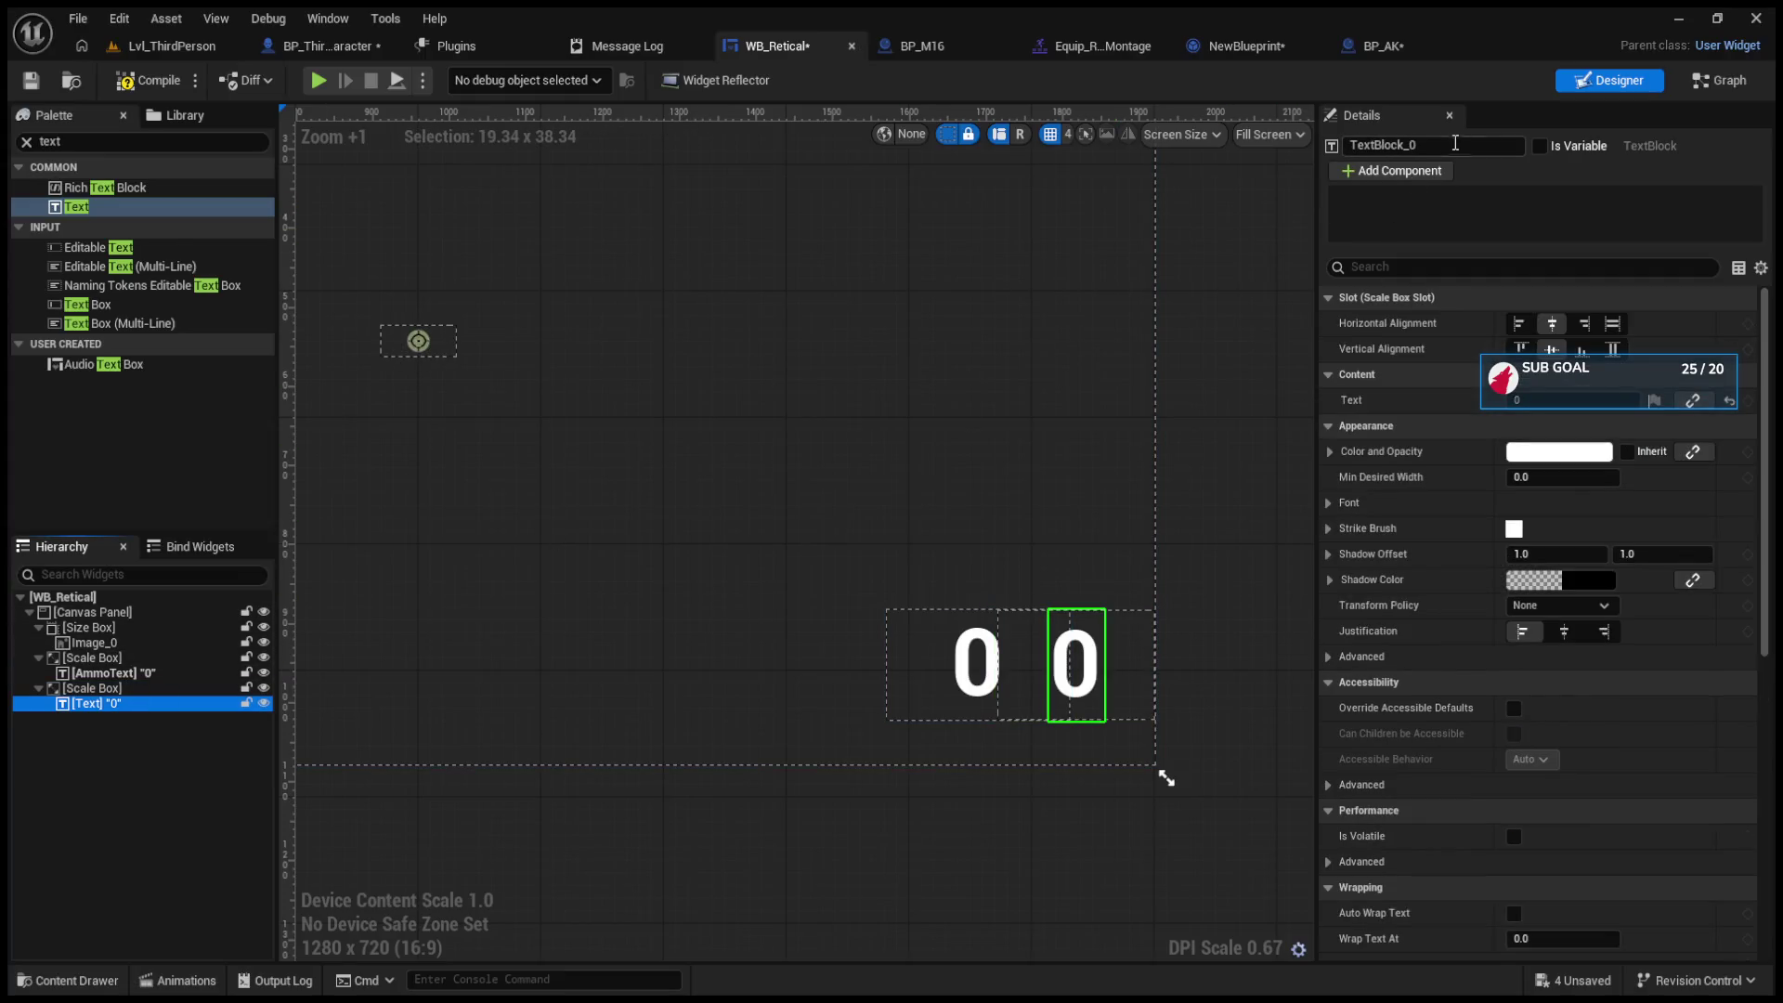
pyautogui.click(1393, 145)
pyautogui.write('SP')
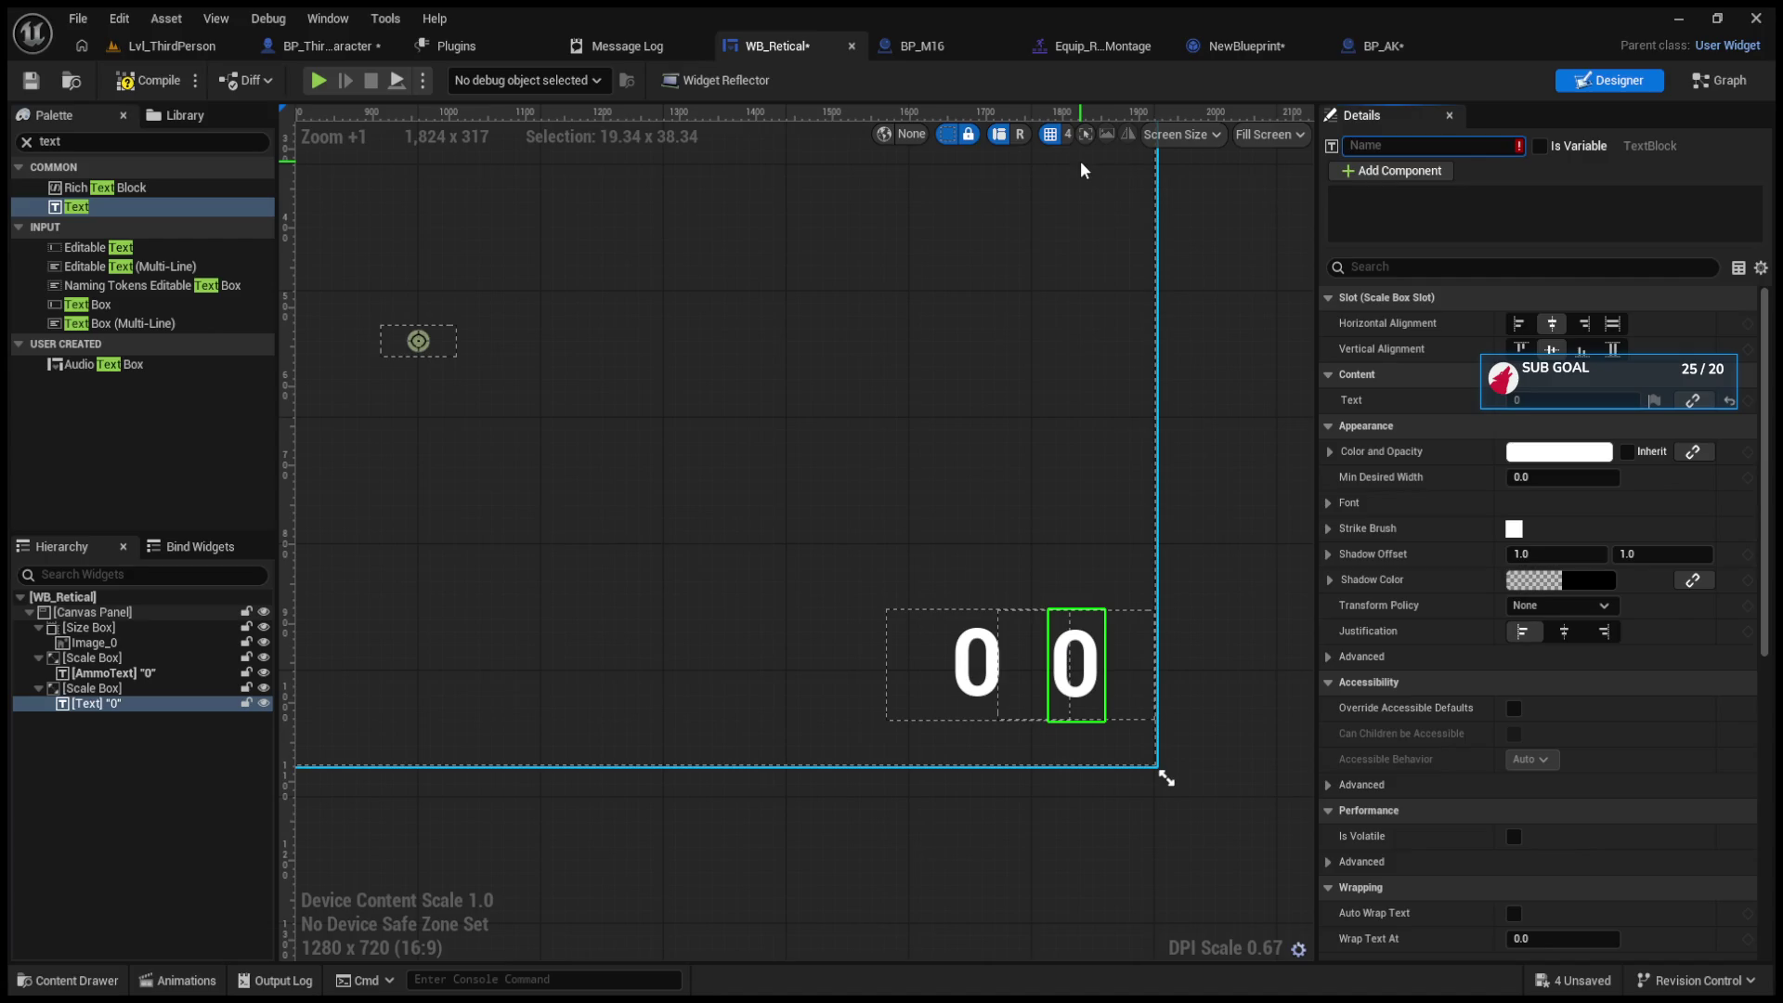
pyautogui.press('BackSpace')
pyautogui.press('BackSpace')
pyautogui.press('BackSpace')
pyautogui.write('p')
pyautogui.write('areAmmo')
pyautogui.press('Return')
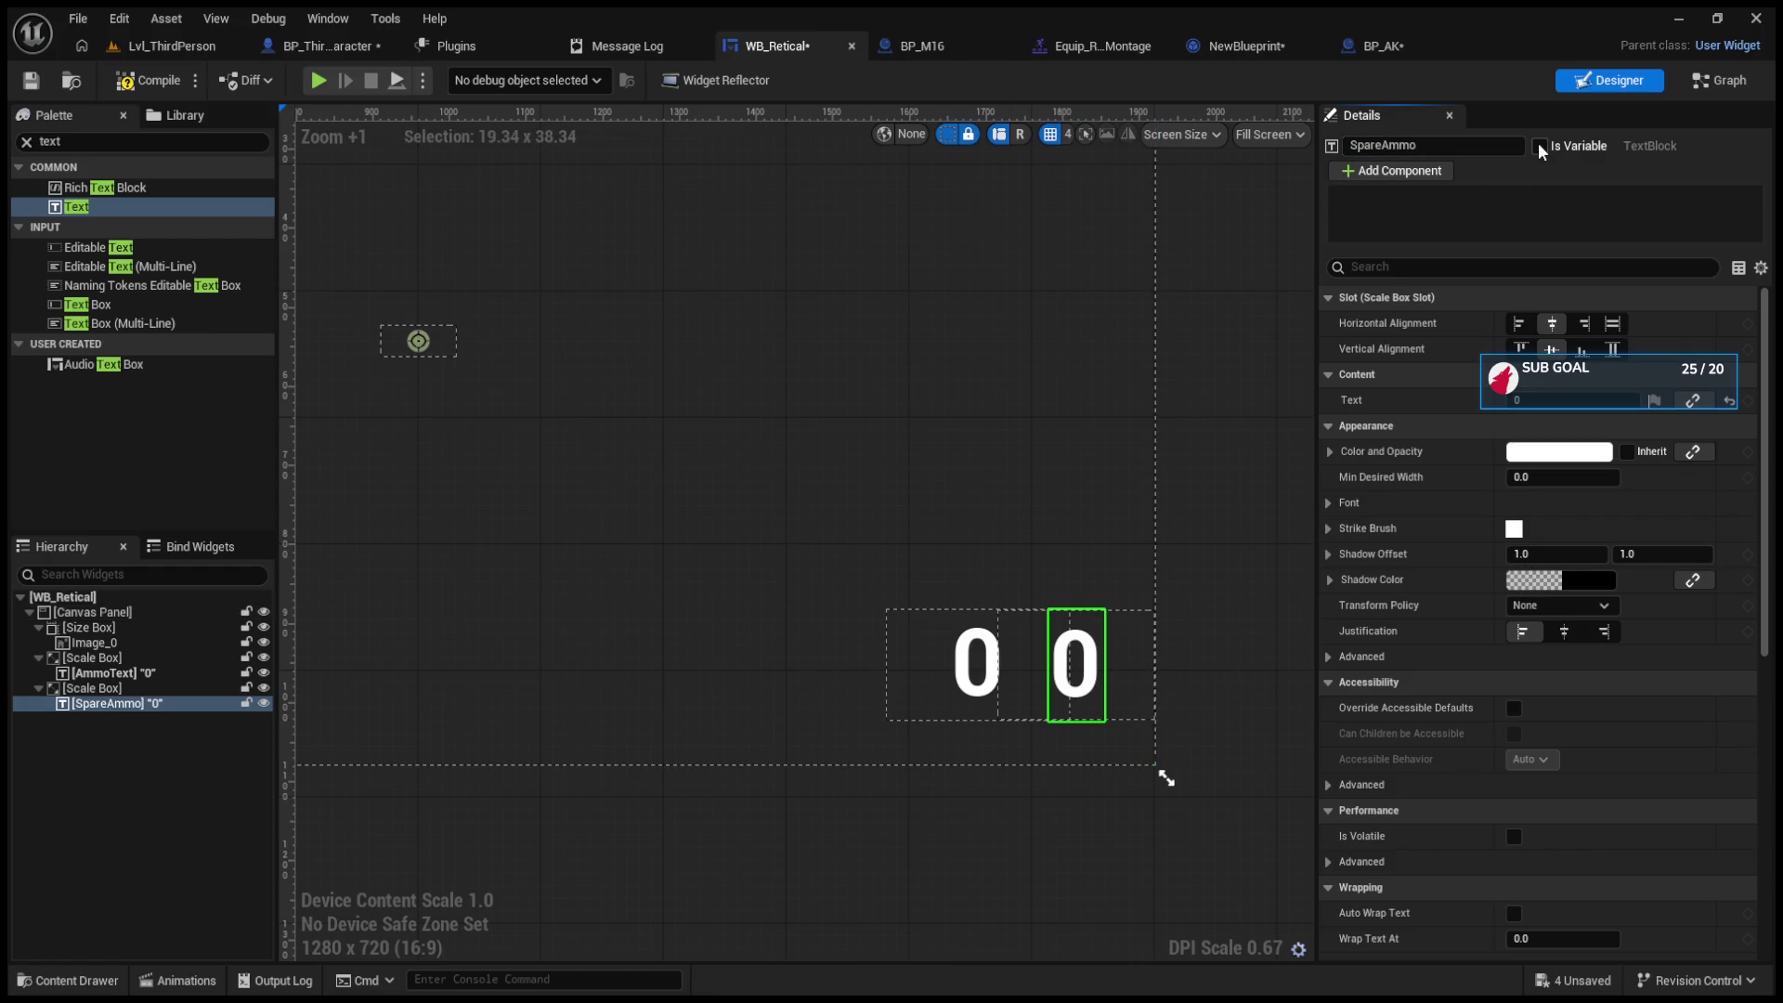
pyautogui.click(1538, 146)
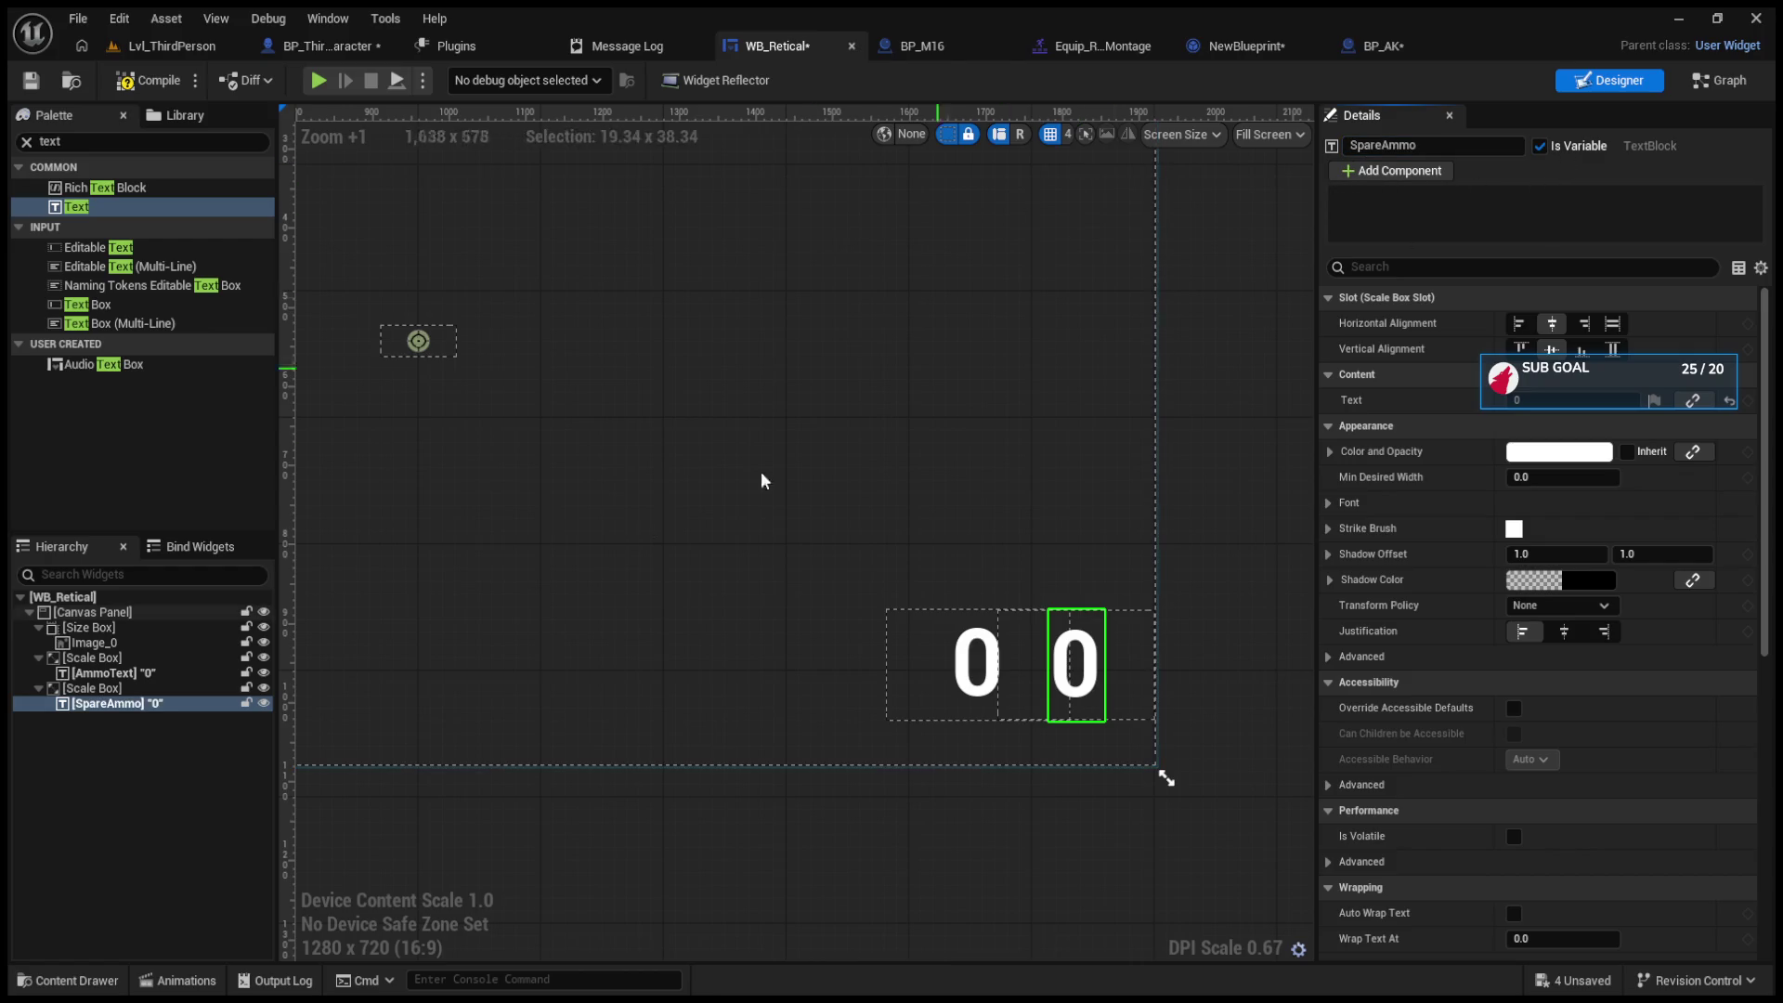
# Step: Select both ammo counter Scale Boxes together in the Hierarchy
pyautogui.click(130, 659)
pyautogui.keyDown('shift'); pyautogui.click(130, 688); pyautogui.keyUp('shift')
pyautogui.keyDown('shift'); pyautogui.click(136, 703); pyautogui.keyUp('shift')
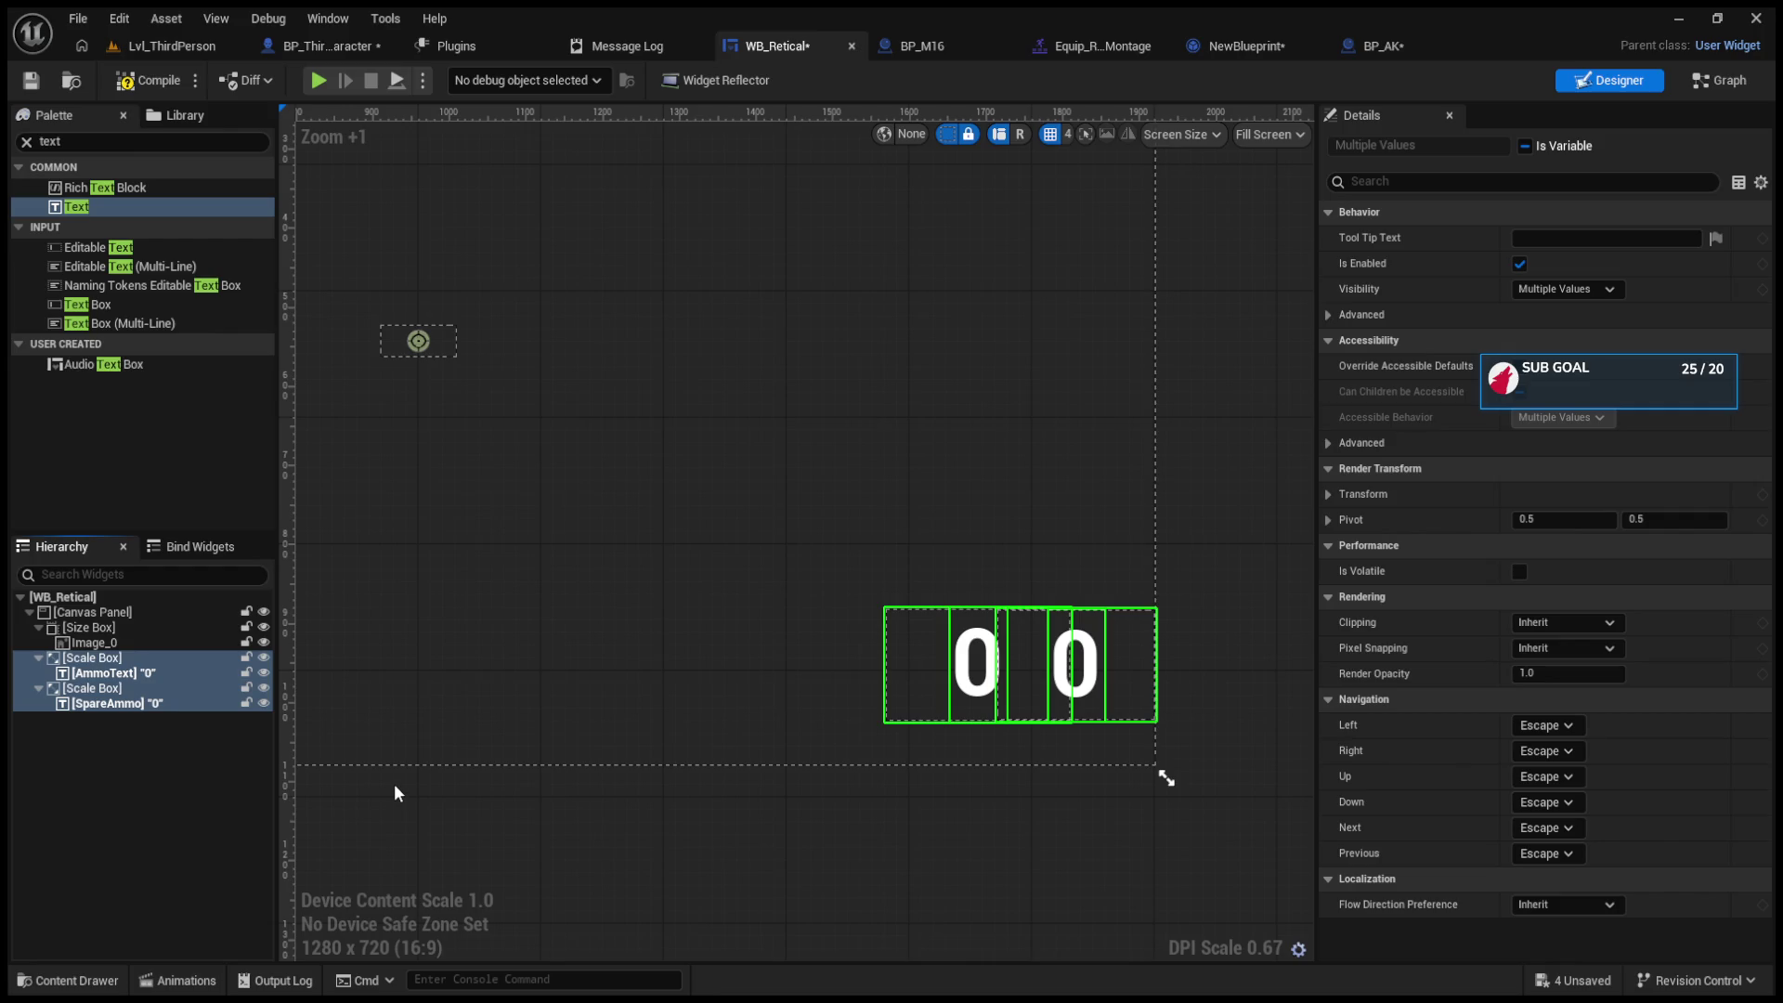
pyautogui.click(394, 784)
pyautogui.click(128, 659)
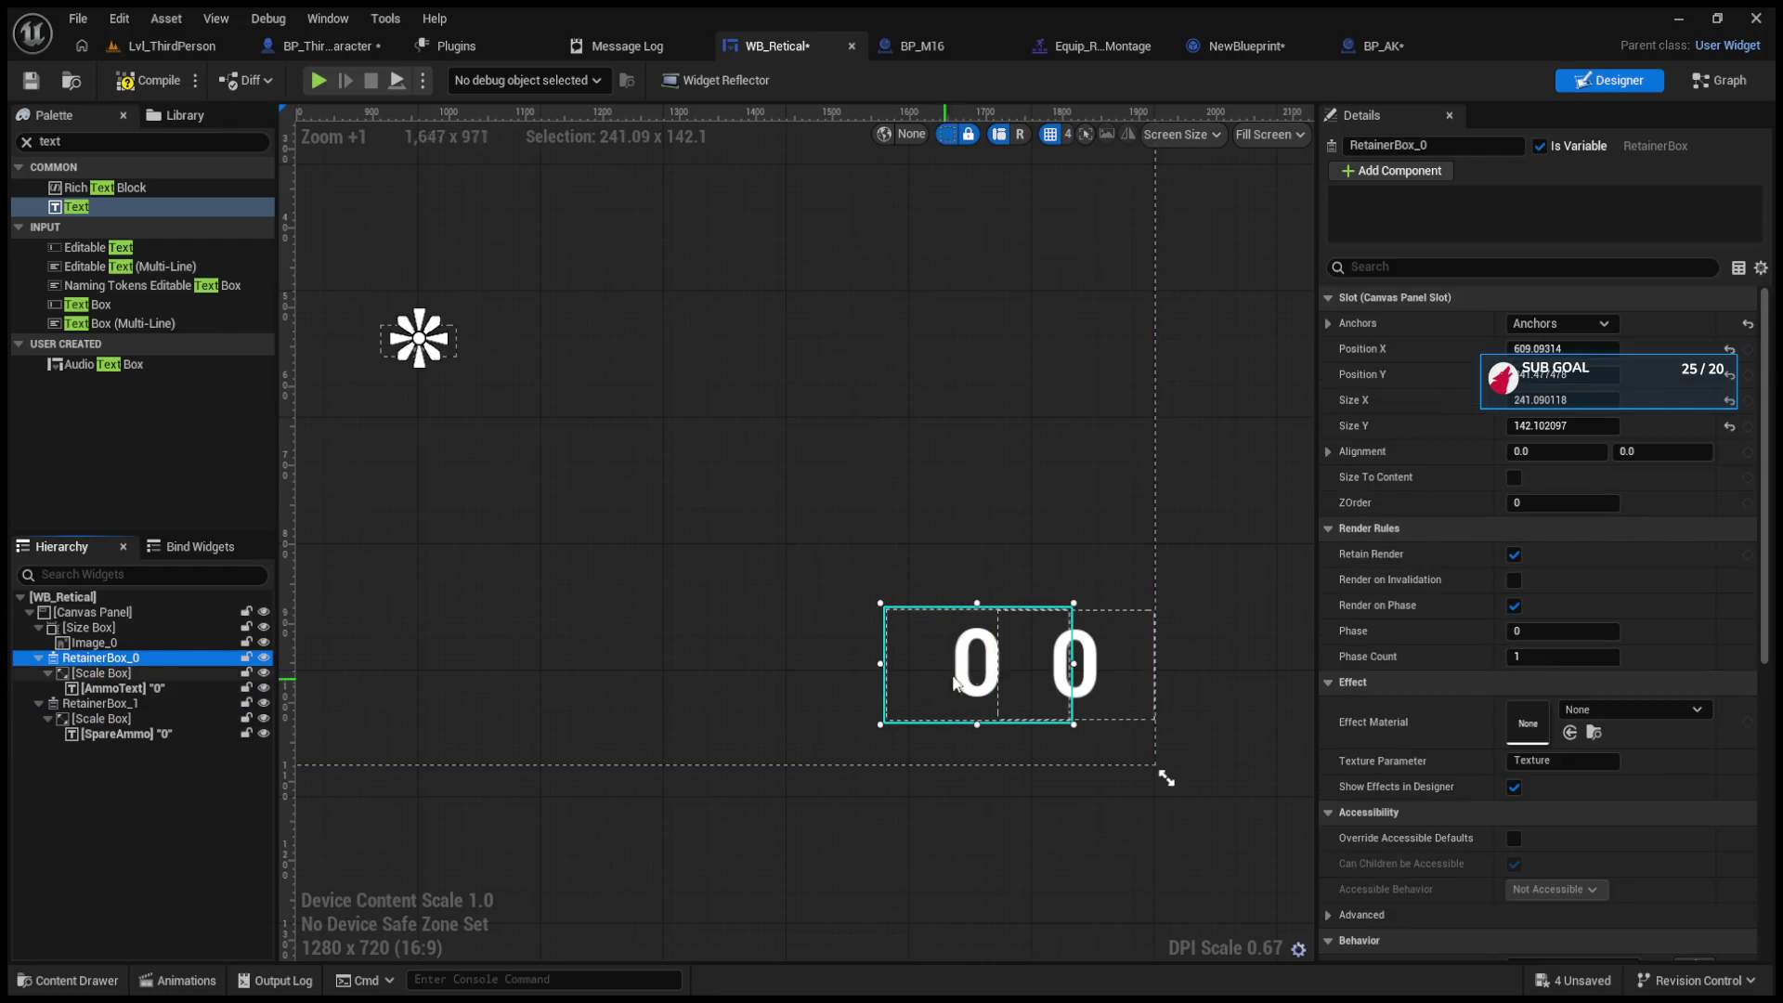
pyautogui.click(1022, 620)
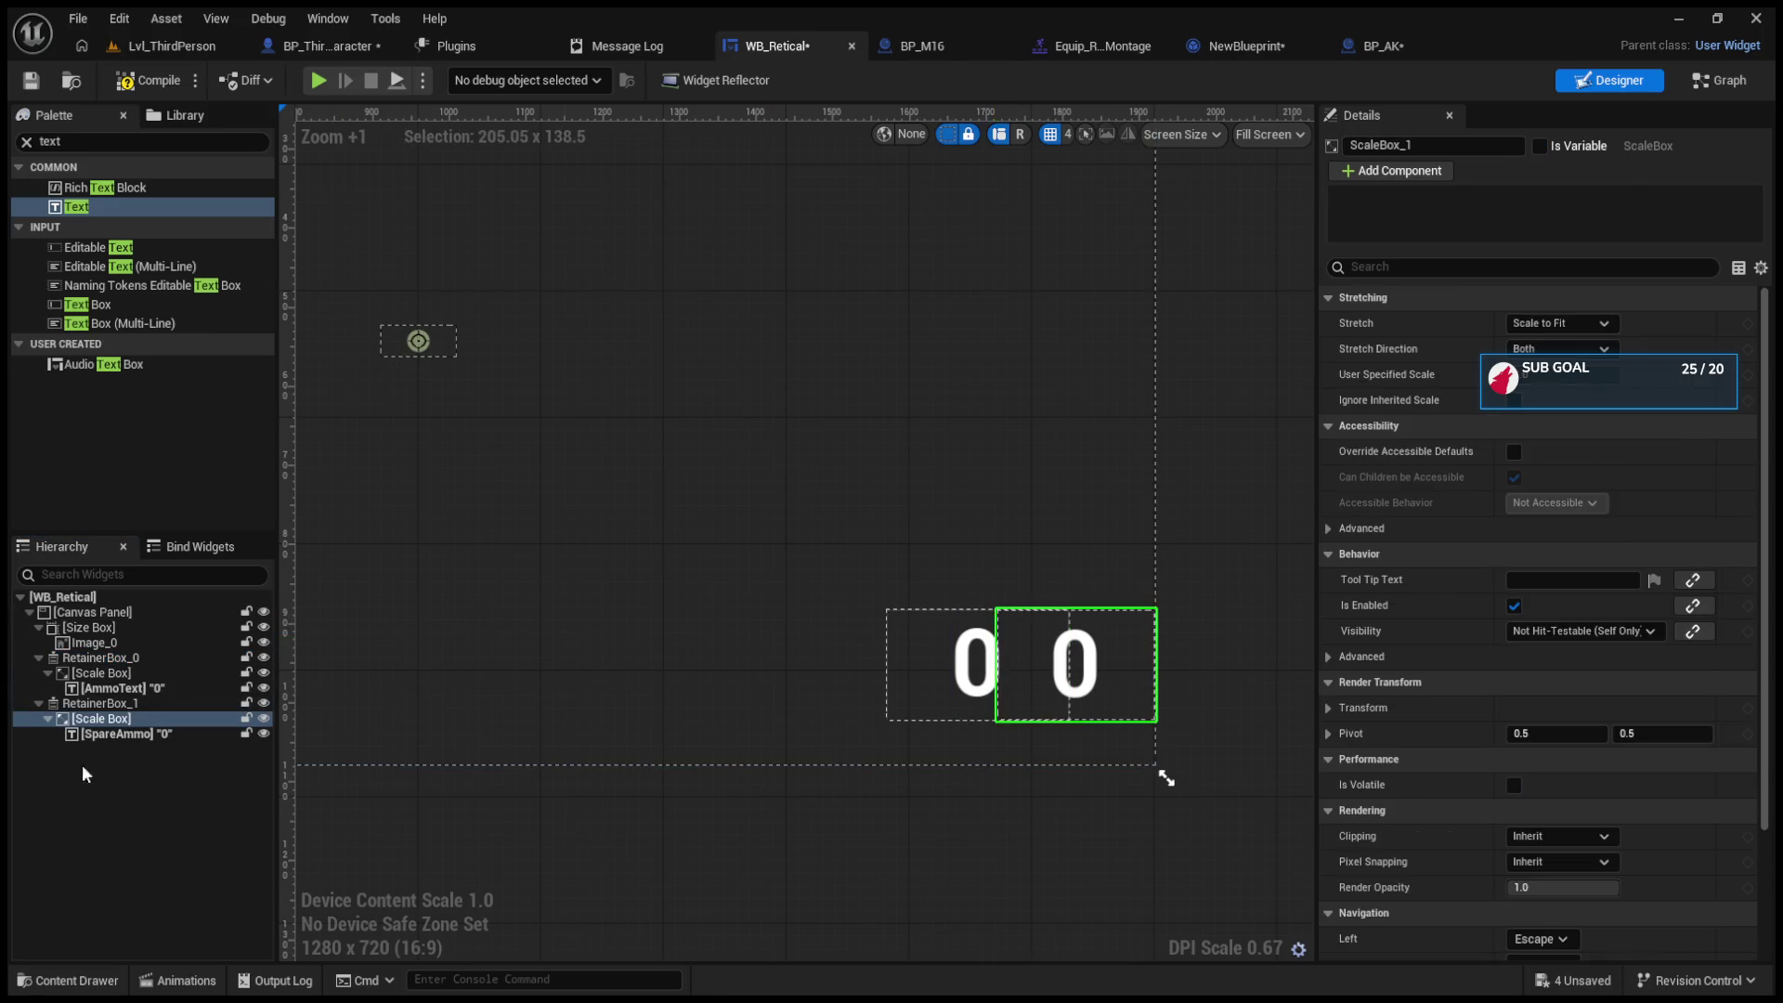
pyautogui.hotkey('ctrl', 'z')
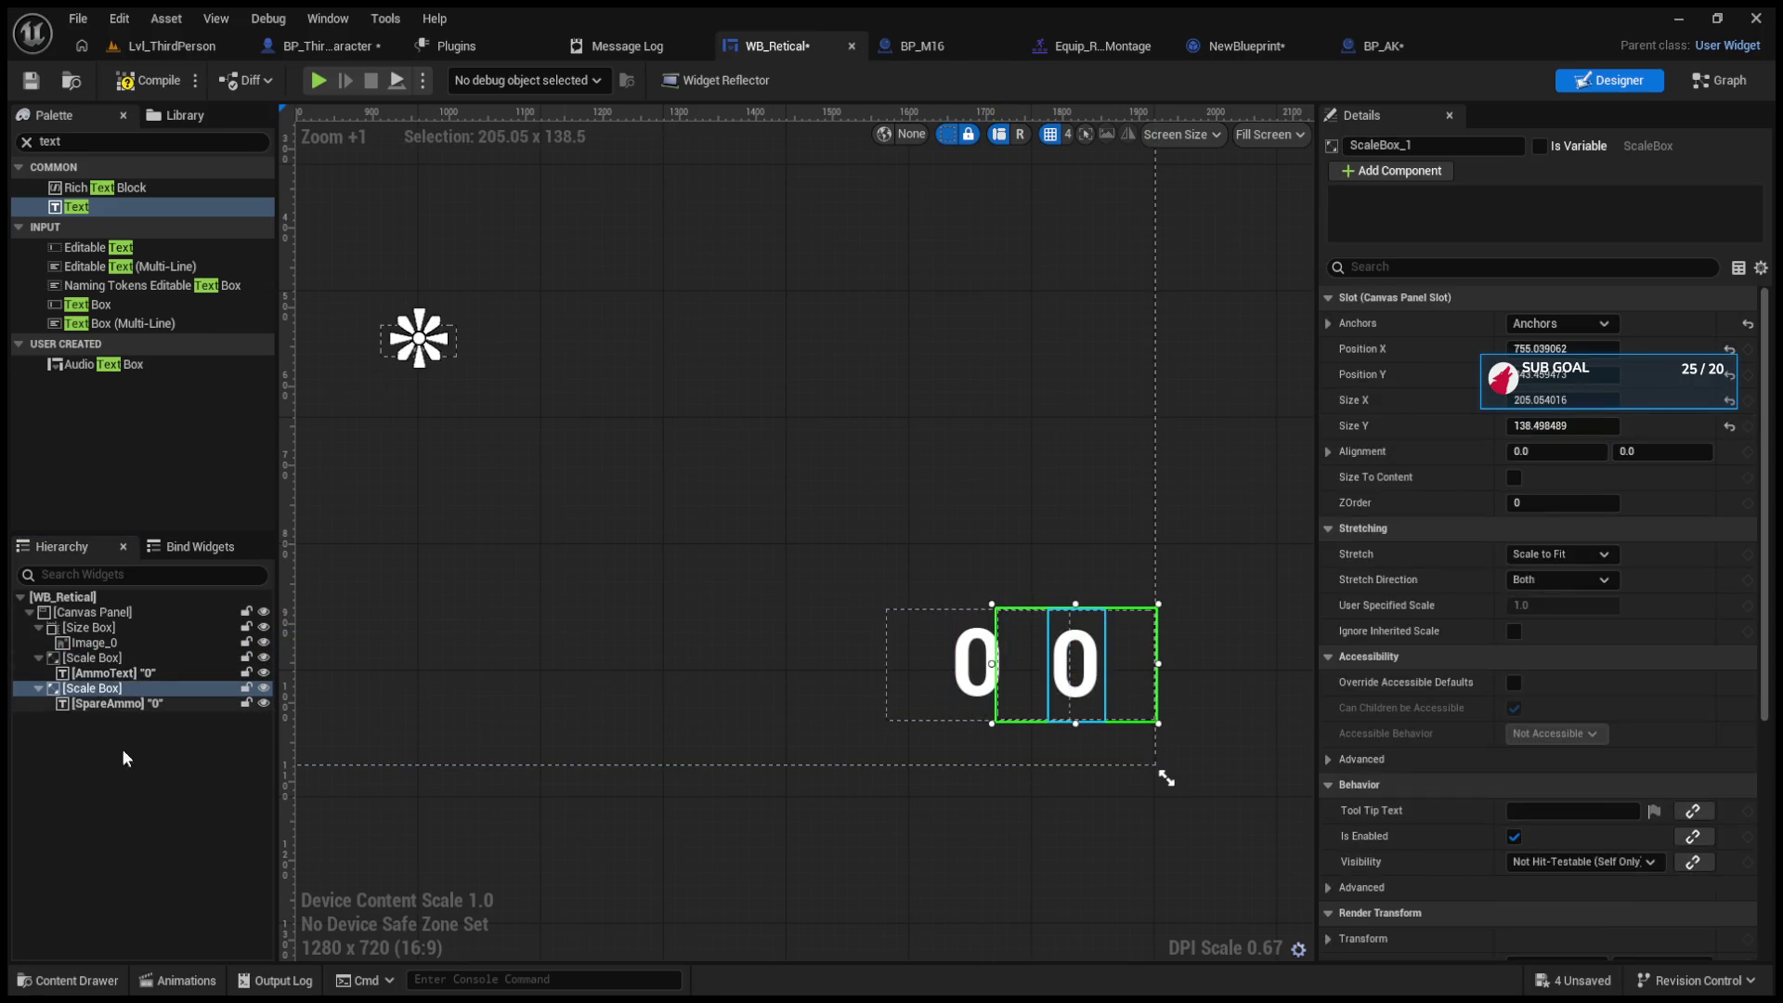
pyautogui.click(99, 662)
pyautogui.click(103, 689)
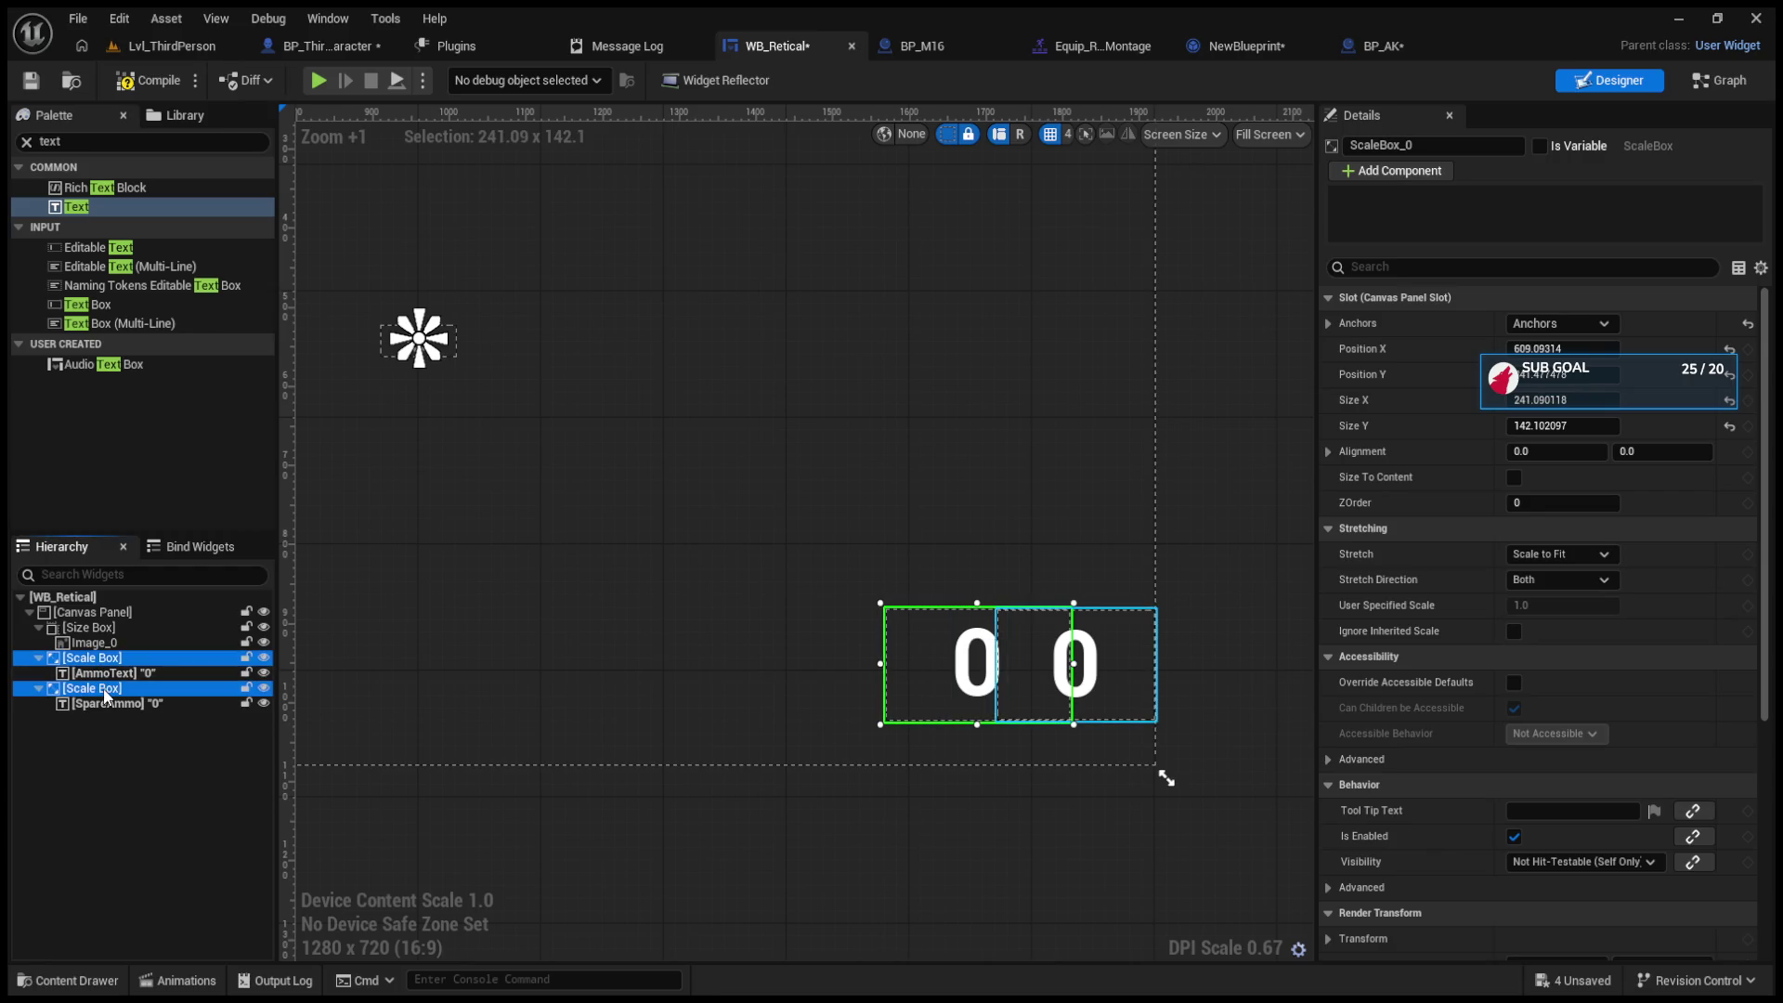
pyautogui.click(103, 665)
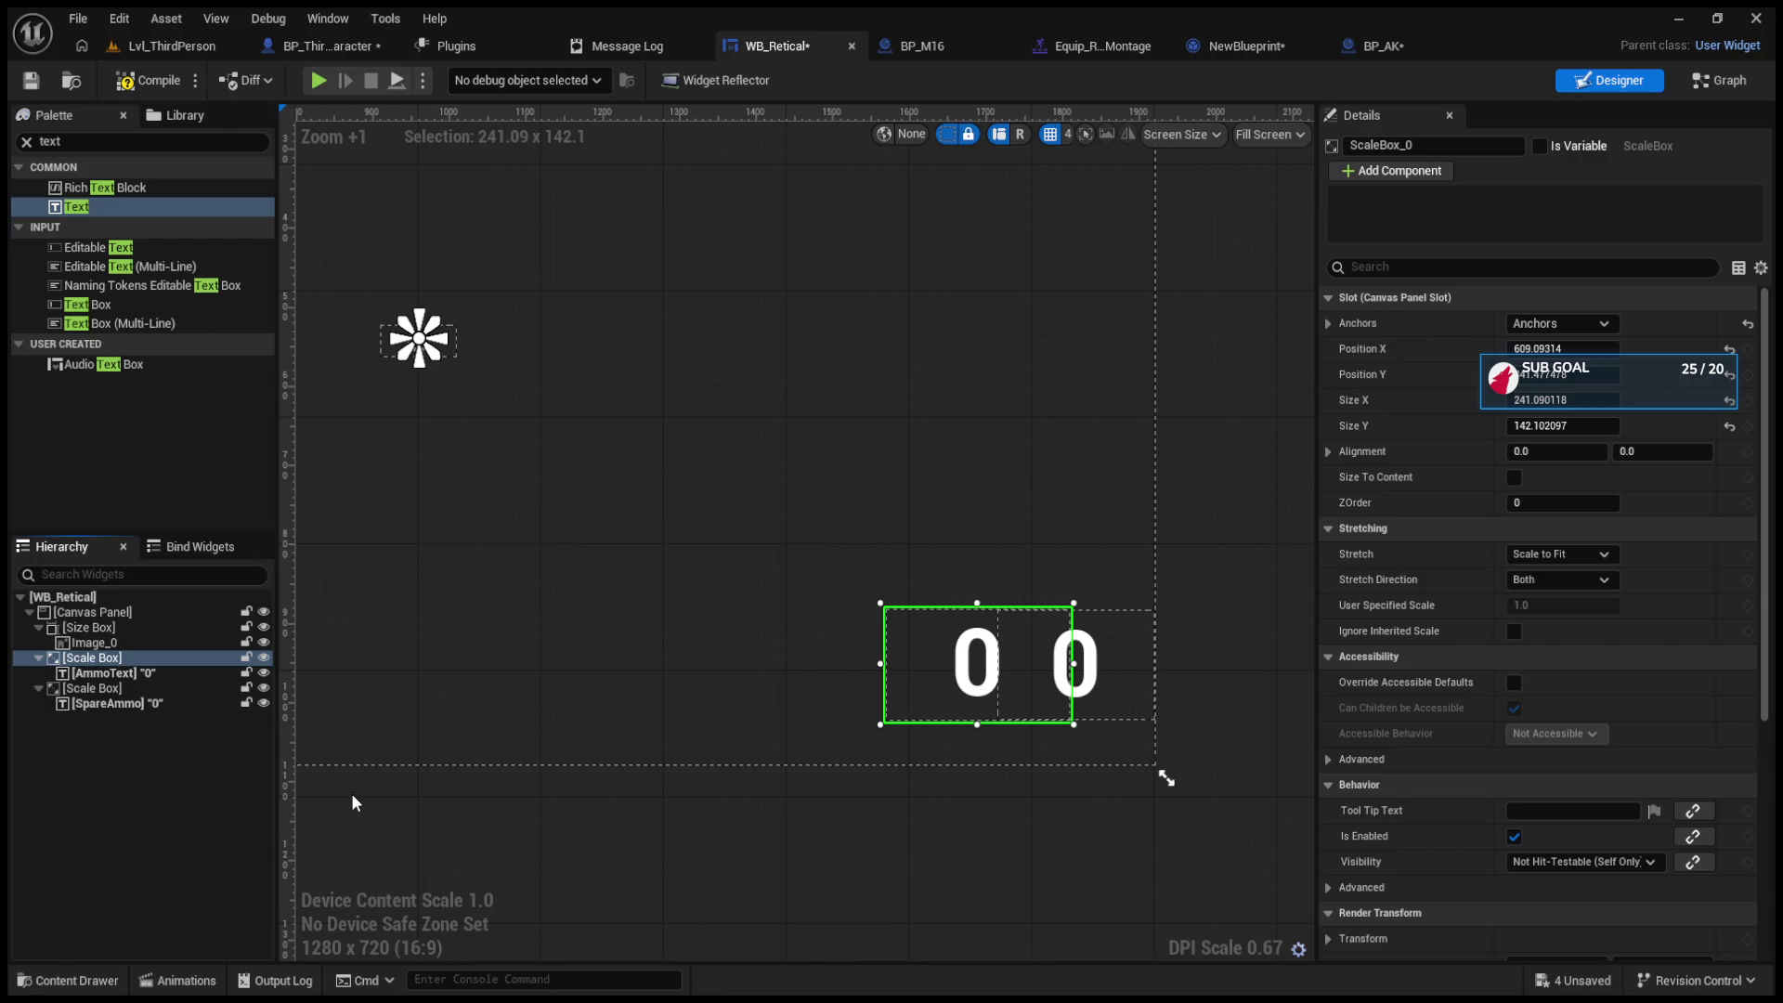
pyautogui.hotkey('ctrl', 'y')
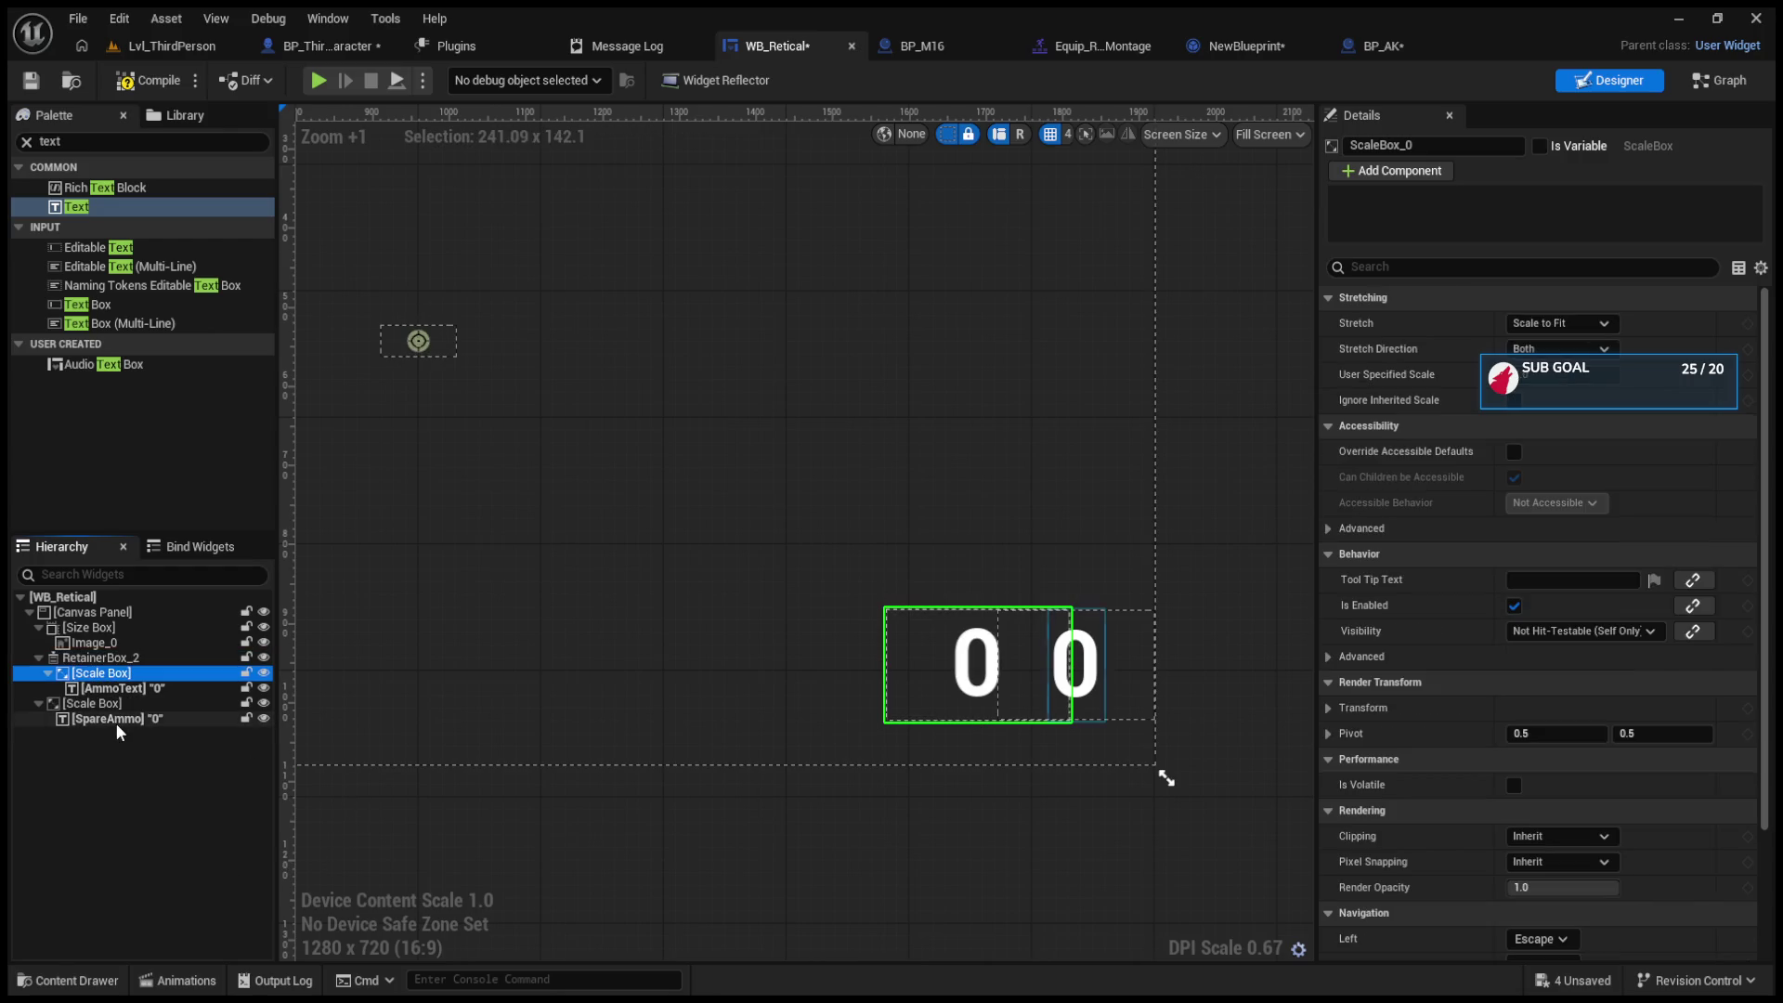
pyautogui.click(91, 704)
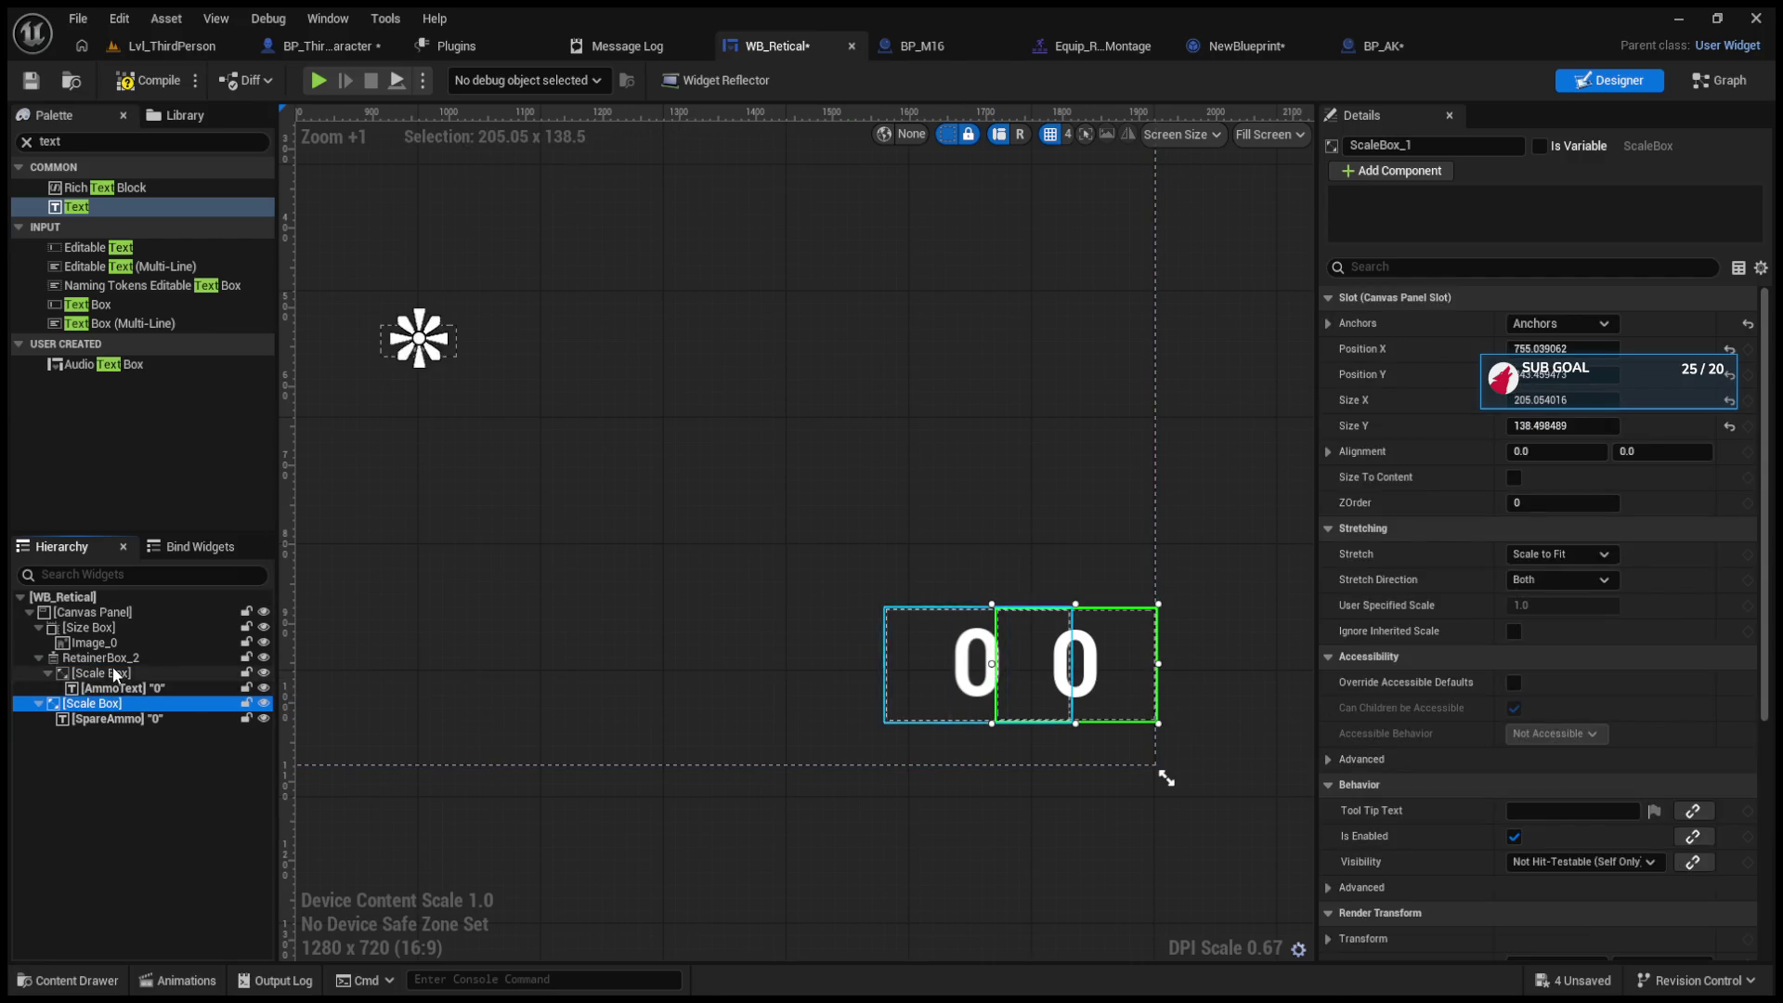
pyautogui.click(93, 657)
pyautogui.scroll(-3, 605, 670)
pyautogui.scroll(2, 603, 672)
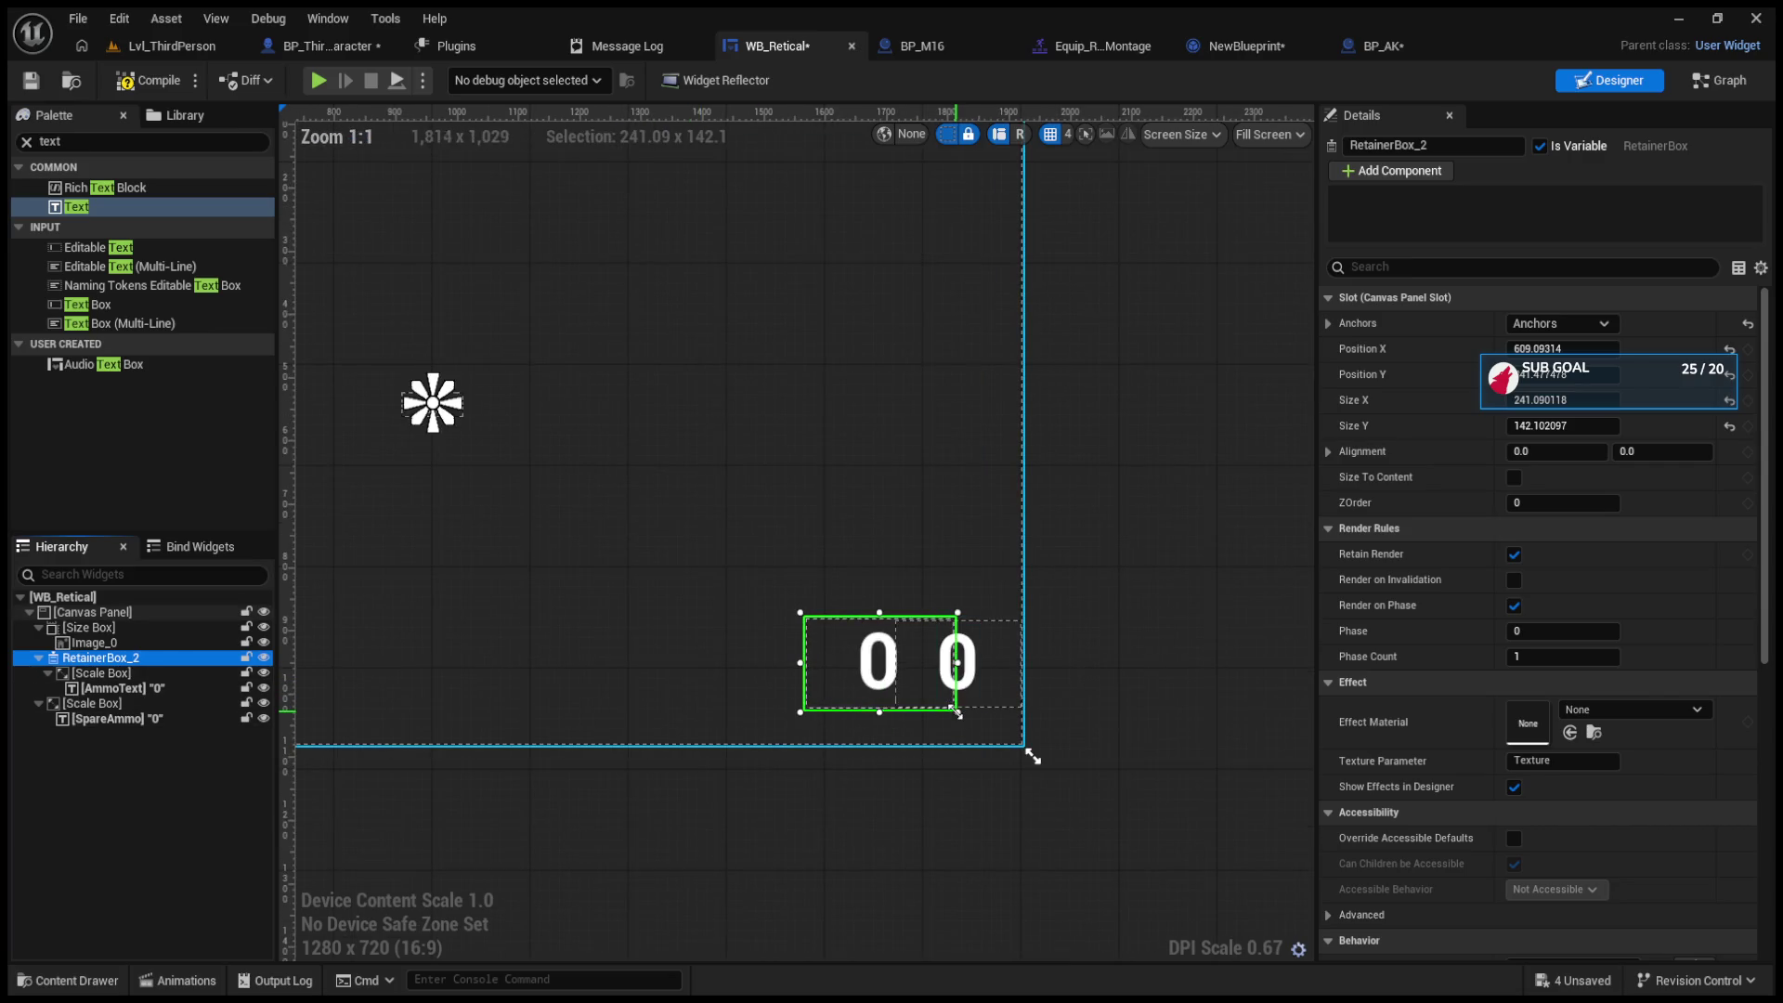
pyautogui.moveTo(966, 708); pyautogui.dragTo(1016, 718)
pyautogui.hotkey('ctrl', 'z')
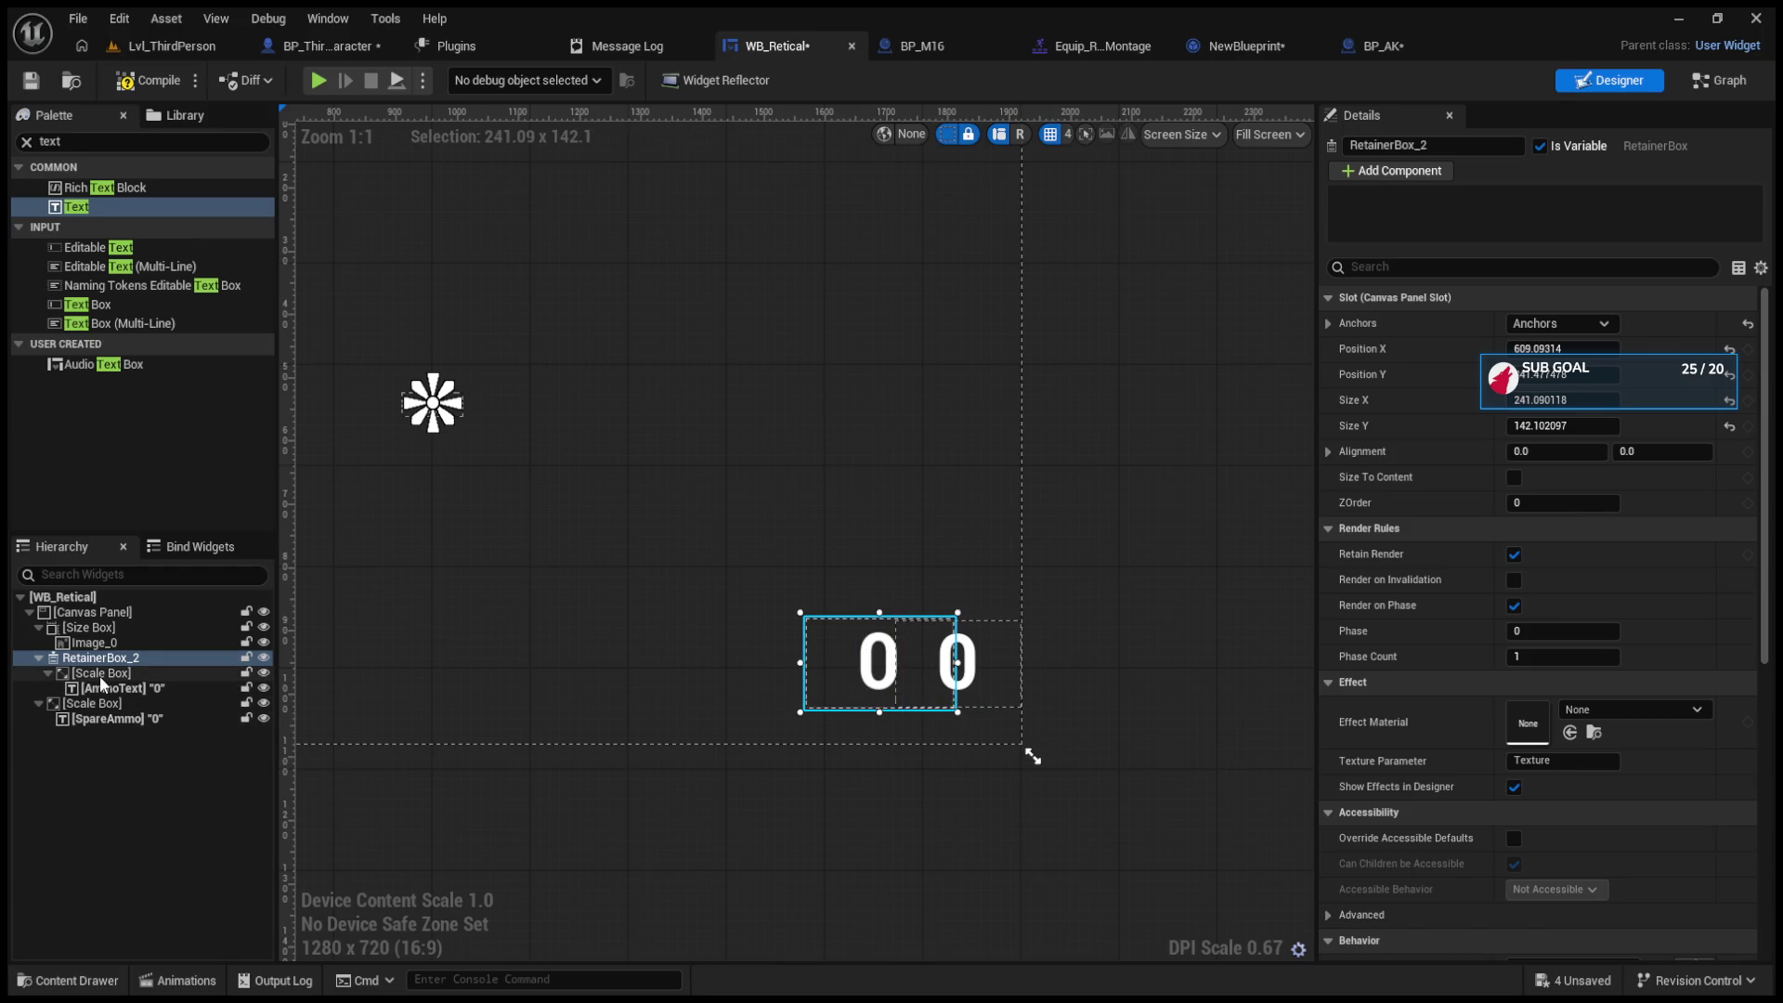
pyautogui.hotkey('ctrl', 'z')
# Step: Inspect both Scale Boxes and the AmmoText entry in the Hierarchy
pyautogui.click(41, 659)
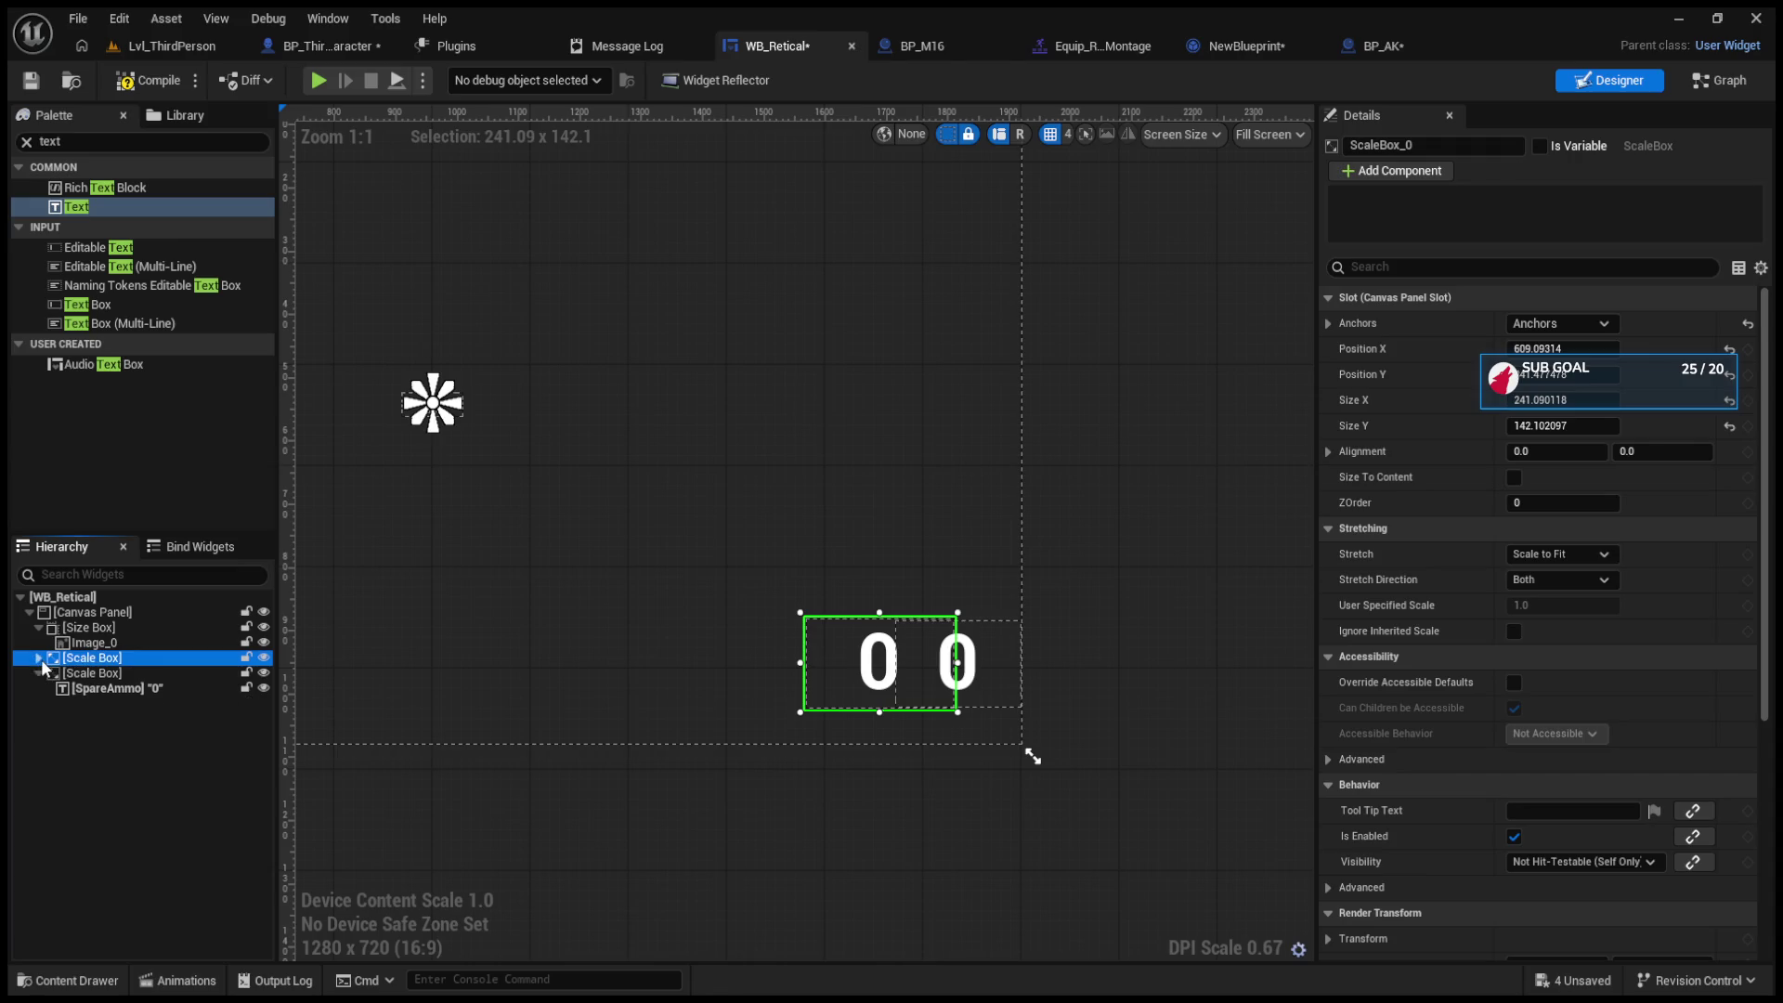
pyautogui.click(43, 671)
pyautogui.click(97, 670)
pyautogui.click(73, 660)
pyautogui.click(38, 657)
pyautogui.click(38, 688)
pyautogui.click(95, 672)
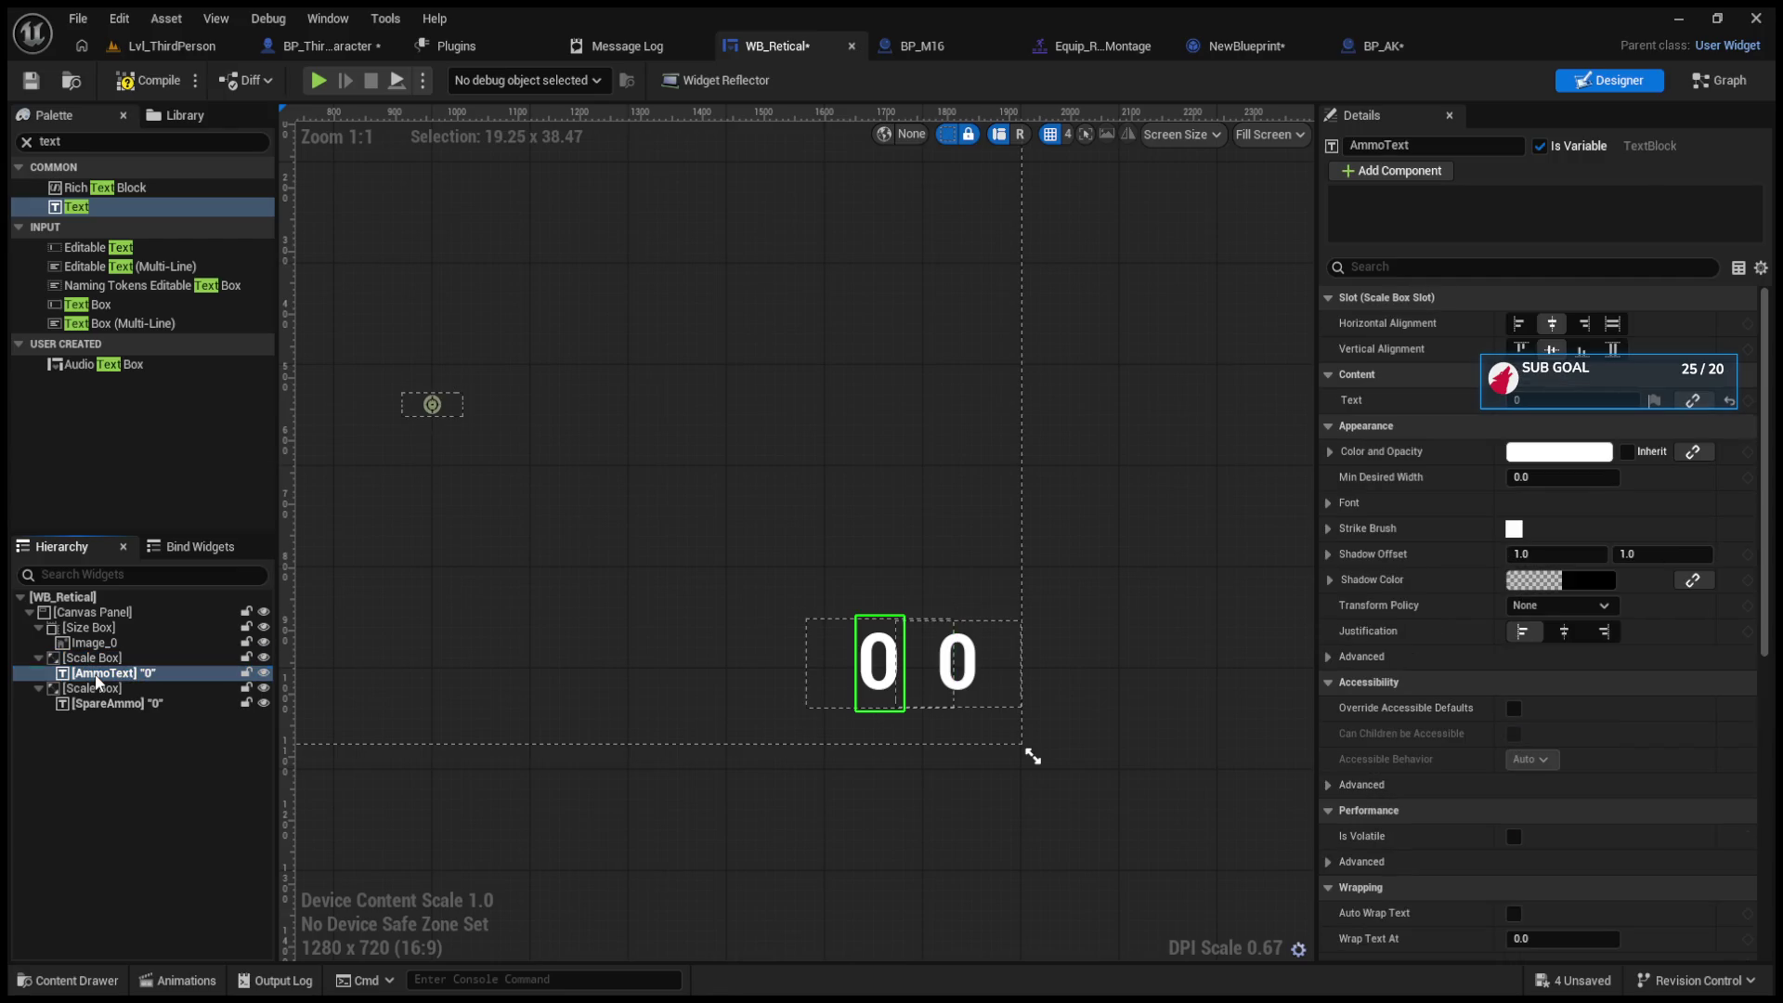
pyautogui.click(98, 659)
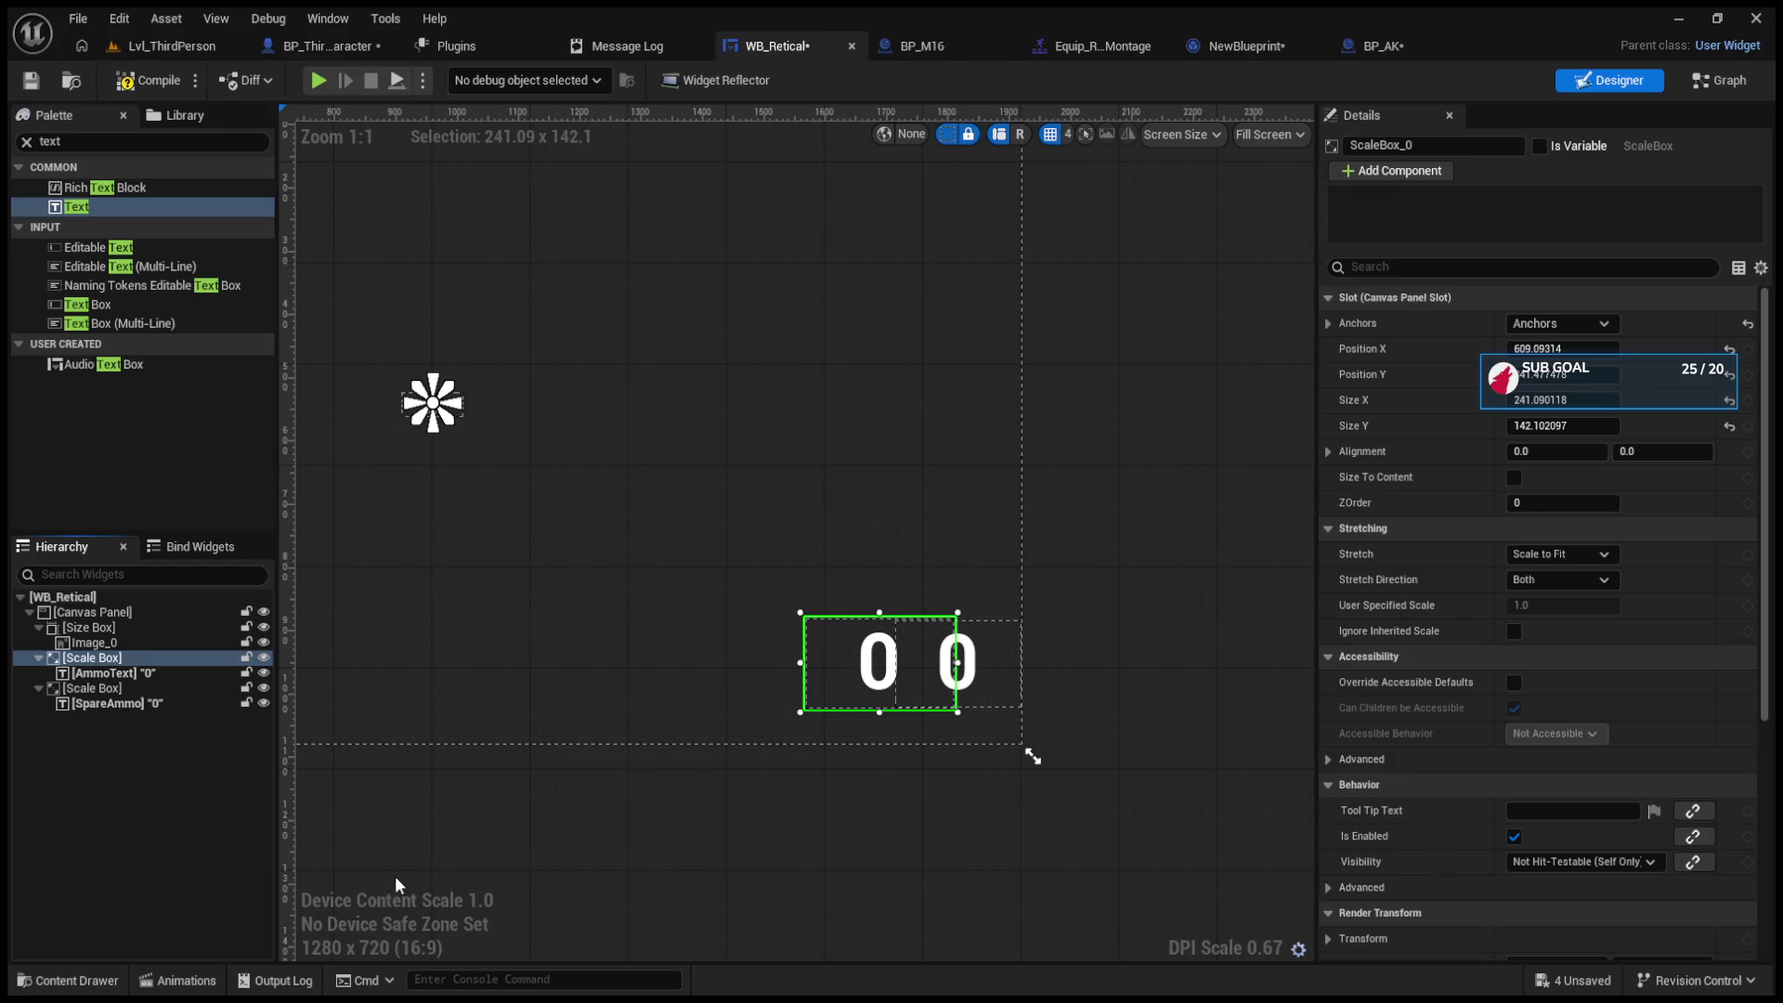
# Step: Select the SpareAmmo text block and compile the WB_Retical widget
pyautogui.click(899, 864)
pyautogui.click(148, 704)
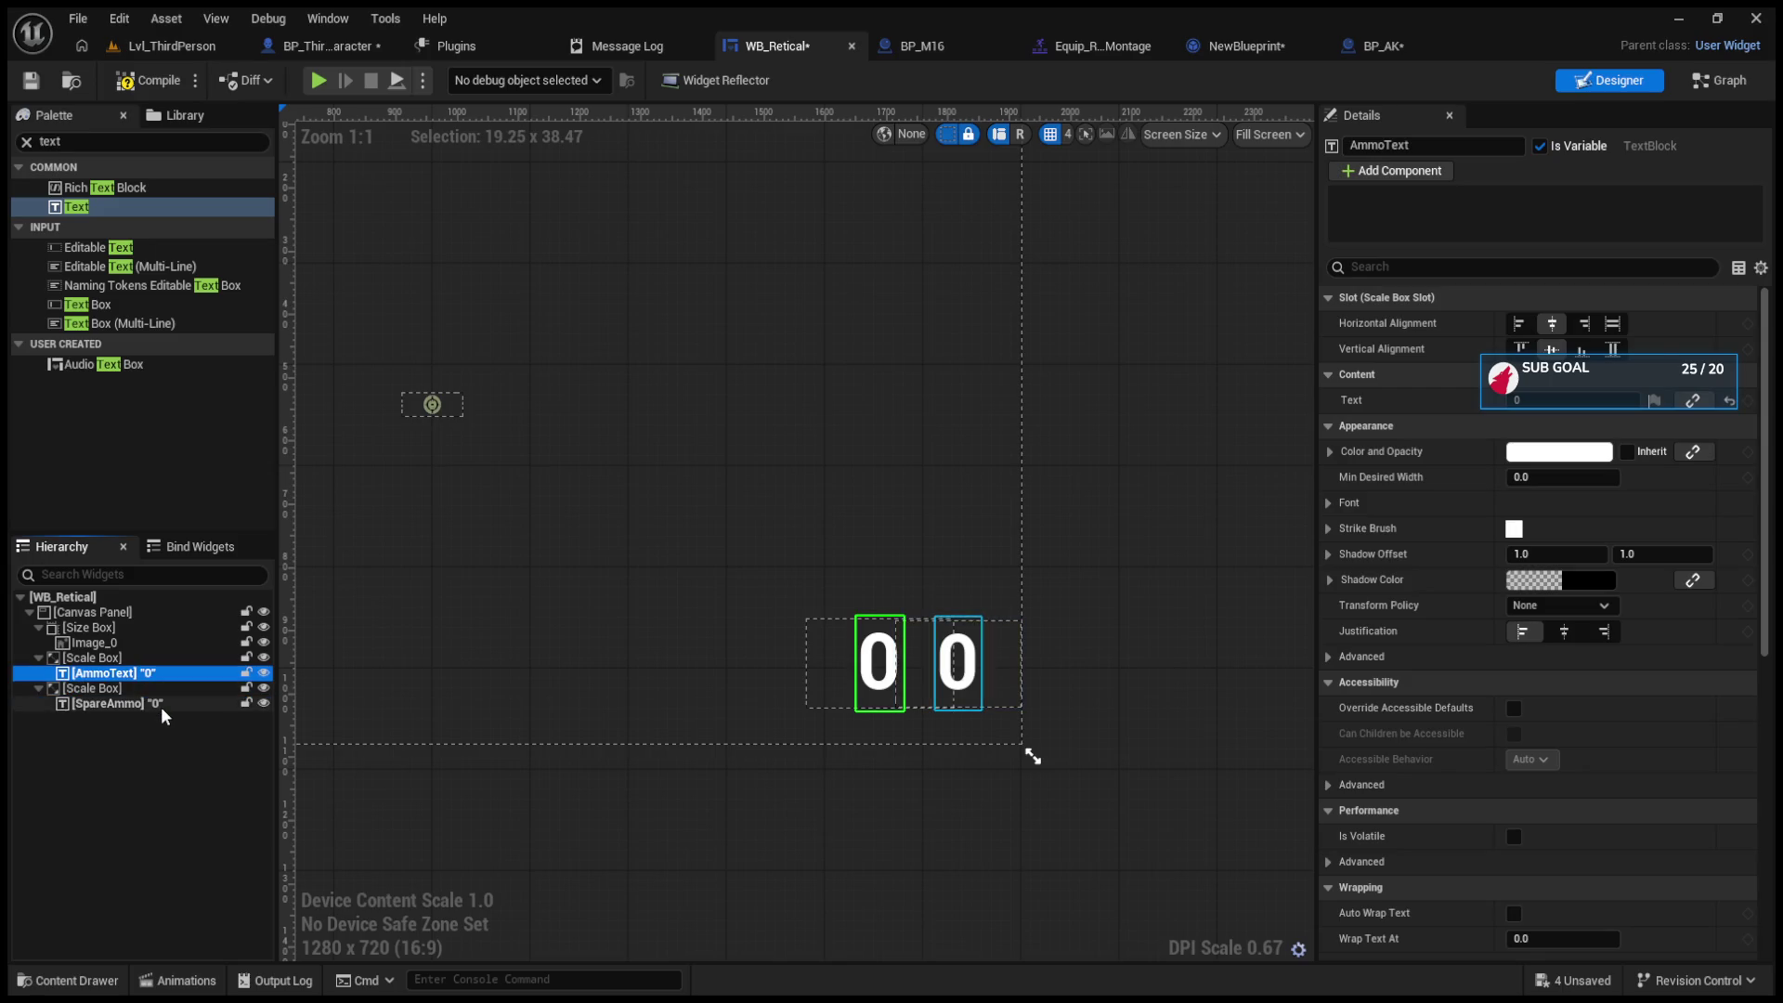
pyautogui.click(149, 81)
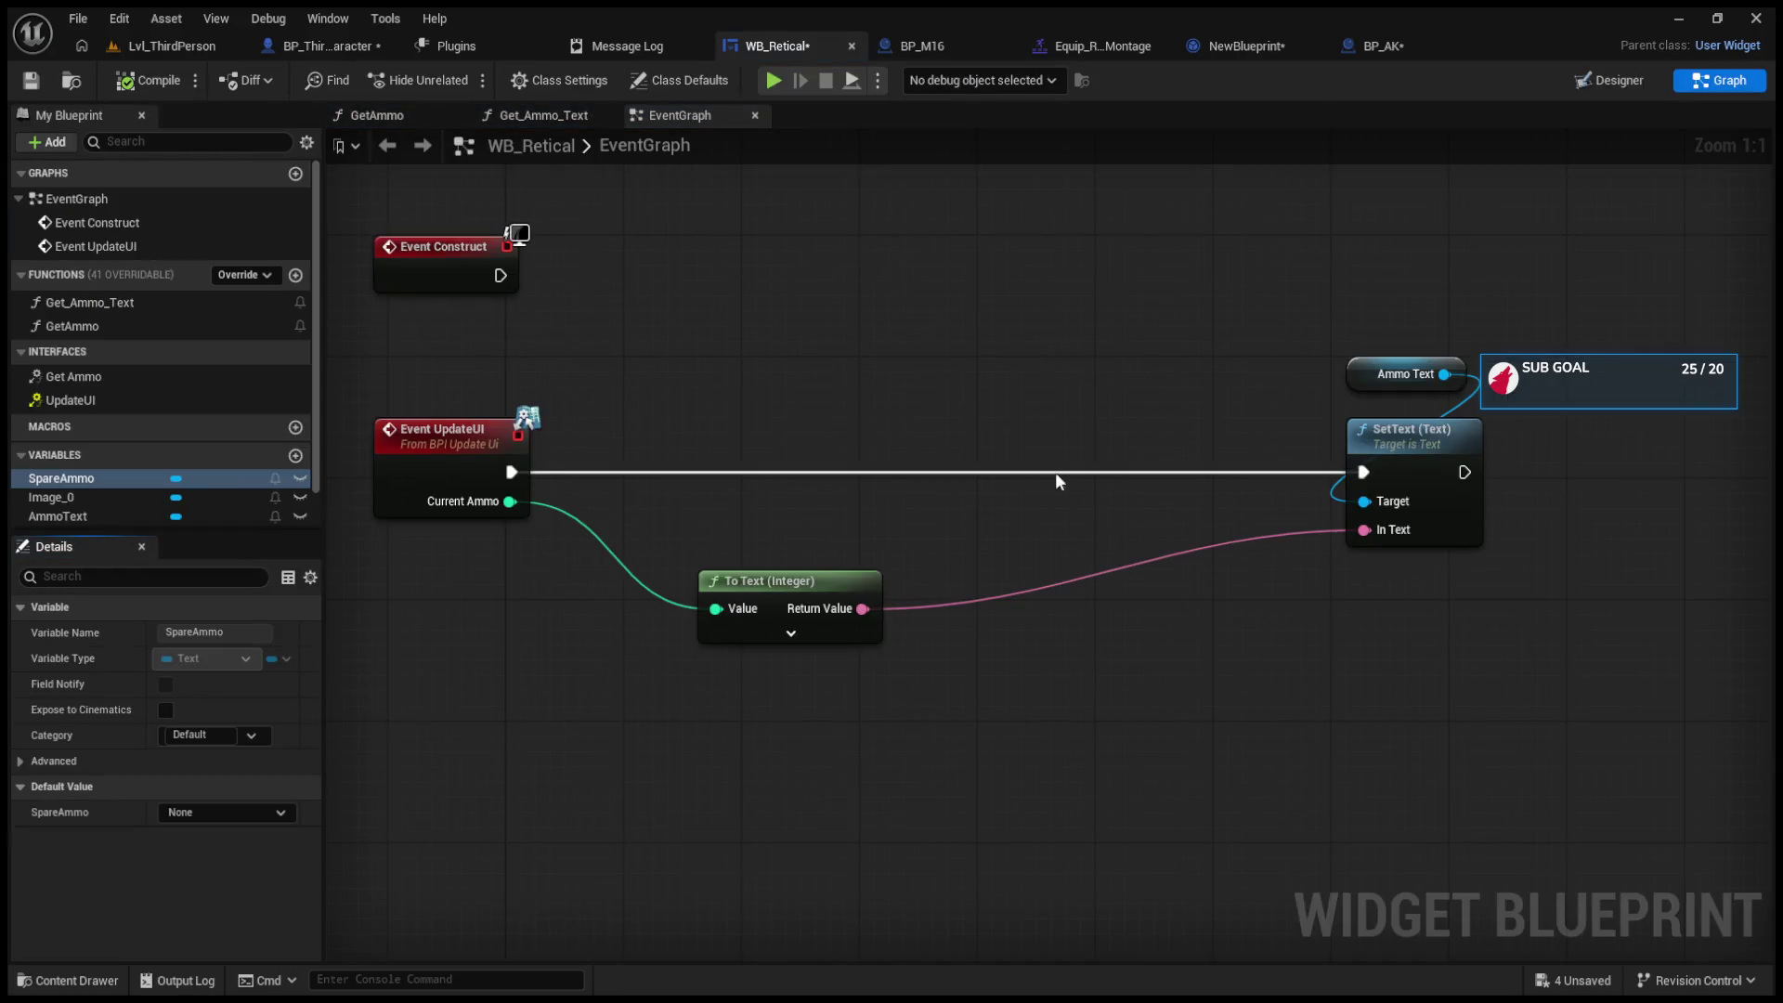
# Step: Nudge the To Text node, close NewBlueprint, and return to the Lvl_ThirdPerson level editor
pyautogui.moveTo(796, 578); pyautogui.dragTo(811, 563)
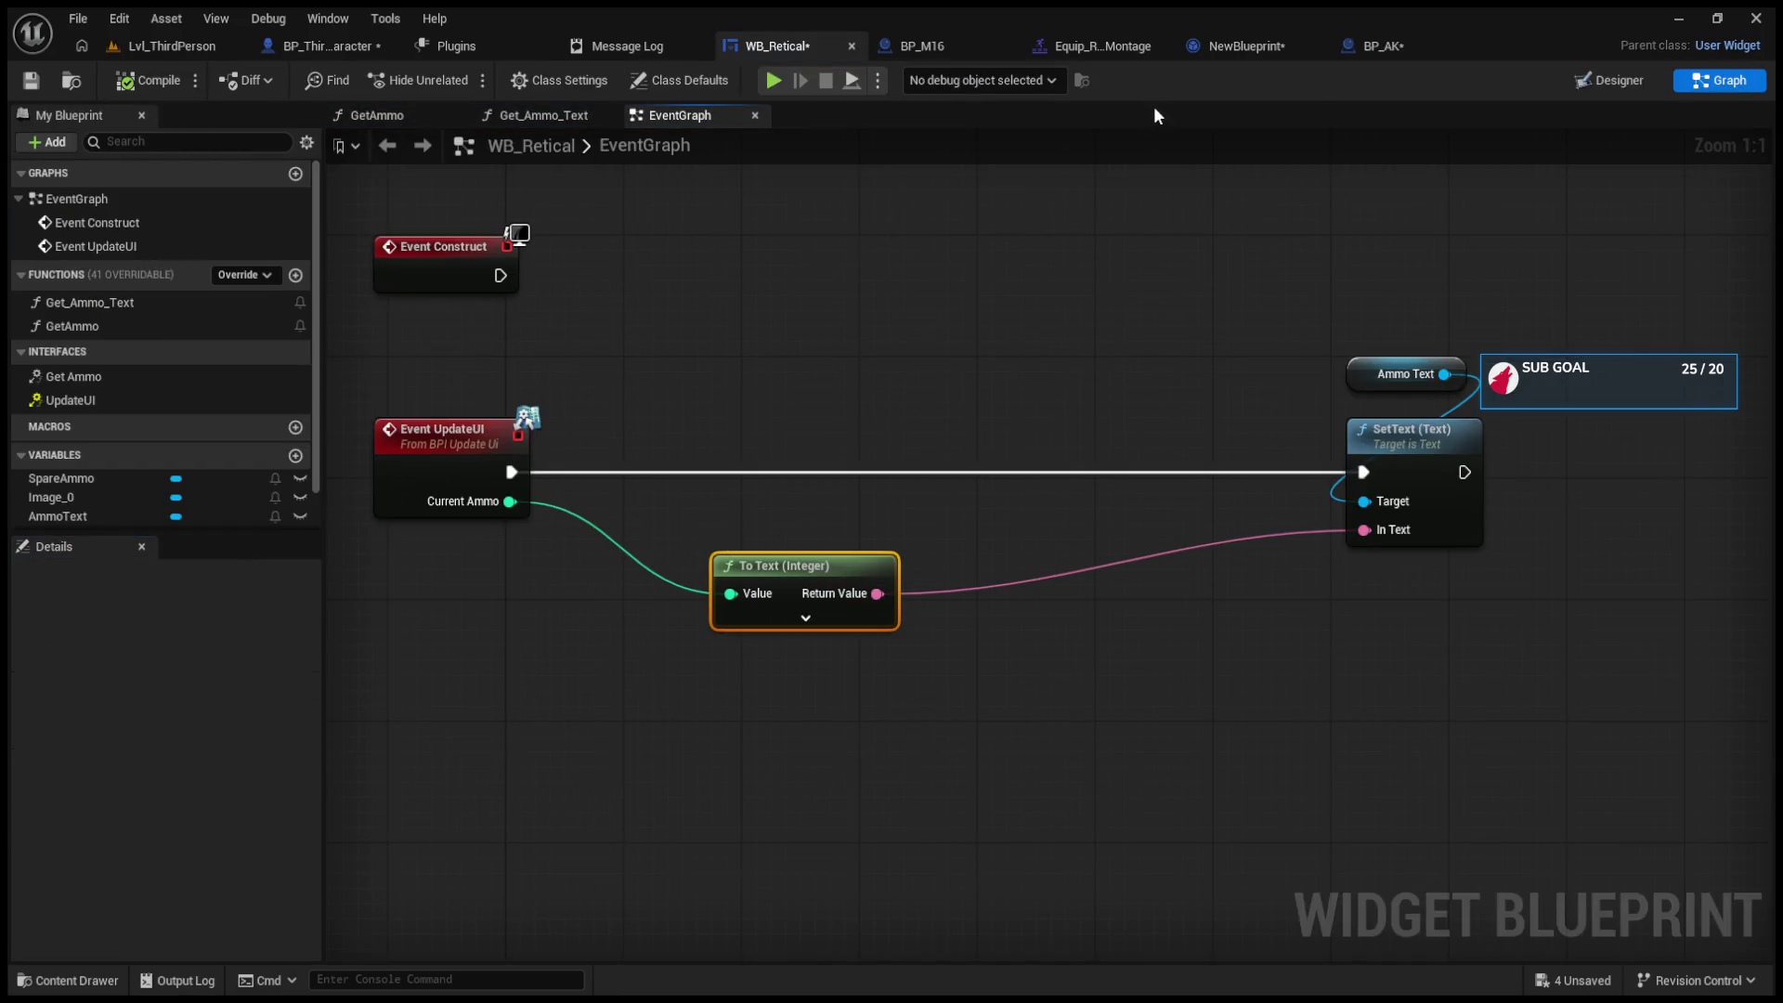
pyautogui.click(1315, 46)
pyautogui.click(345, 55)
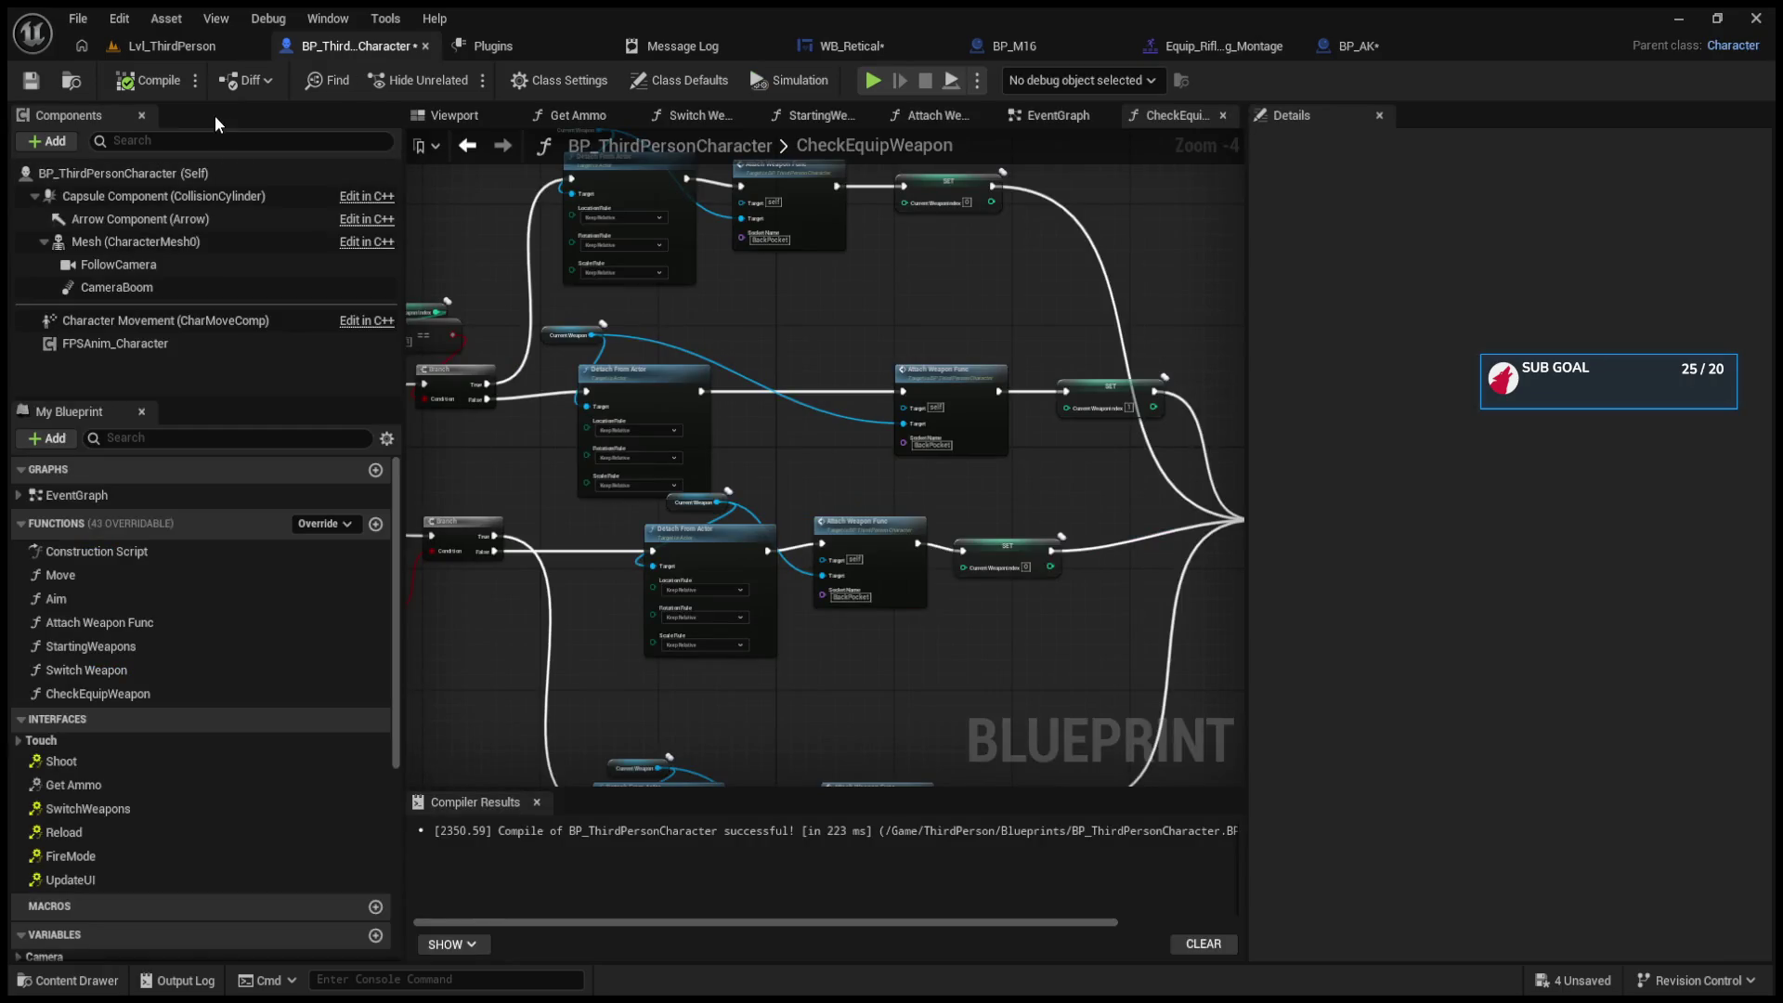
pyautogui.click(165, 51)
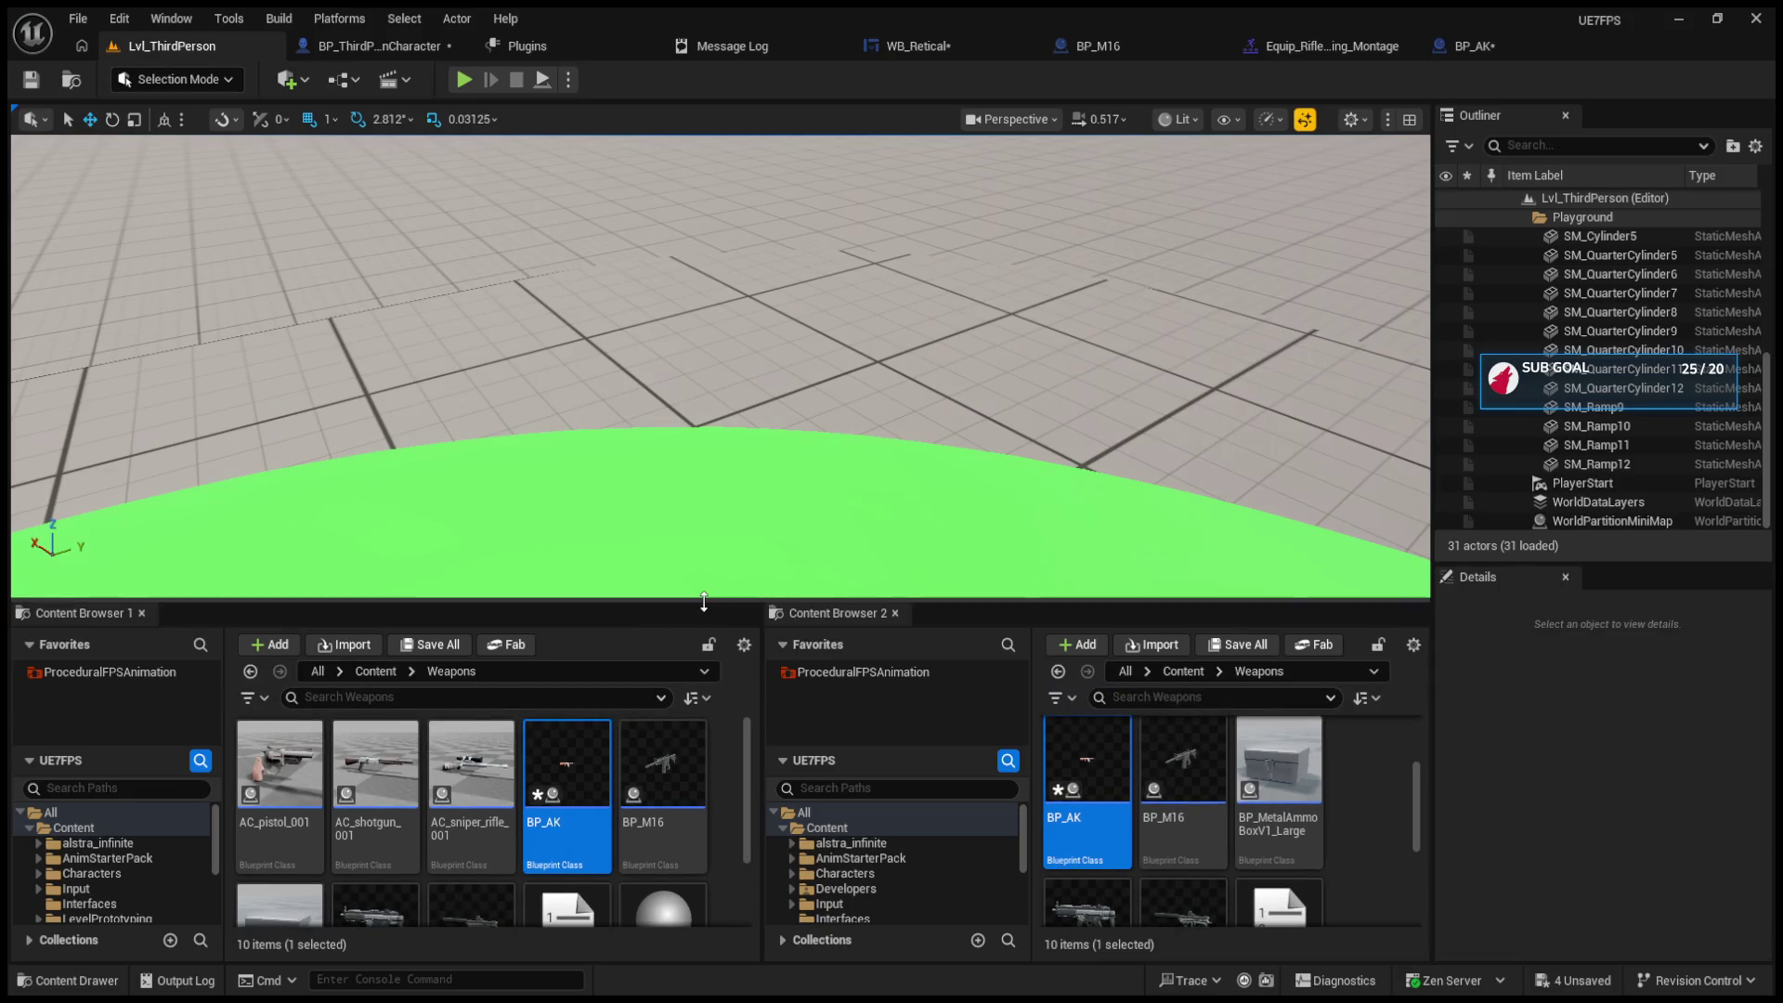
# Step: Enlarge the content browsers and select BPI_UpdateUi in Content > Interfaces
pyautogui.moveTo(704, 601); pyautogui.dragTo(704, 347)
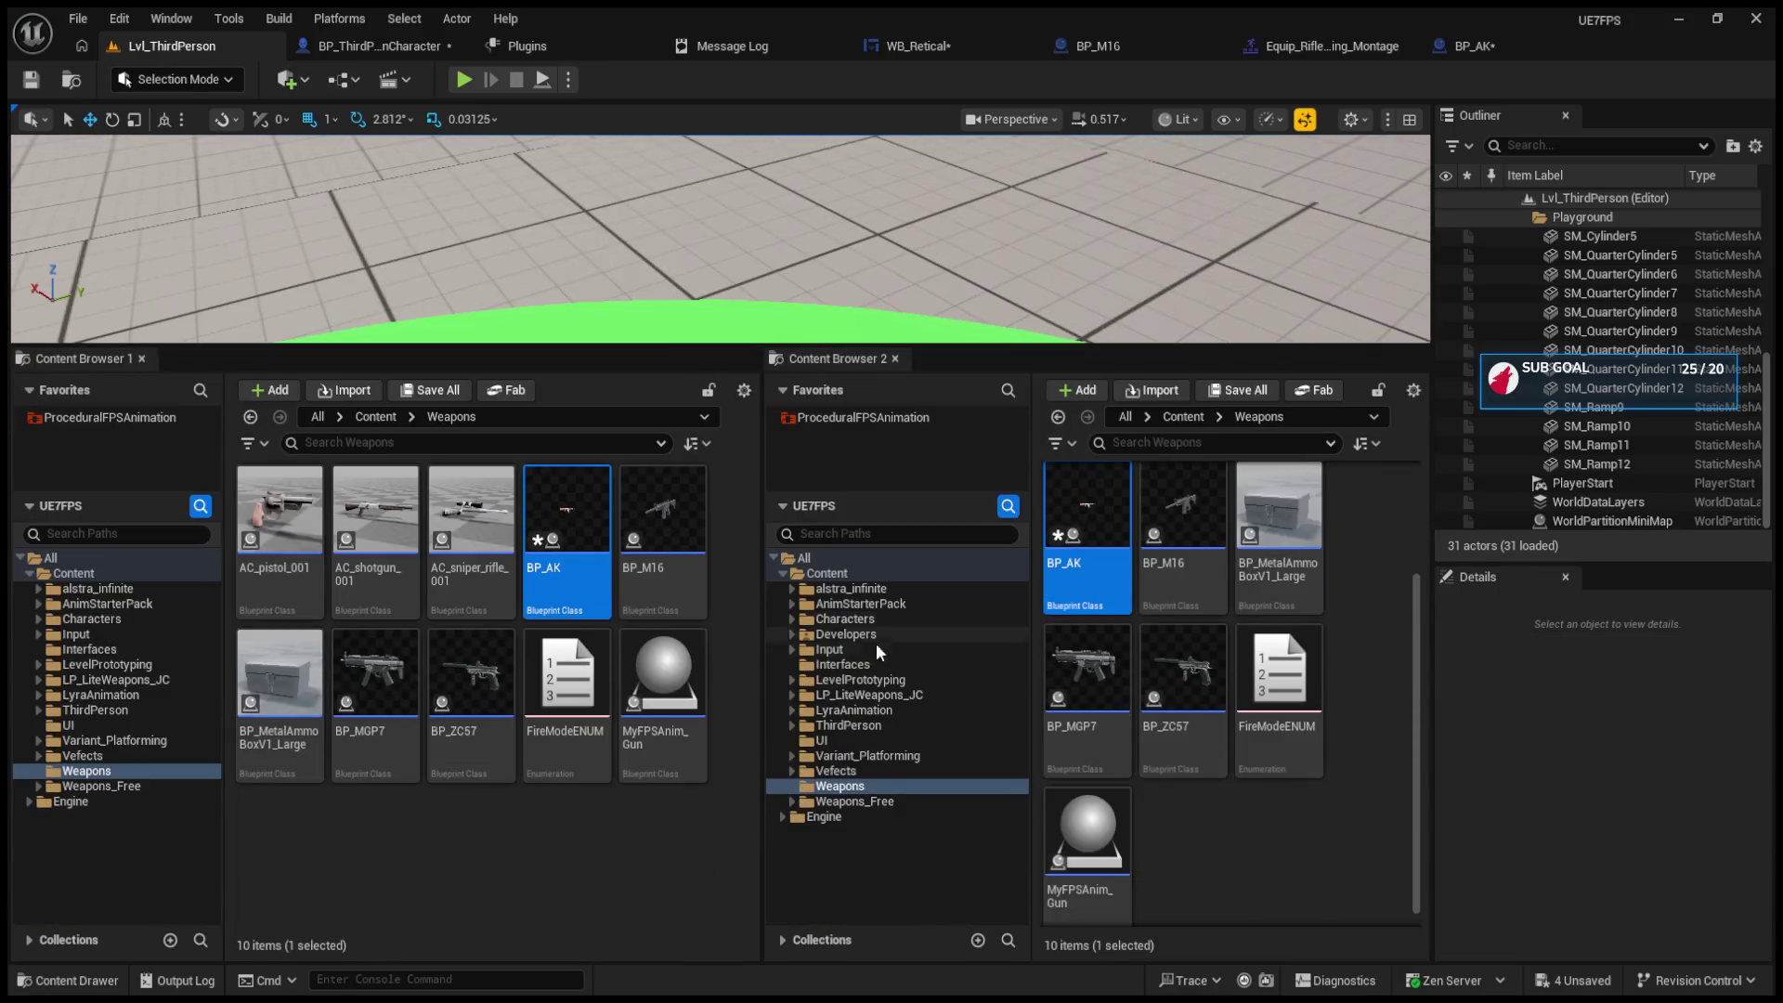
pyautogui.click(834, 663)
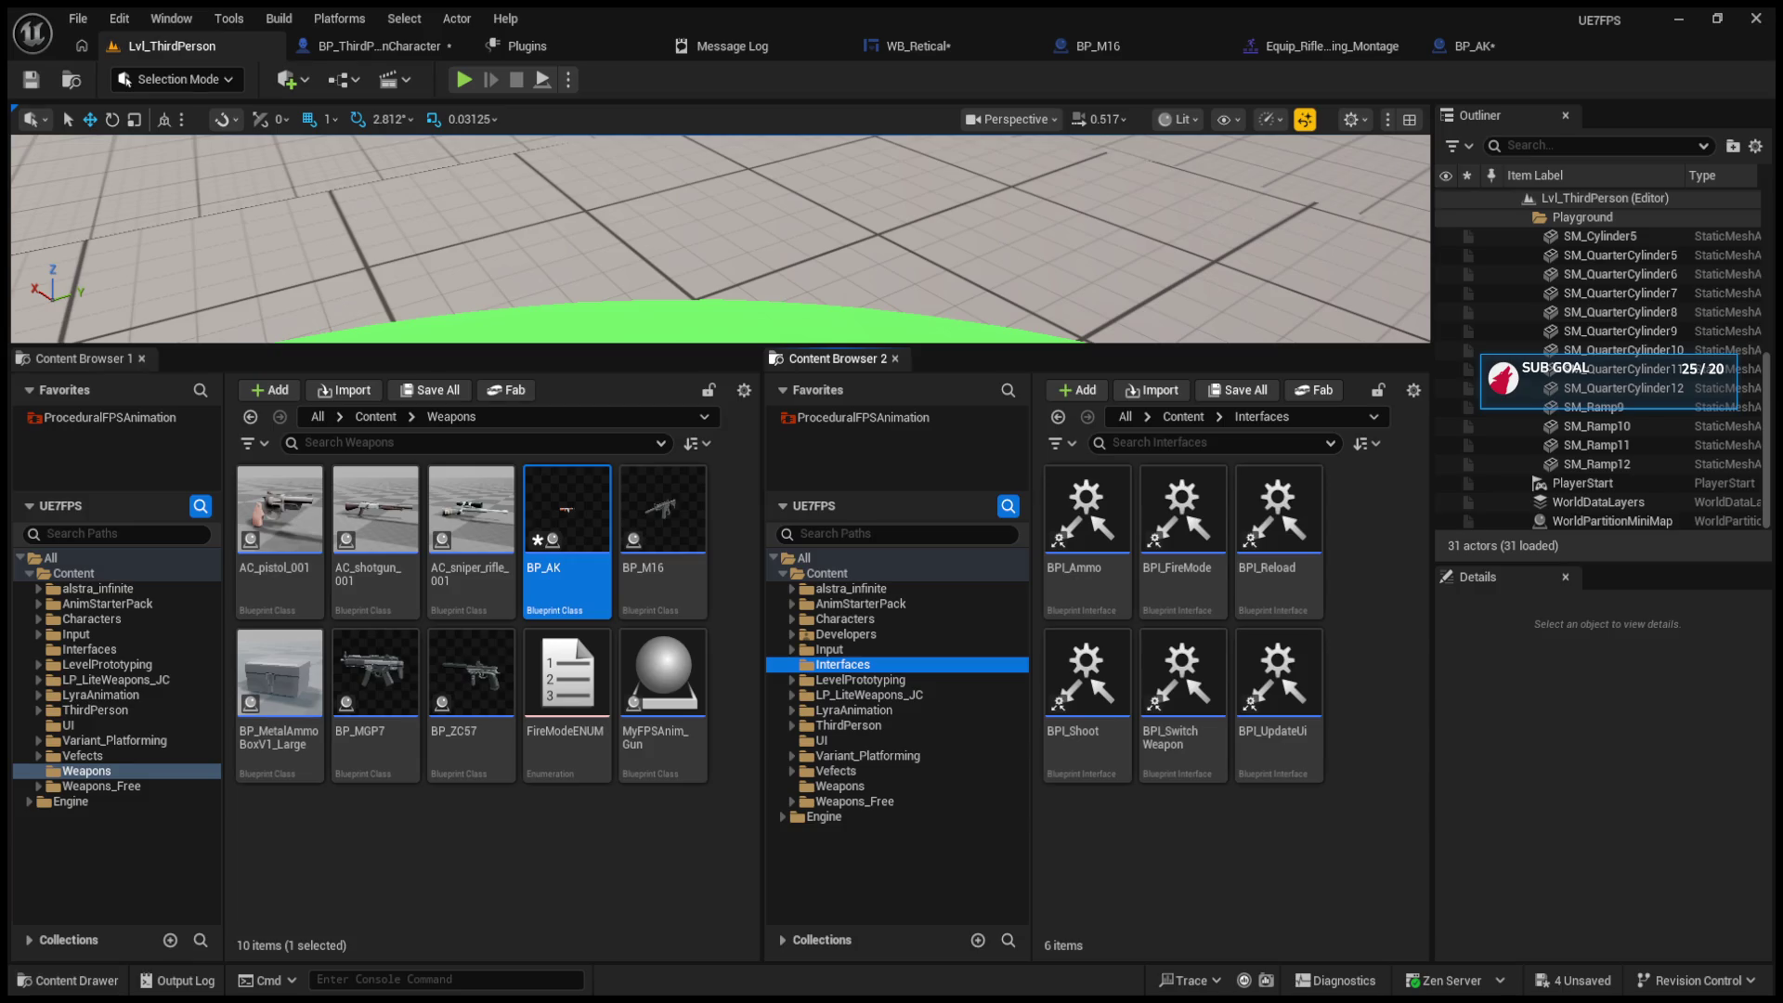
pyautogui.click(1134, 804)
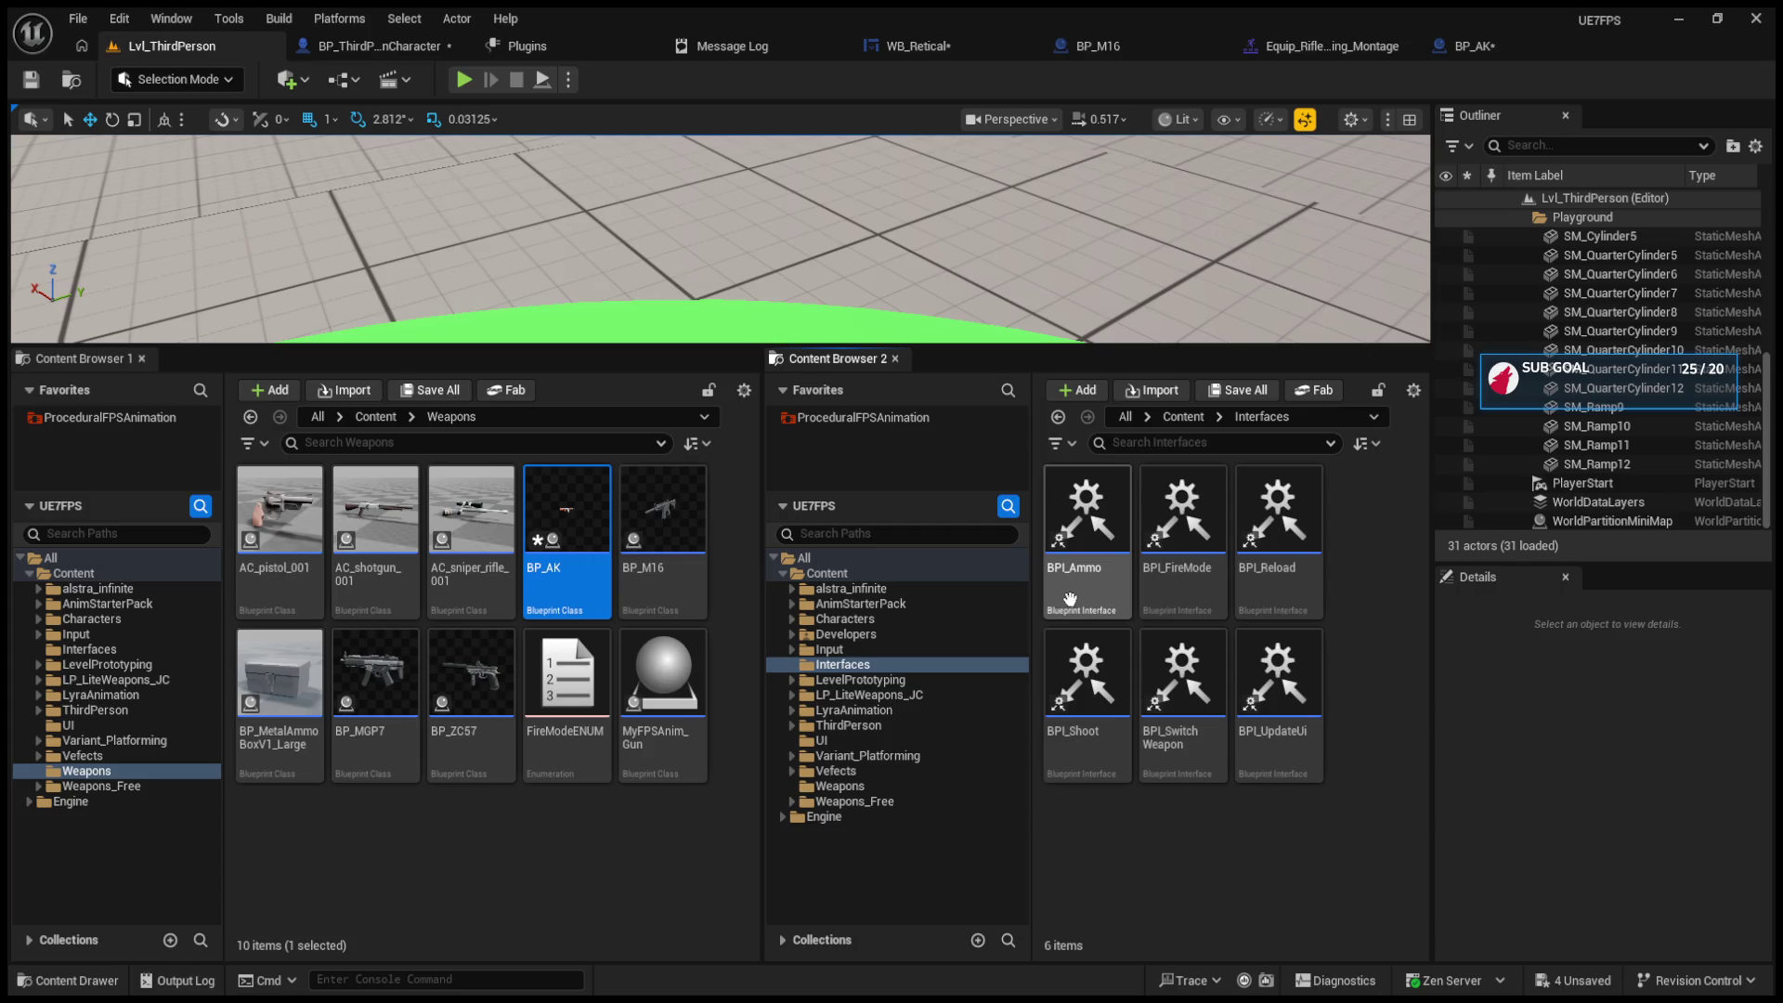
pyautogui.click(1276, 752)
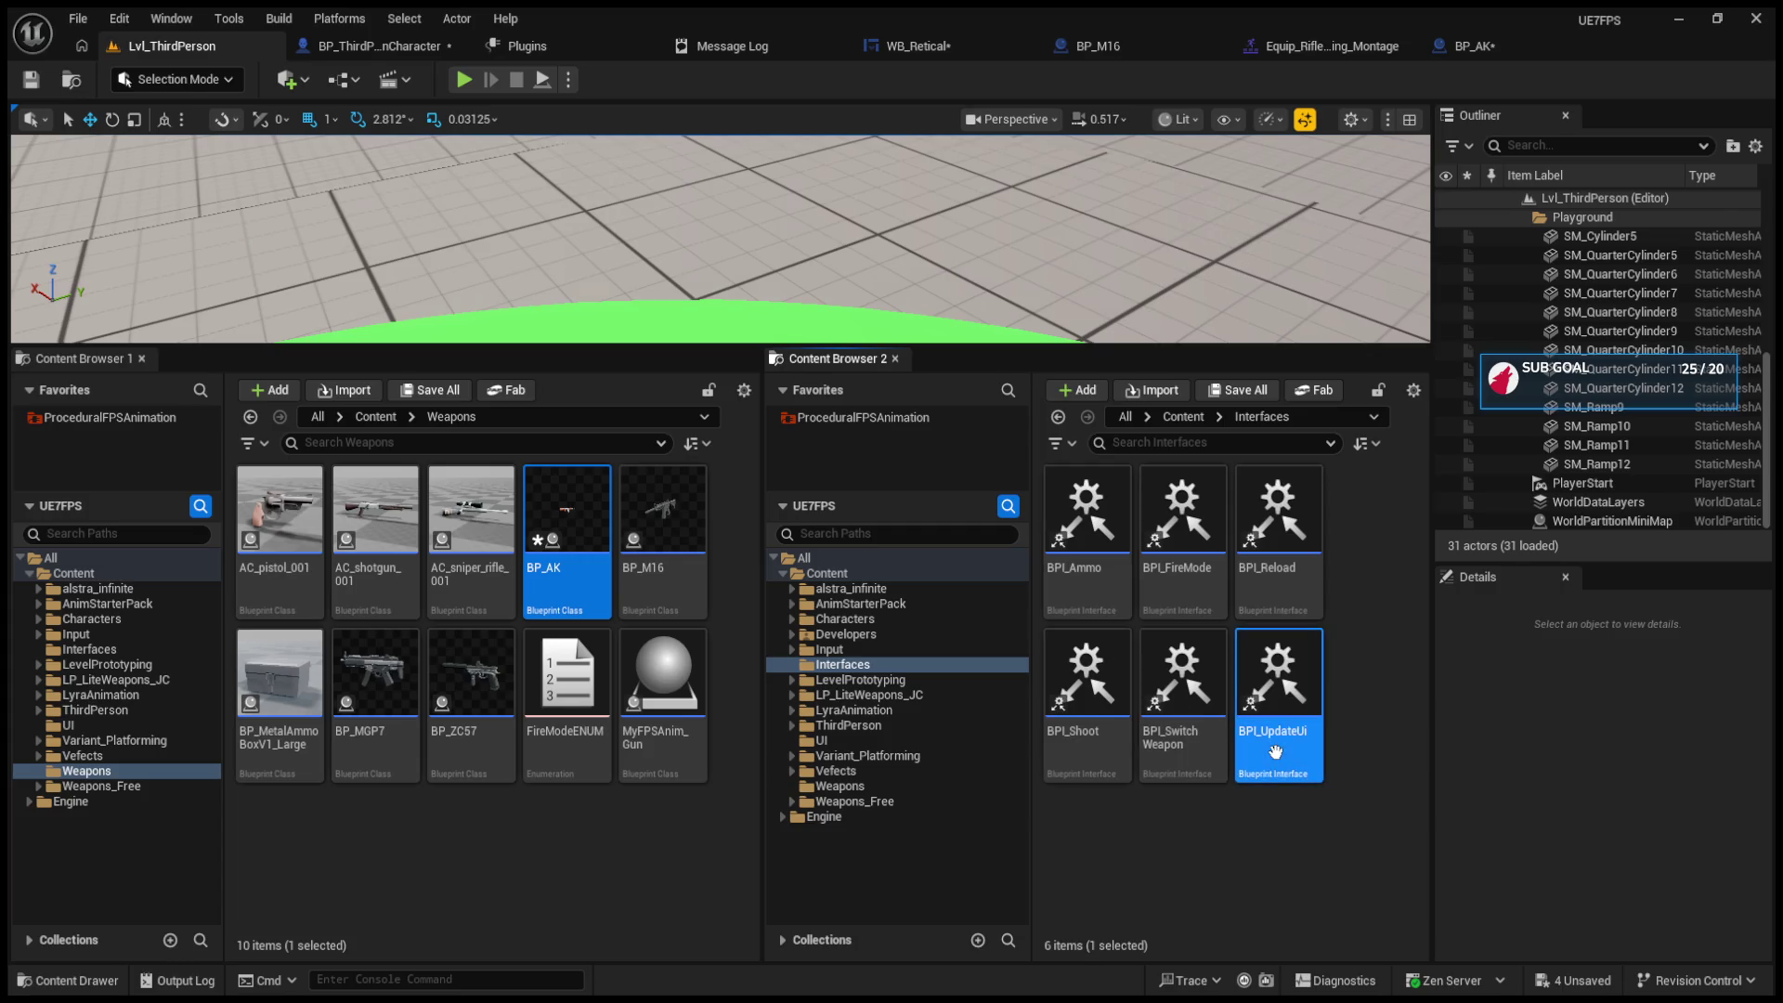
# Step: Open BPI_UpdateUi and add a new input parameter to the UpdateUI function
pyautogui.doubleClick(1275, 753)
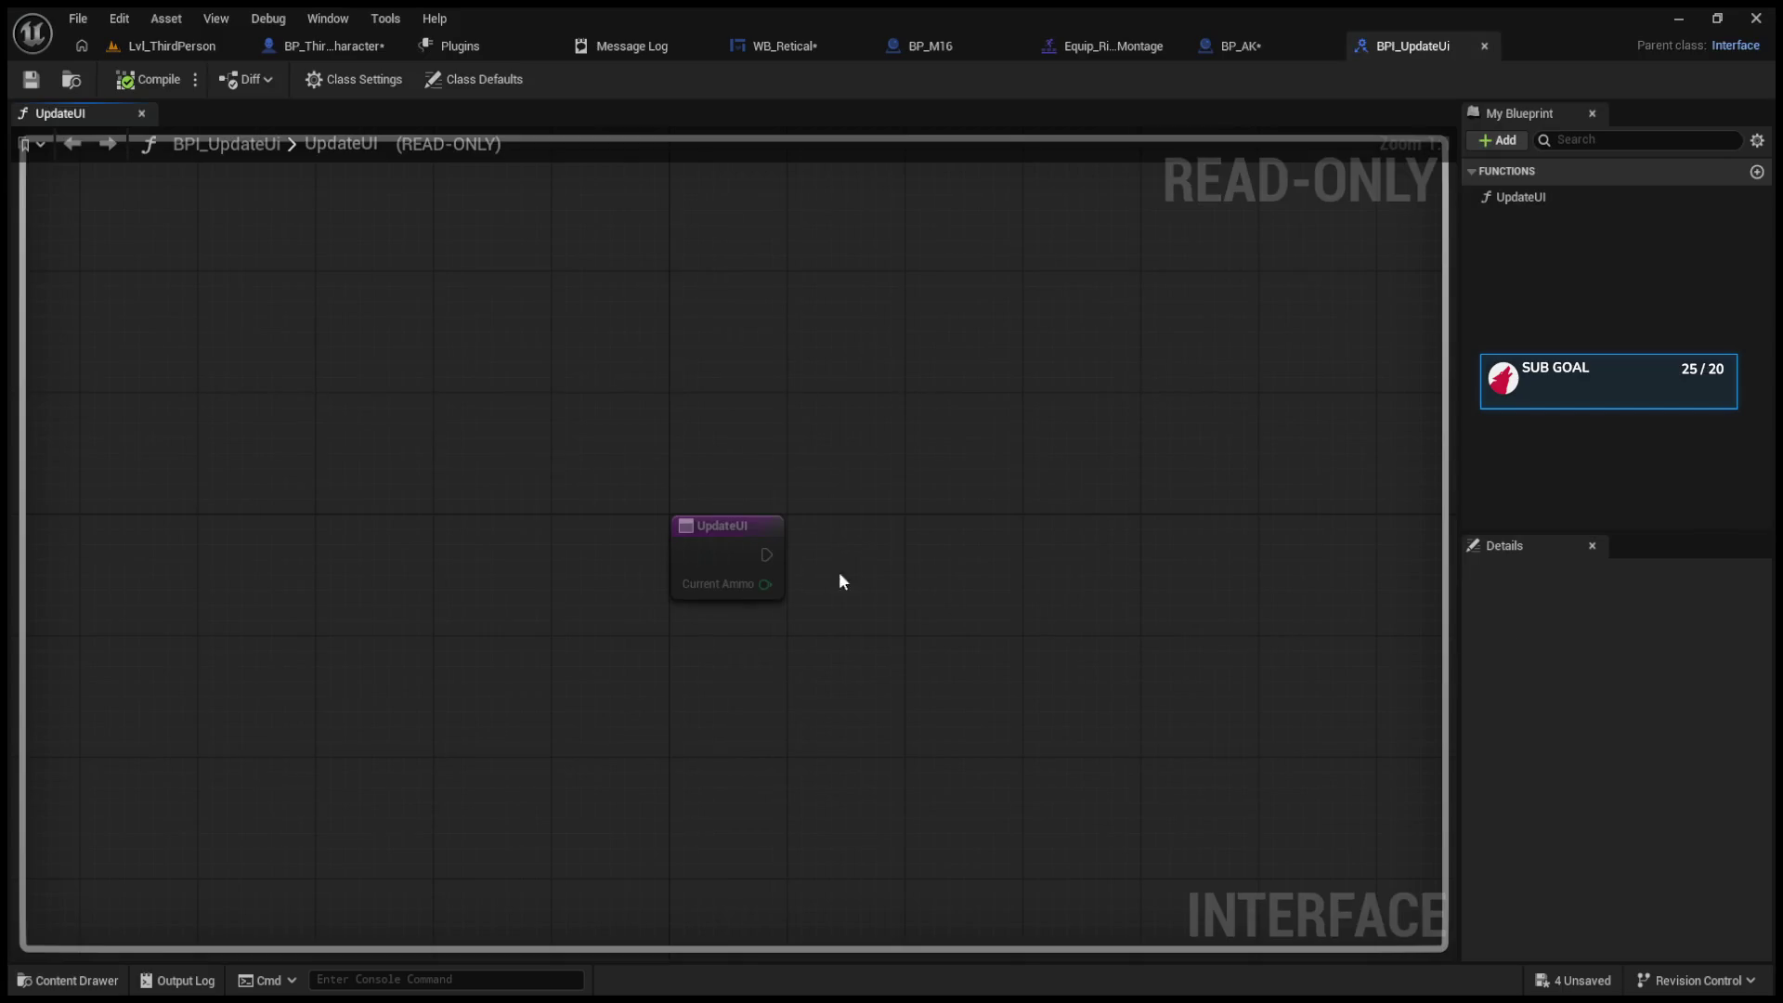
pyautogui.click(706, 534)
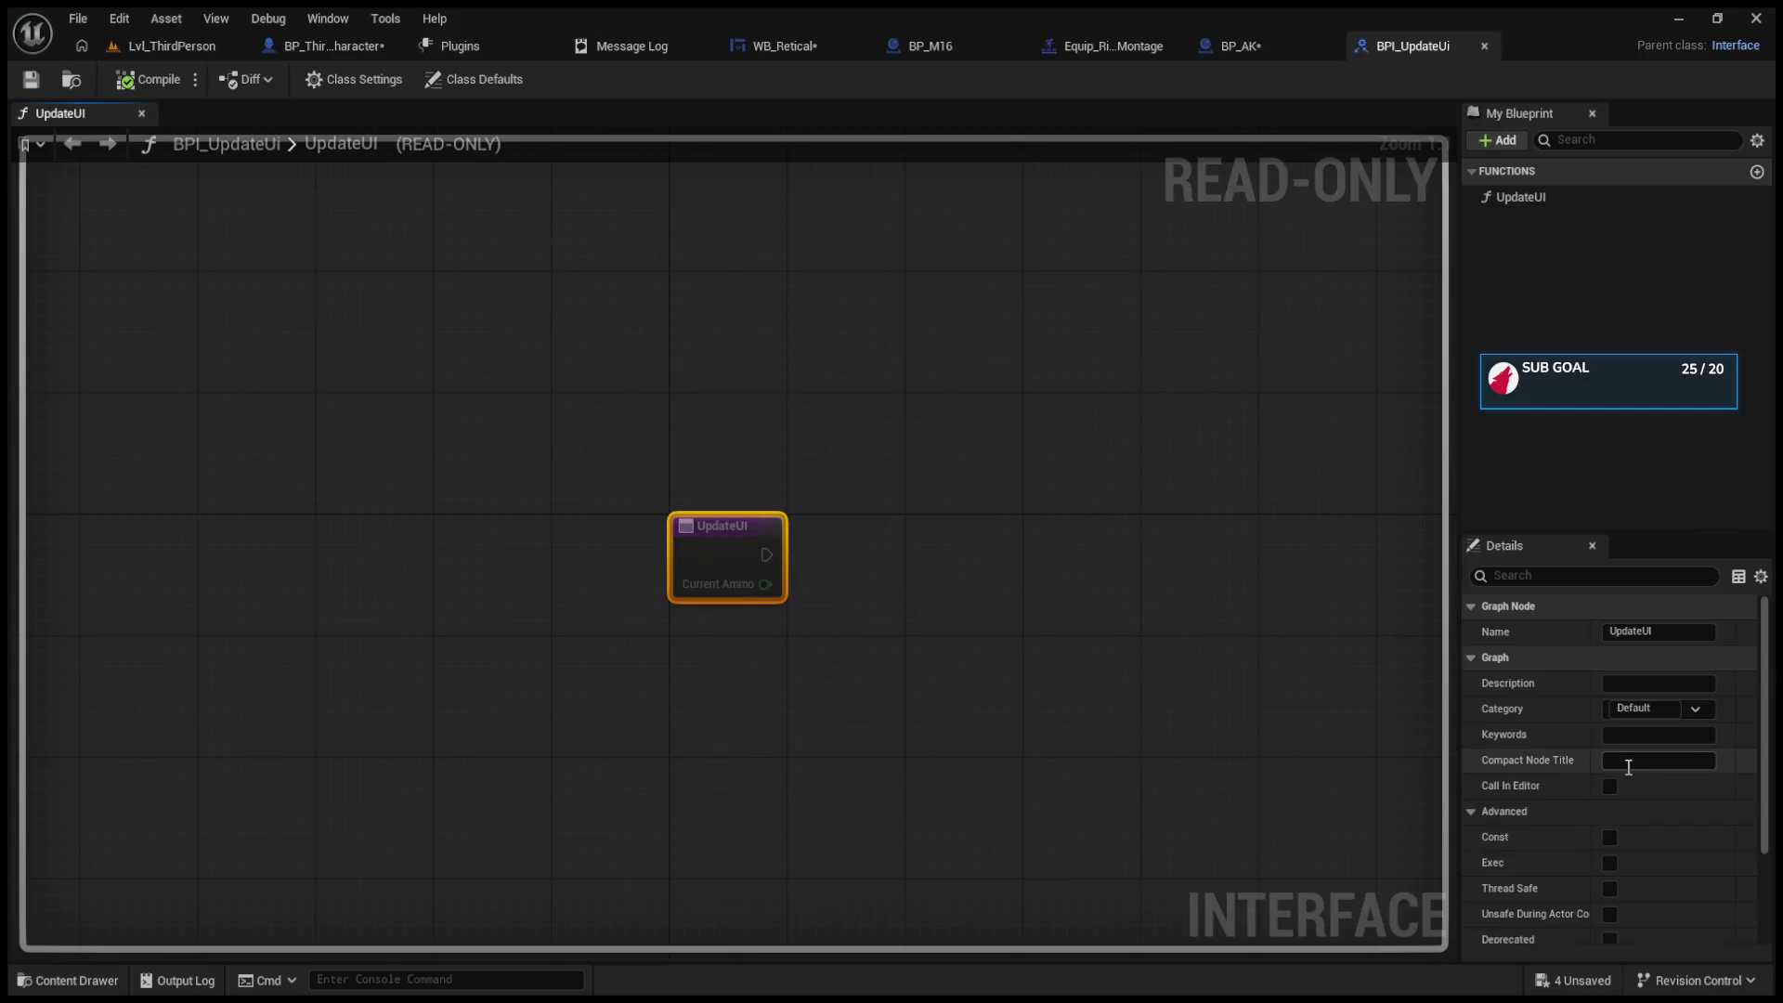
pyautogui.click(1471, 658)
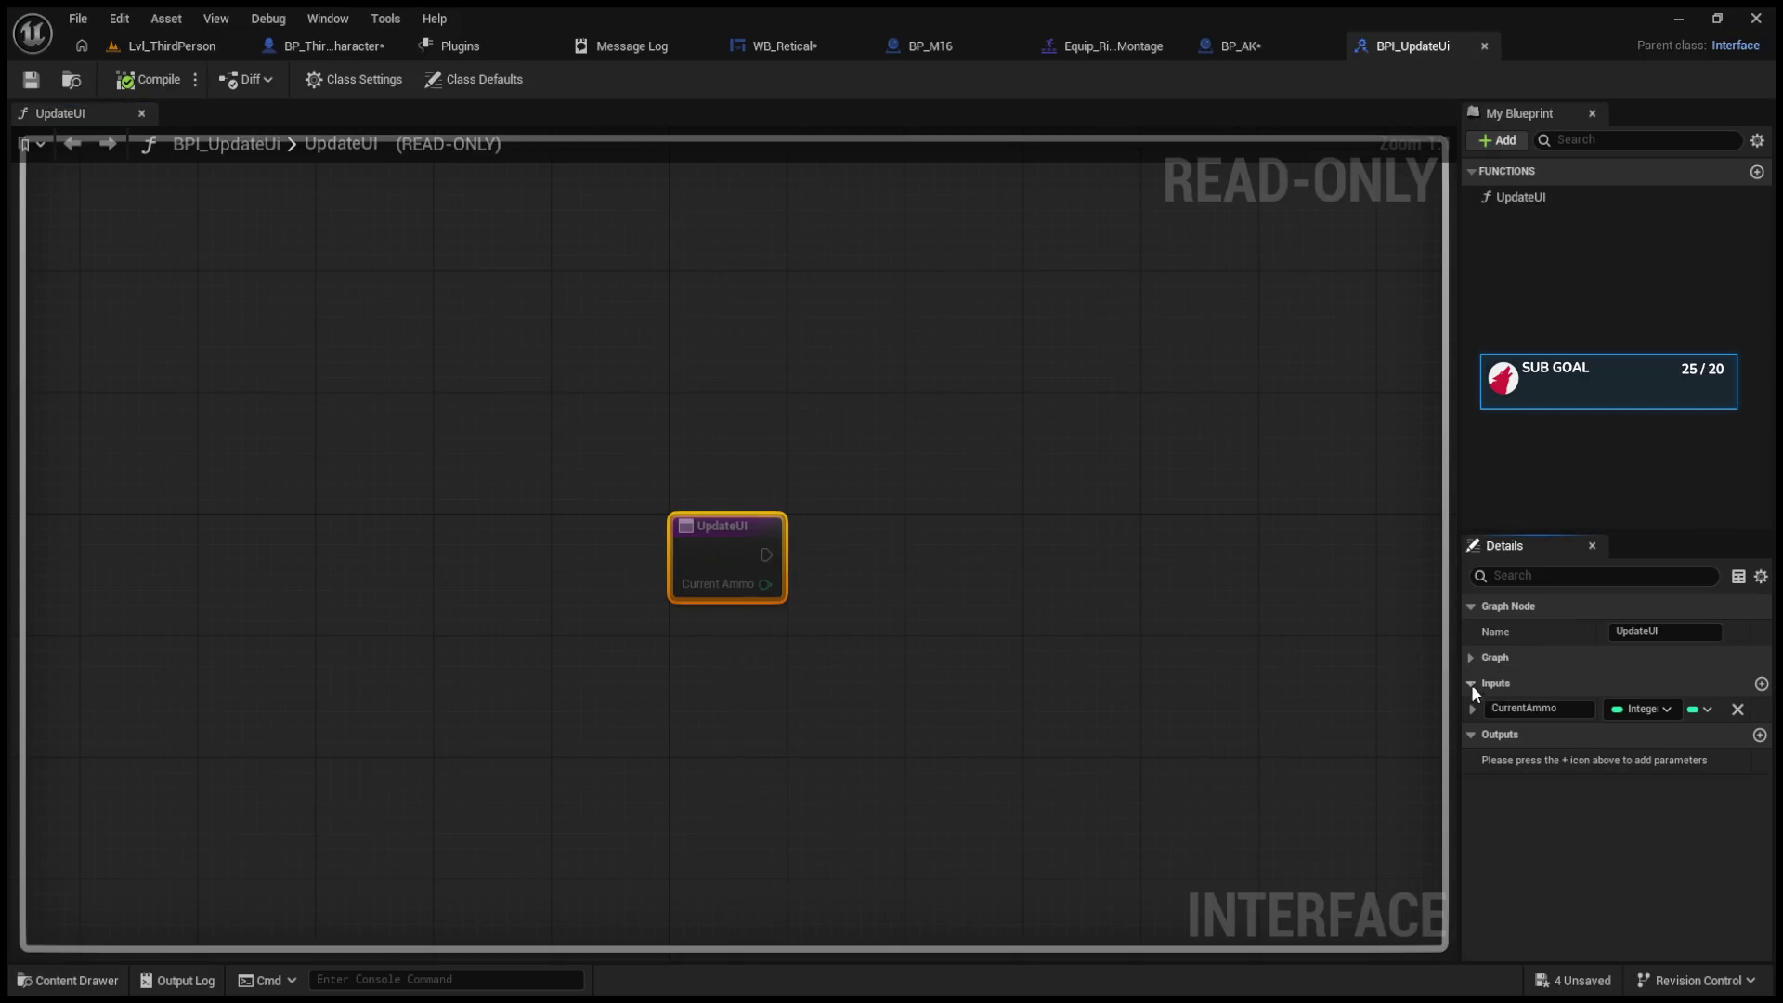
pyautogui.click(1760, 685)
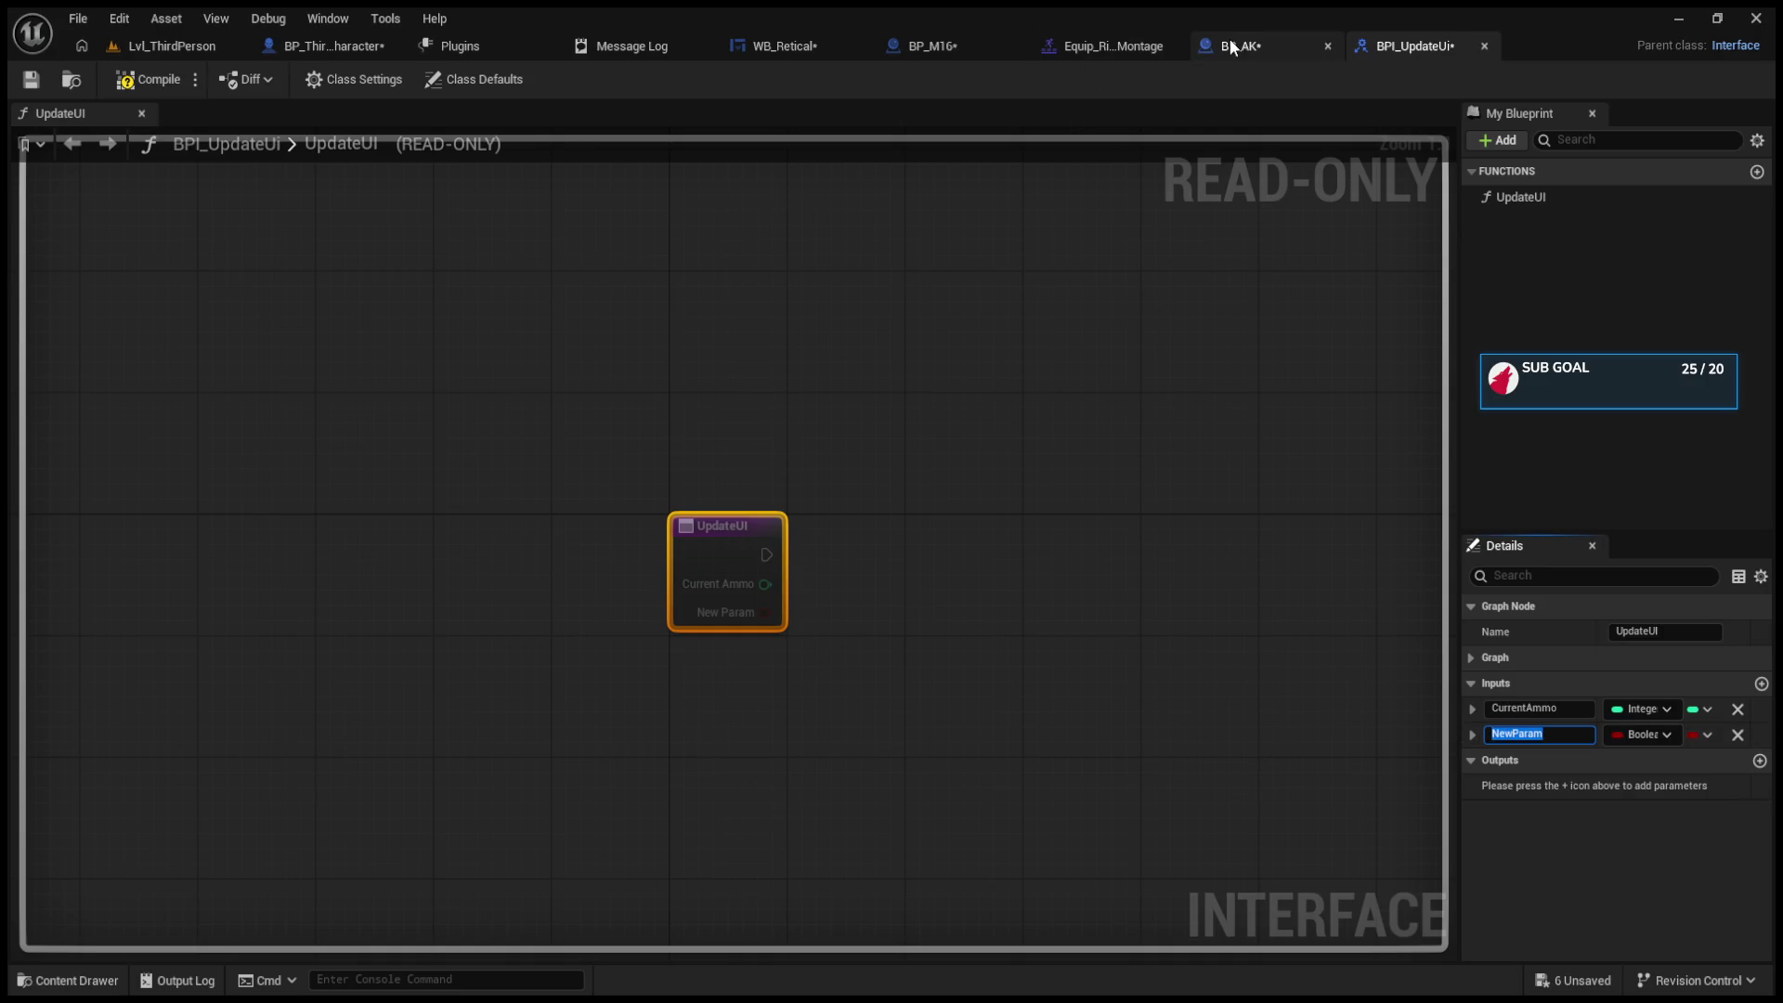
# Step: After a brief look at BP_M16, rename the new UpdateUI input to MaxAmmo
pyautogui.click(994, 48)
pyautogui.click(210, 176)
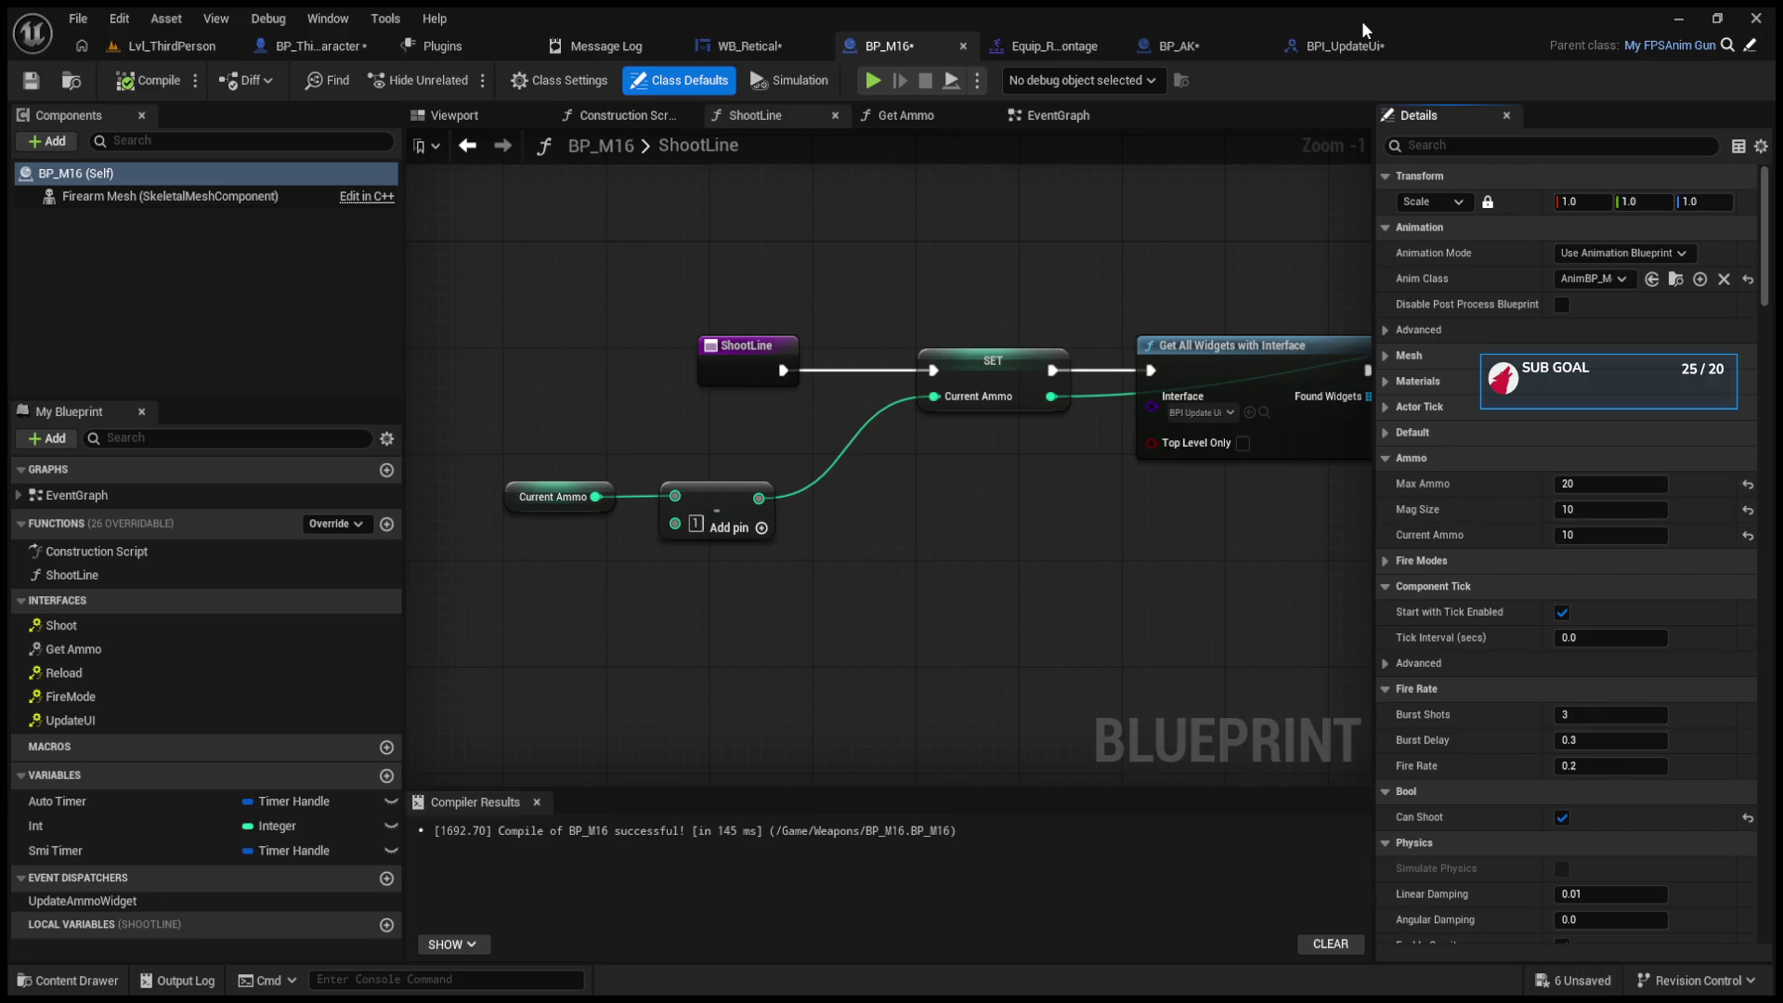
pyautogui.click(1357, 44)
pyautogui.click(1537, 735)
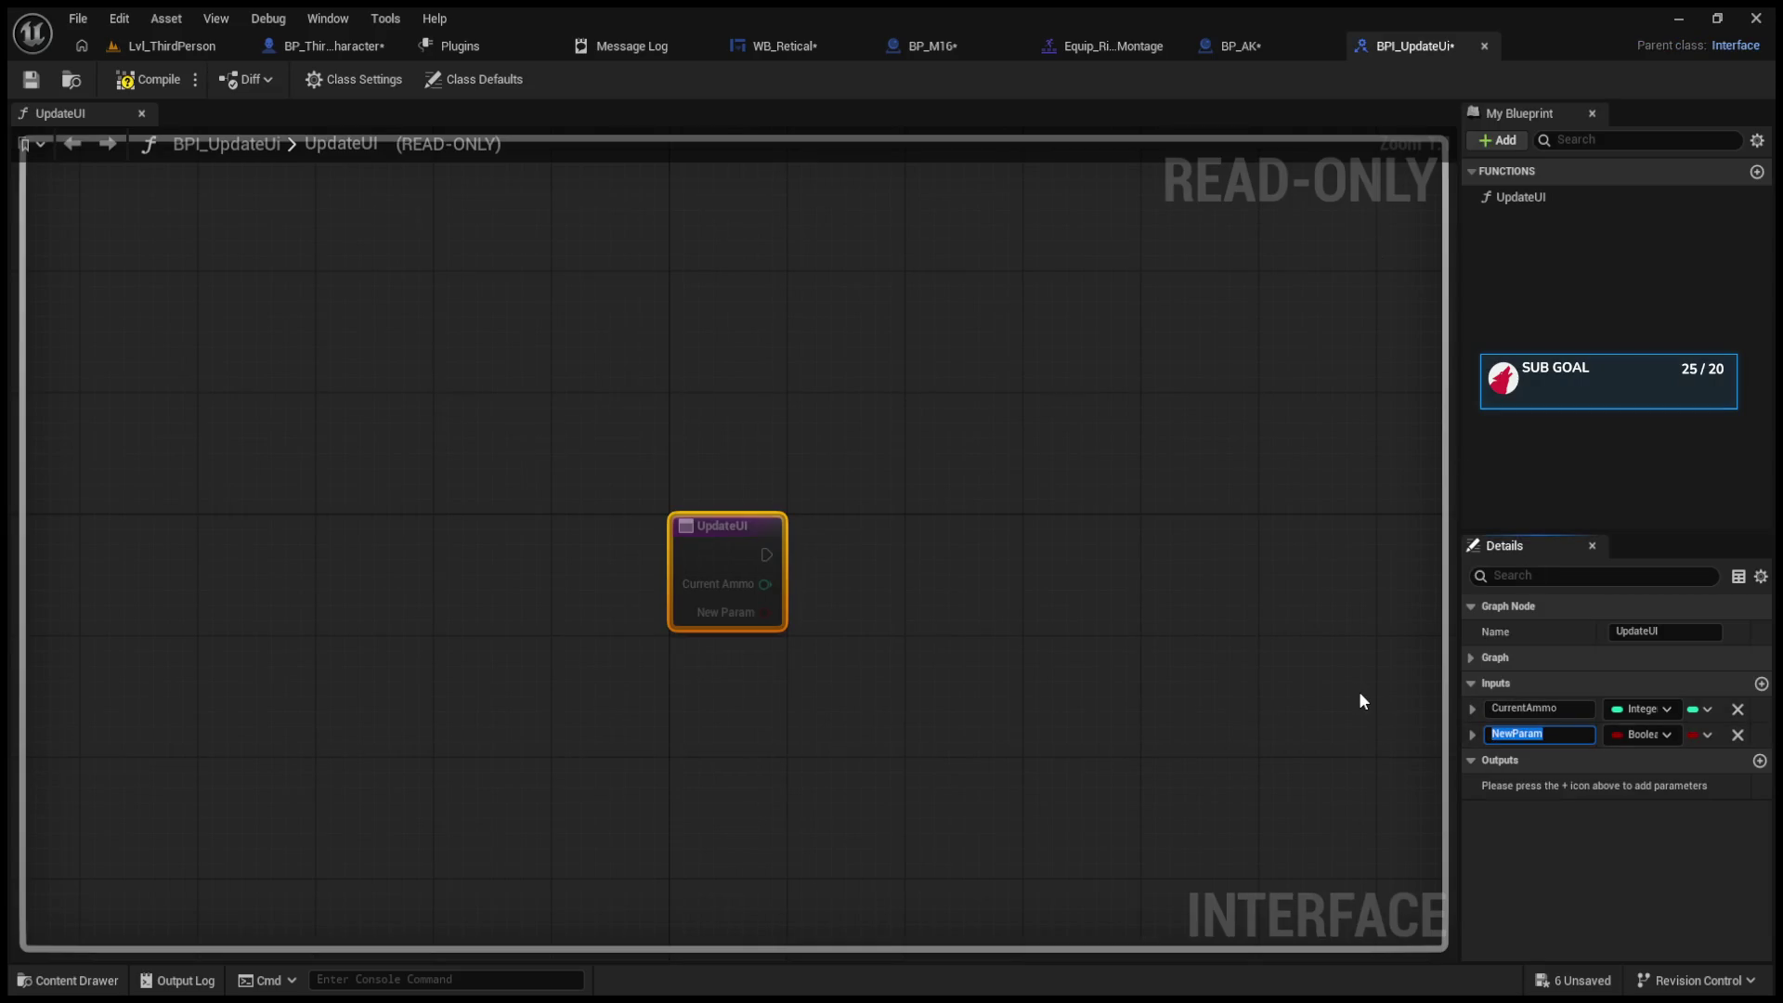
pyautogui.write('MaxAmmo')
pyautogui.press('Return')
# Step: In BP_AK, open the LineTrace function graph and shift its nodes slightly left
pyautogui.click(1272, 42)
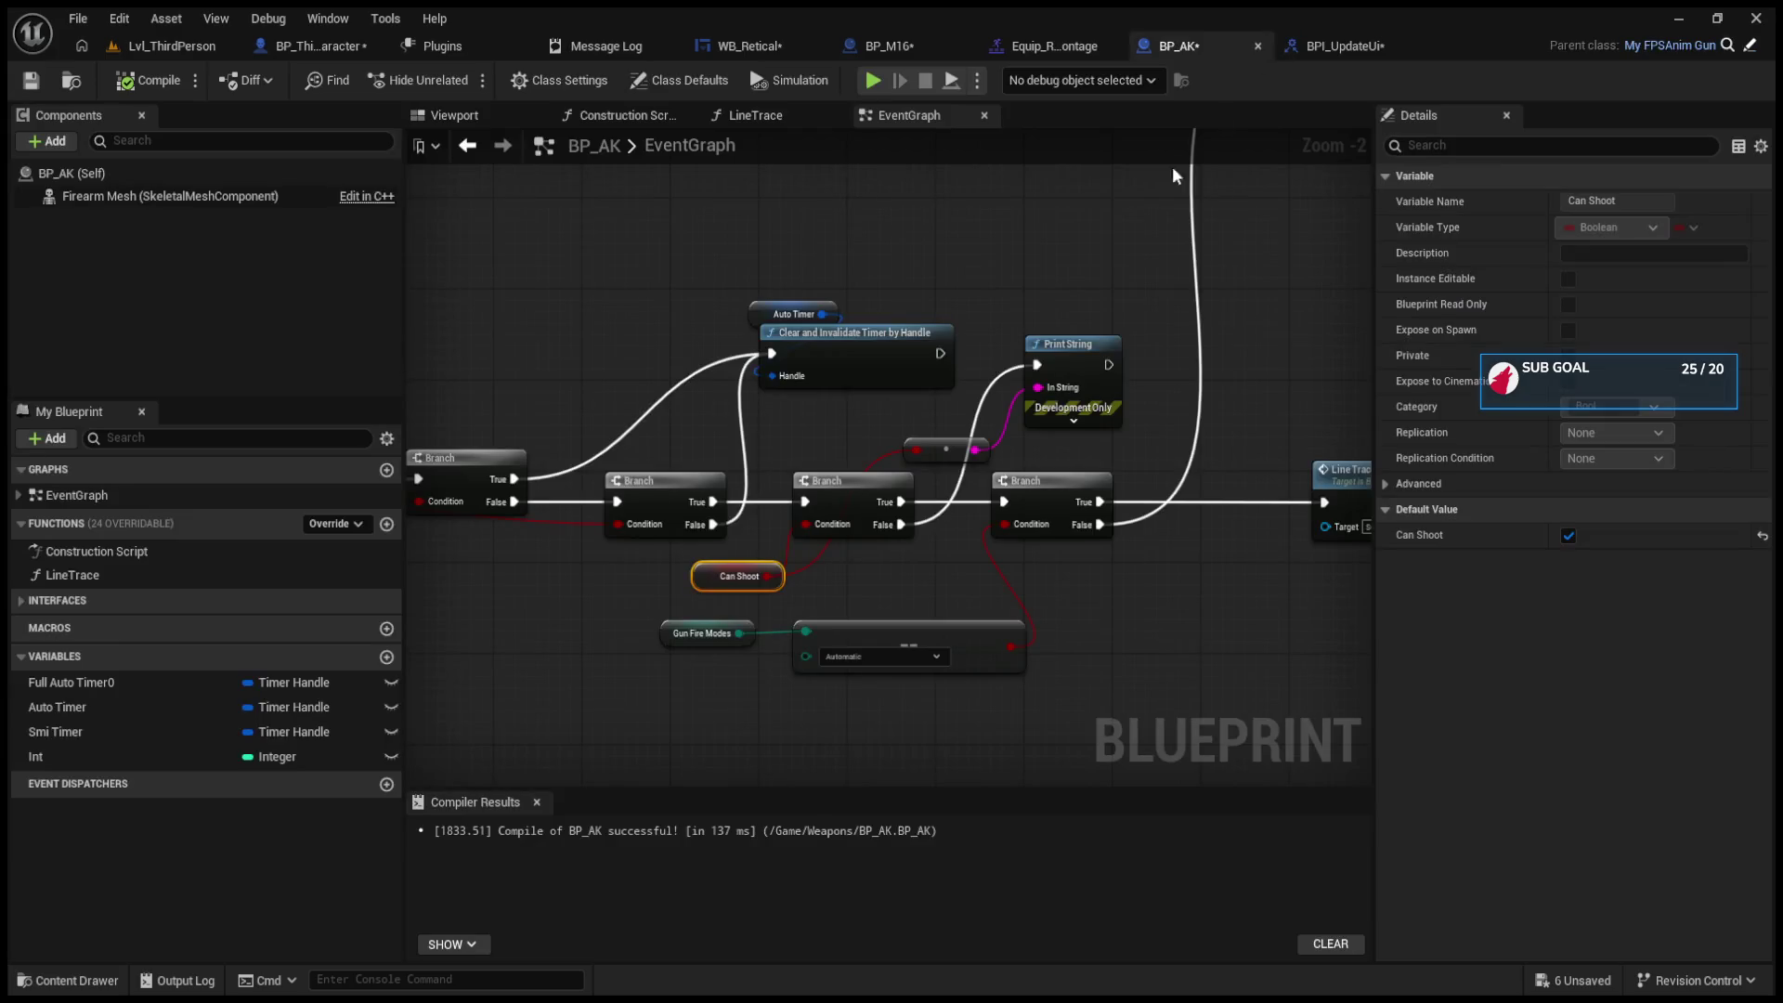
pyautogui.moveTo(863, 512)
pyautogui.mouseDown()
pyautogui.moveTo(863, 445)
pyautogui.moveTo(817, 436)
pyautogui.moveTo(871, 370)
pyautogui.mouseUp()
pyautogui.doubleClick(871, 370)
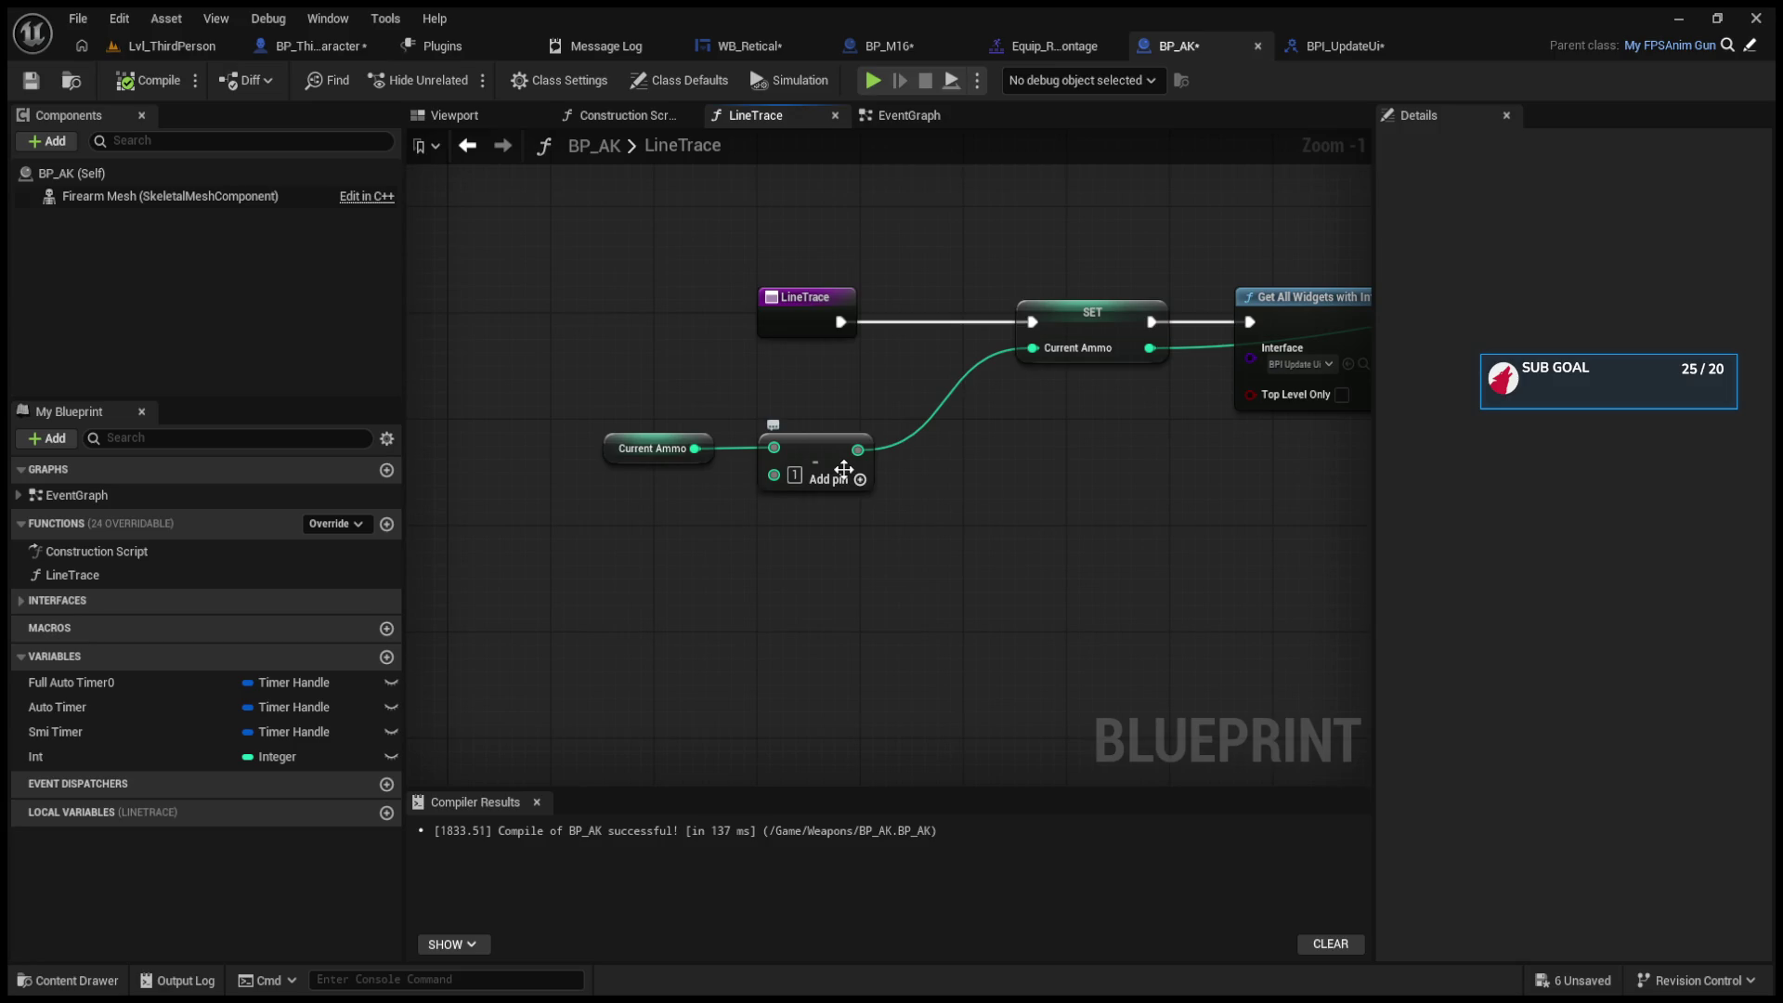
pyautogui.moveTo(839, 470)
pyautogui.mouseDown()
pyautogui.moveTo(889, 502)
pyautogui.moveTo(732, 533)
pyautogui.moveTo(1069, 541)
pyautogui.mouseUp()
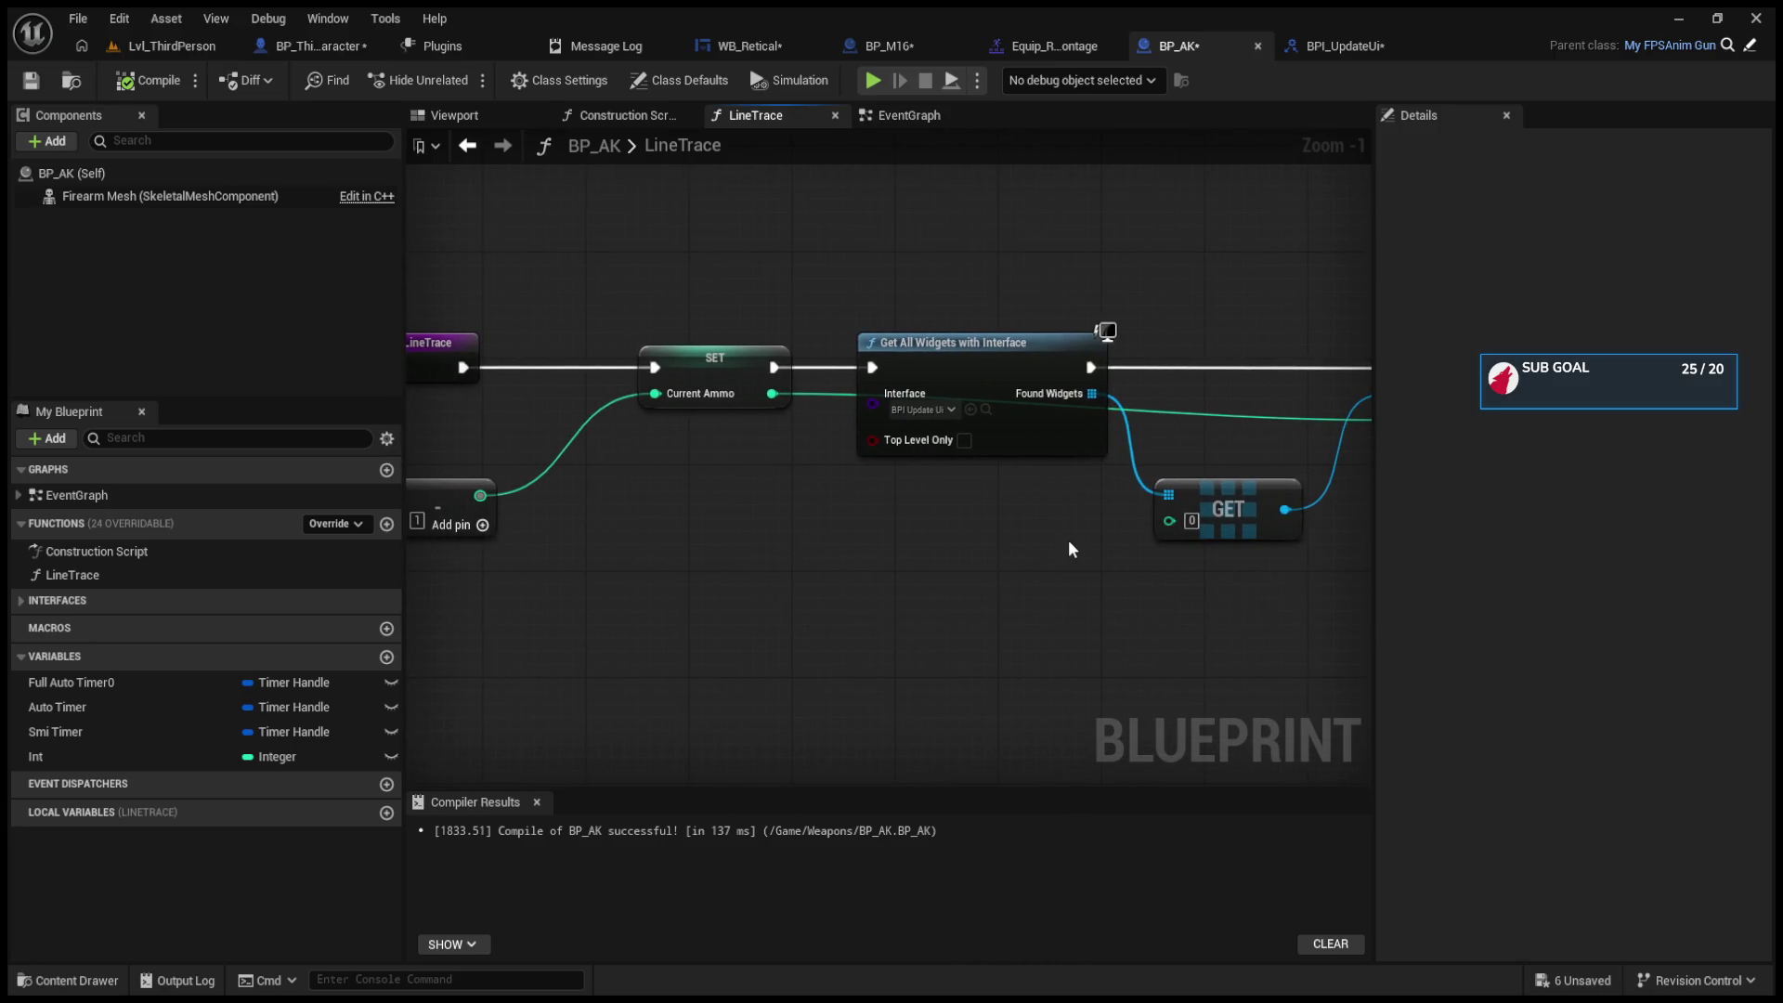
pyautogui.click(472, 147)
pyautogui.moveTo(493, 341); pyautogui.dragTo(914, 541)
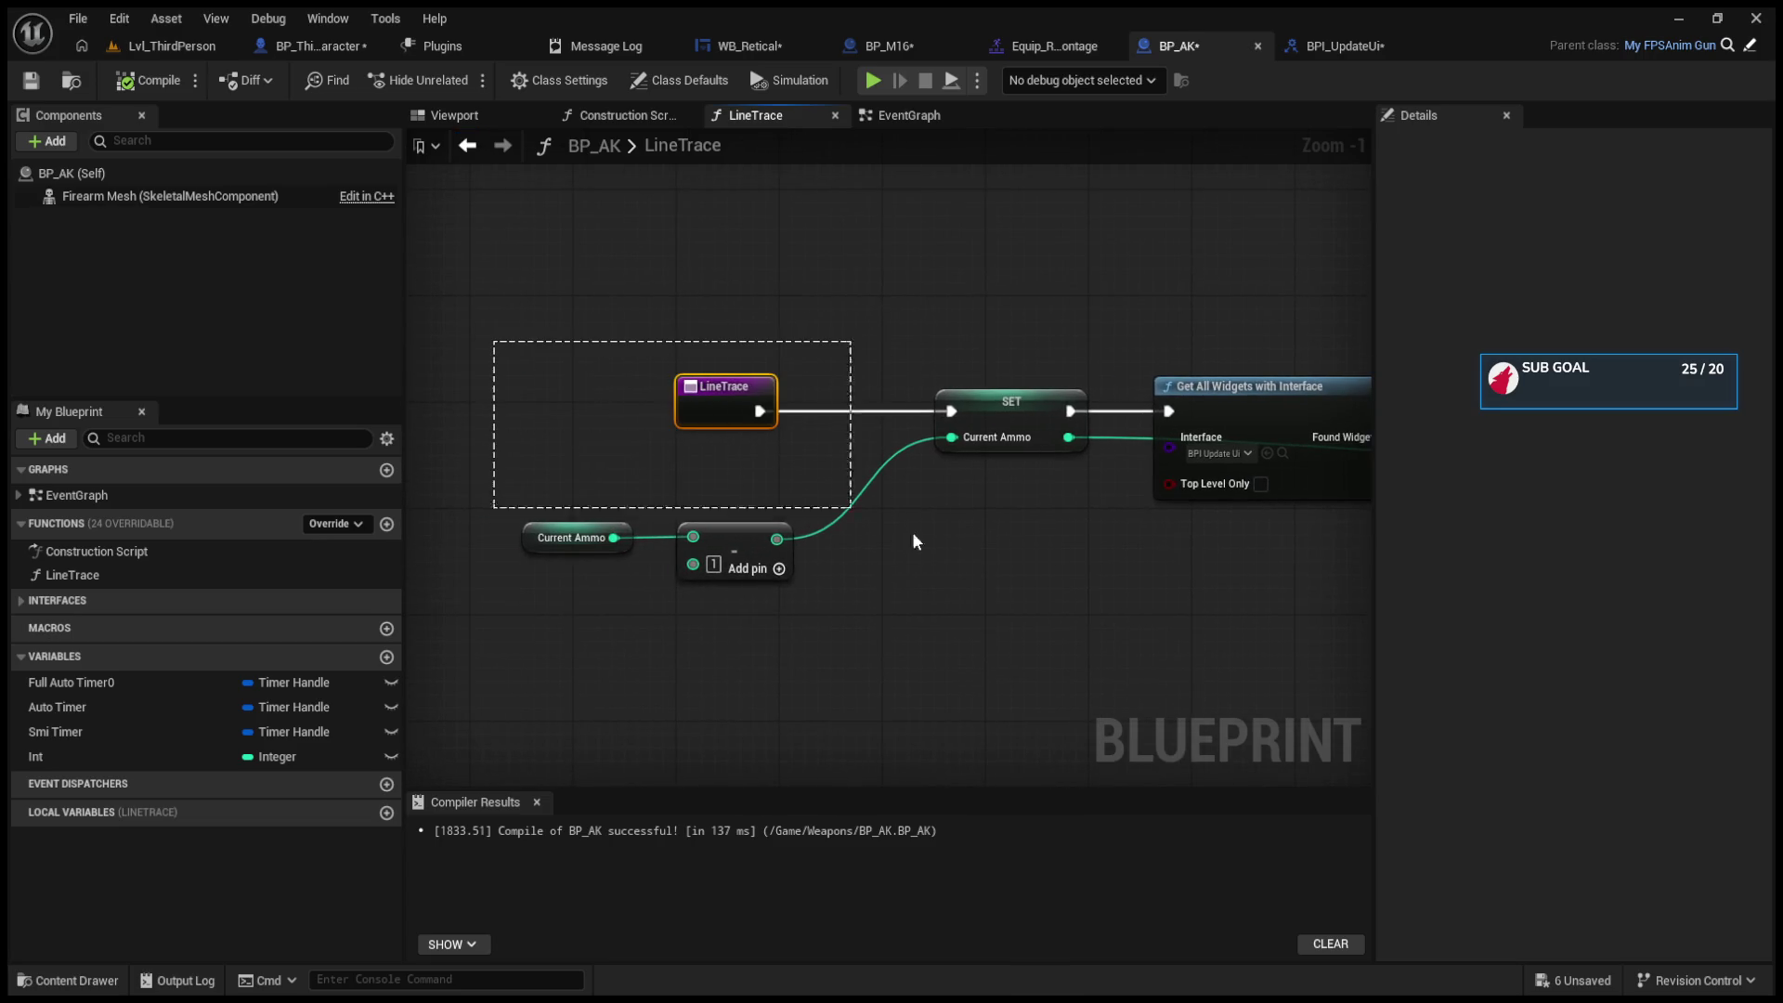
pyautogui.moveTo(1023, 422); pyautogui.dragTo(982, 418)
# Step: Back in BP_AK's event graph, paste a Max Ammo getter beside the Update UI call
pyautogui.click(467, 145)
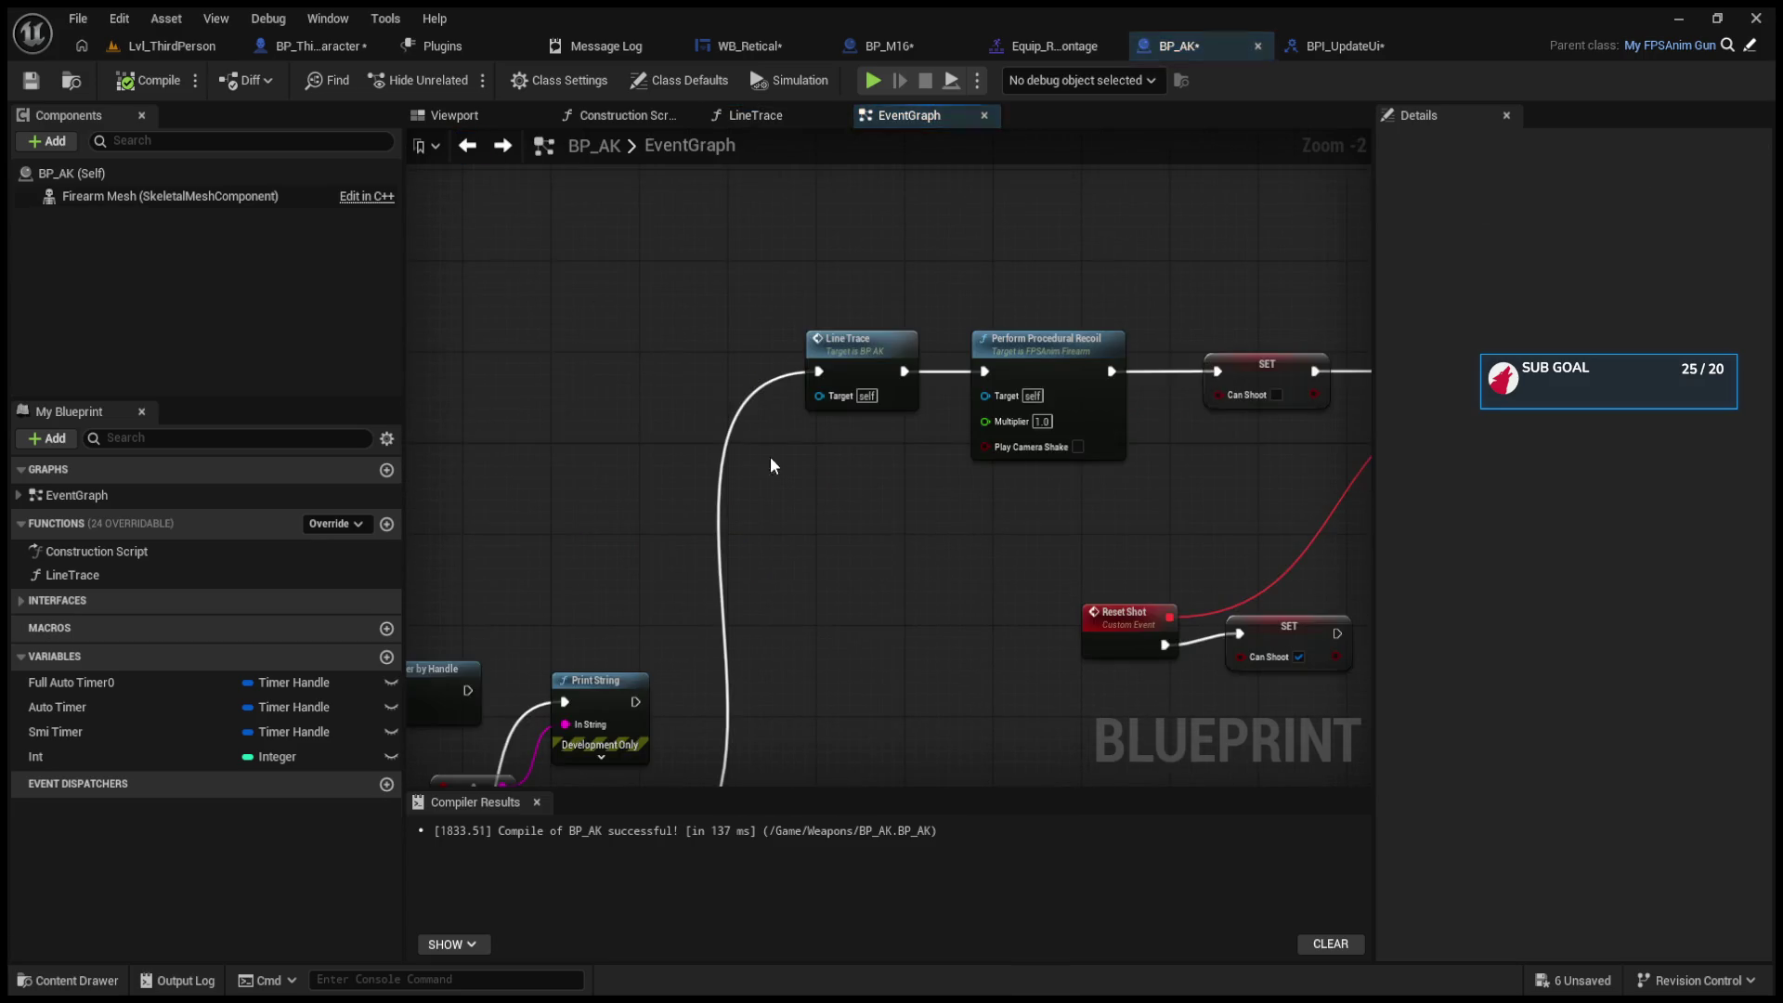
pyautogui.moveTo(771, 455); pyautogui.dragTo(806, 340)
pyautogui.scroll(-4, 806, 340)
pyautogui.scroll(4, 767, 565)
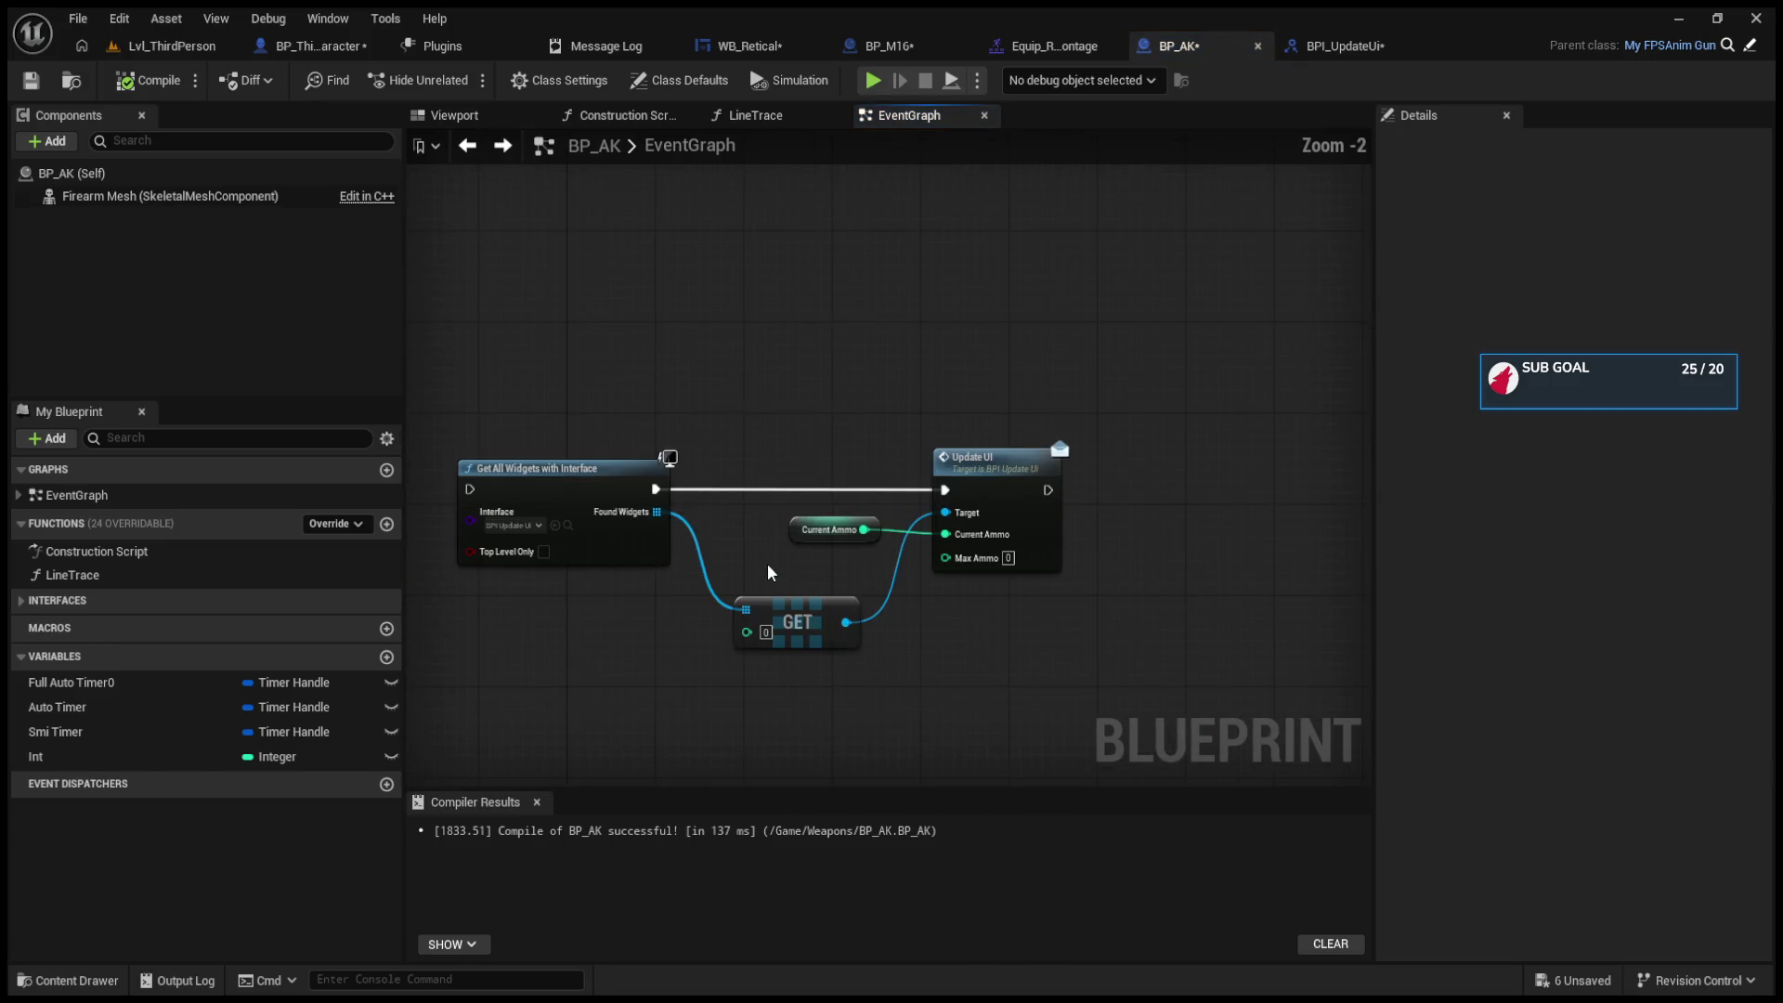
pyautogui.scroll(-5, 767, 565)
pyautogui.scroll(2, 962, 550)
pyautogui.scroll(2, 1072, 565)
pyautogui.moveTo(1072, 565); pyautogui.dragTo(630, 567)
pyautogui.moveTo(895, 561)
pyautogui.mouseDown()
pyautogui.moveTo(569, 560)
pyautogui.moveTo(682, 572)
pyautogui.mouseUp()
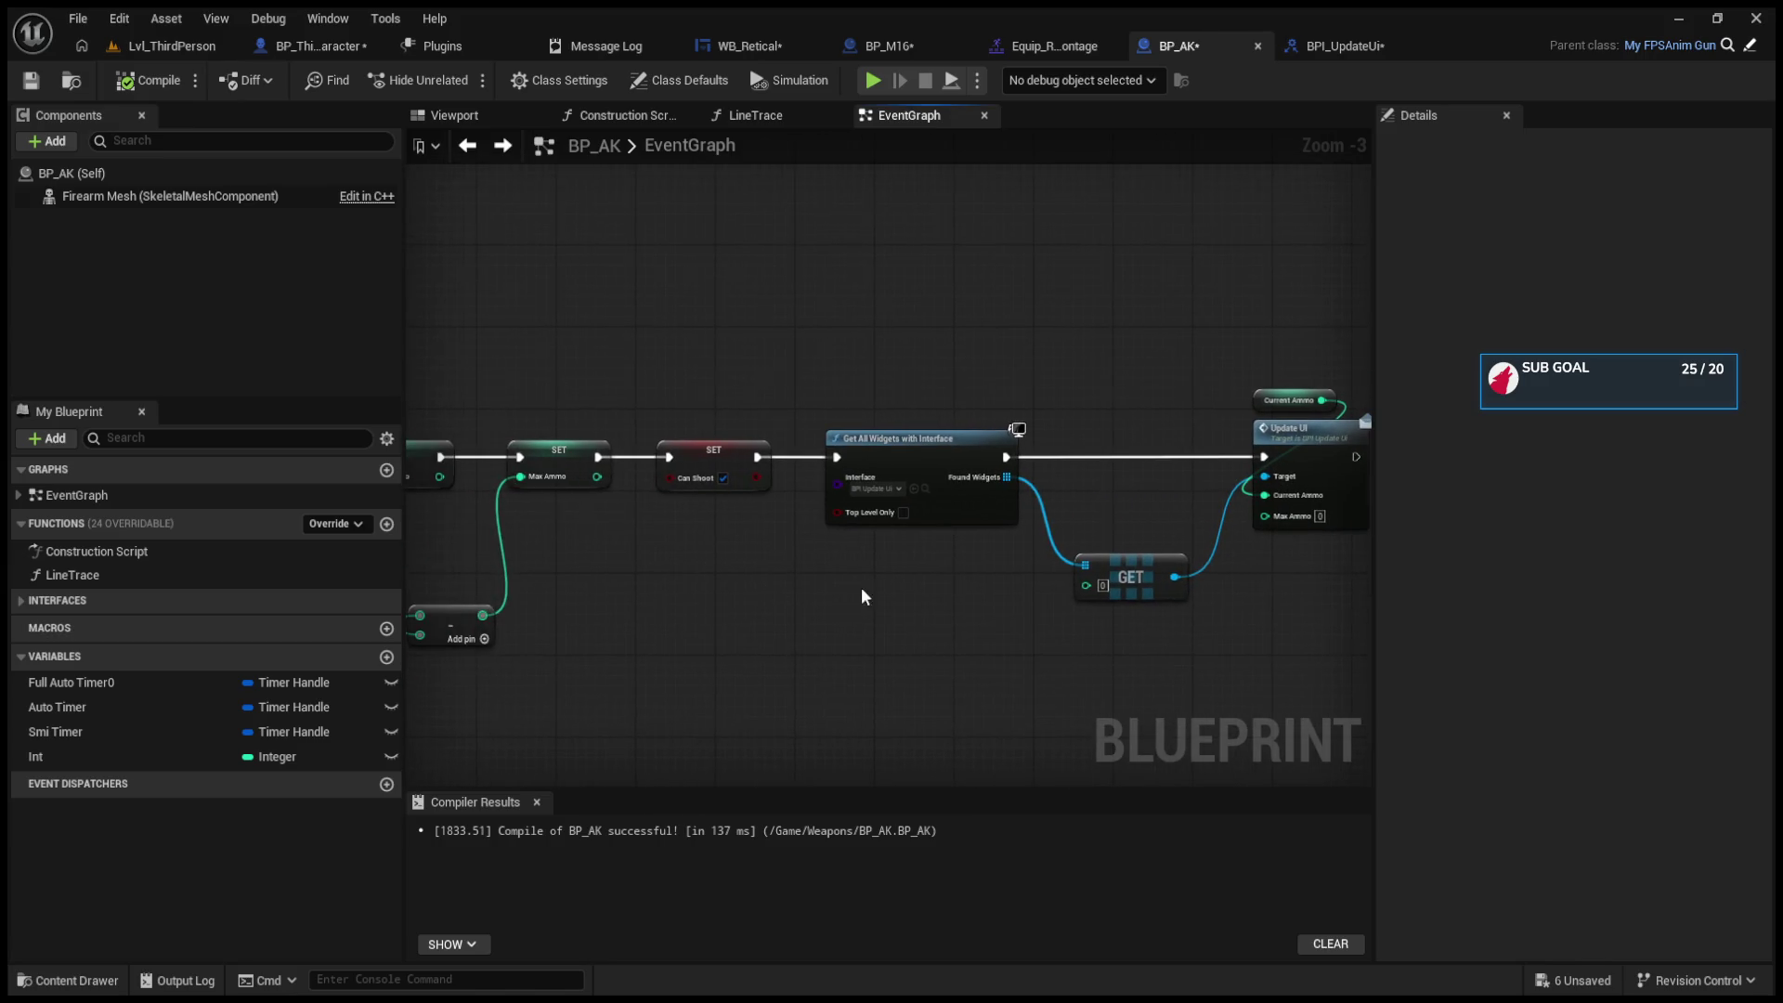
pyautogui.moveTo(862, 595); pyautogui.dragTo(703, 633)
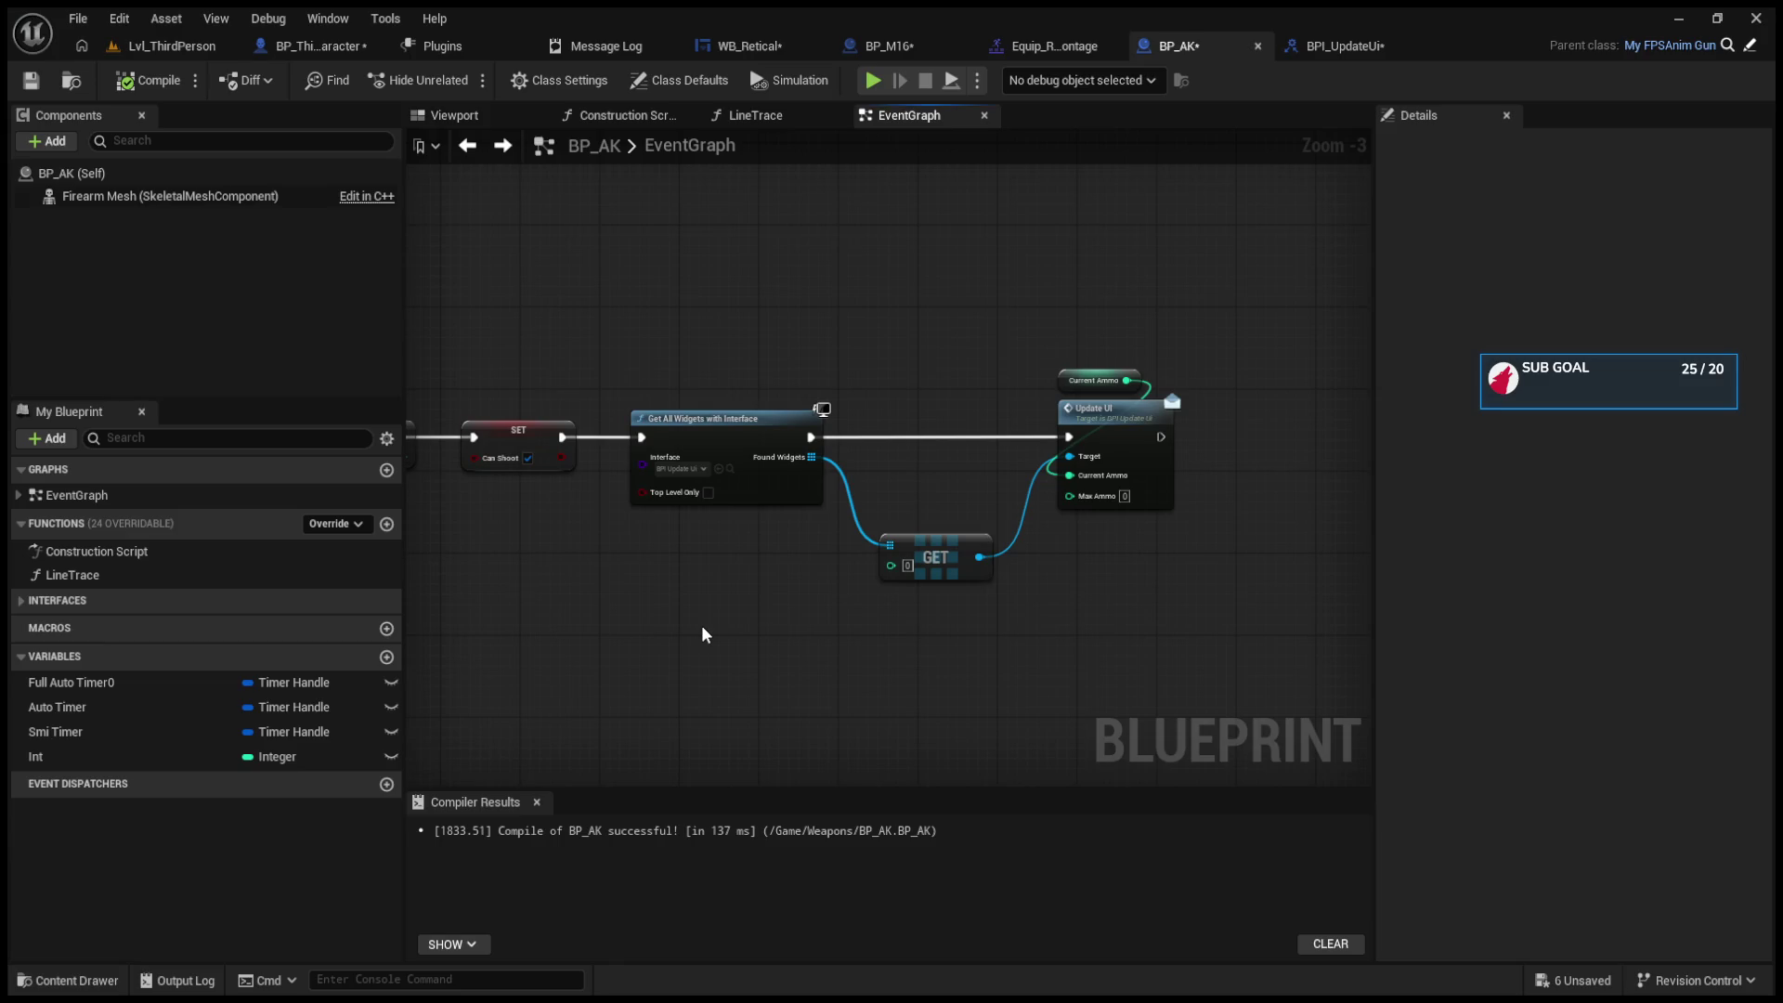
pyautogui.hotkey('ctrl', 'v')
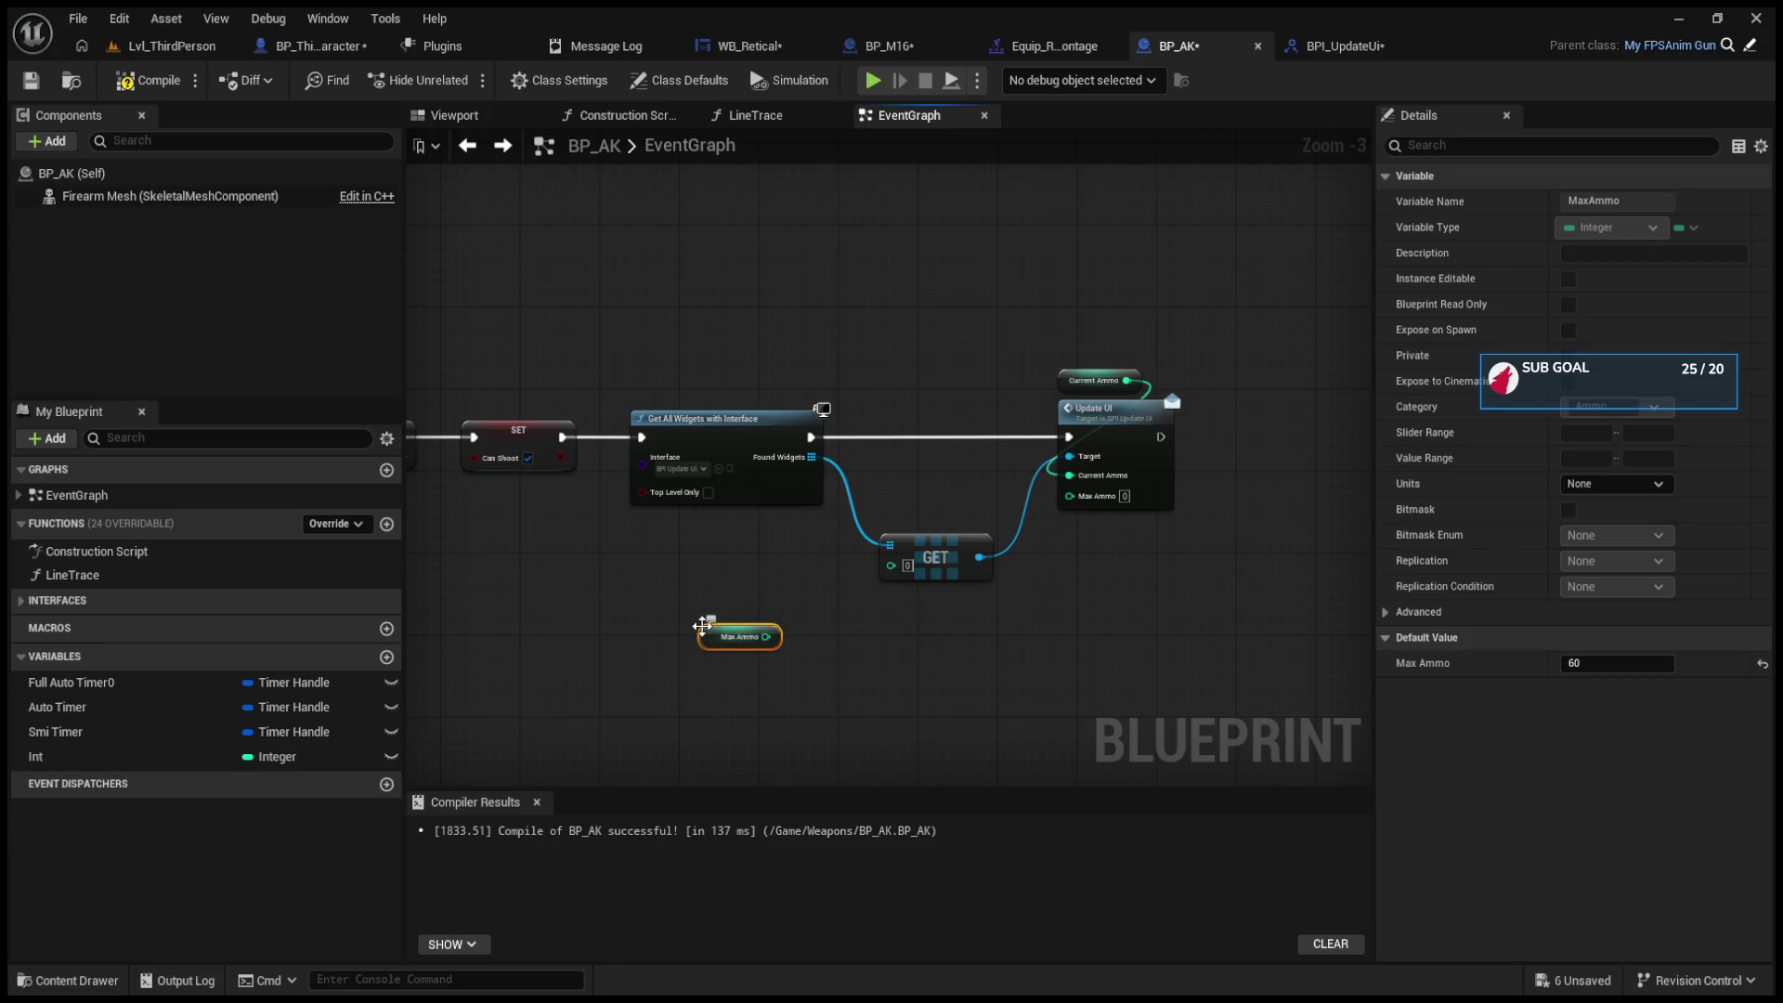
pyautogui.moveTo(738, 629)
pyautogui.mouseDown()
pyautogui.moveTo(980, 464)
pyautogui.moveTo(1040, 492)
pyautogui.moveTo(961, 484)
pyautogui.moveTo(1118, 498)
pyautogui.mouseUp()
pyautogui.scroll(3, 1017, 520)
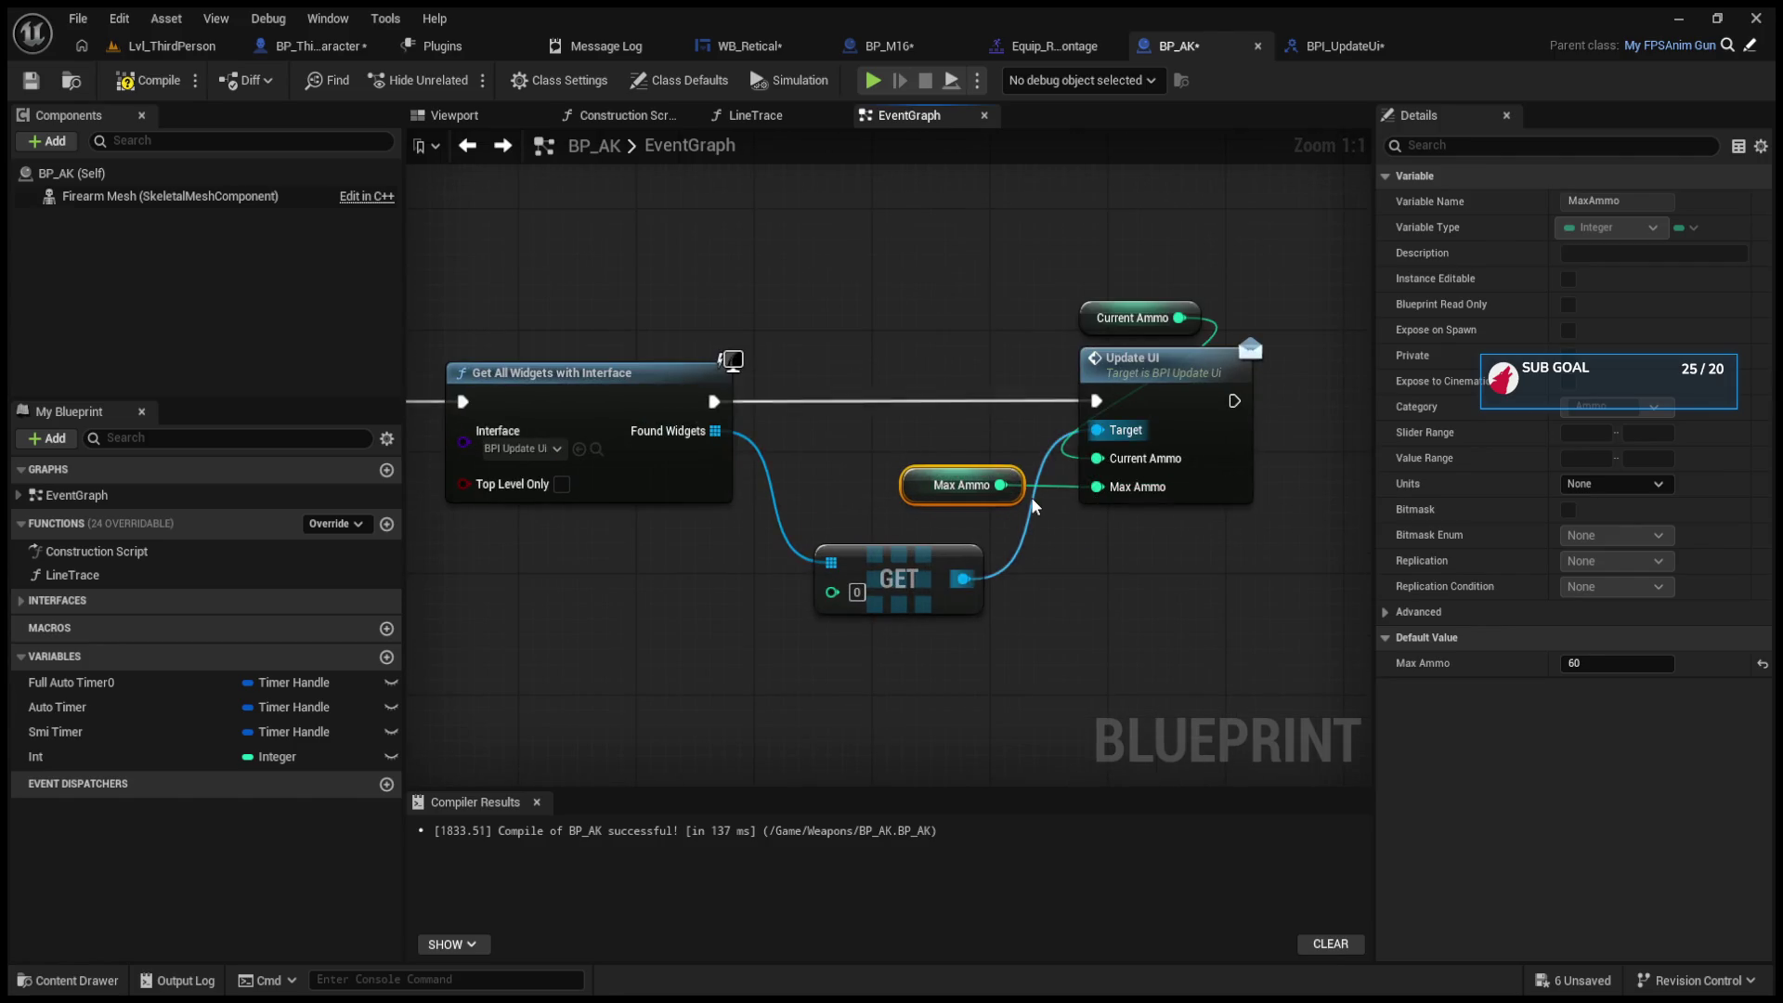
pyautogui.click(877, 47)
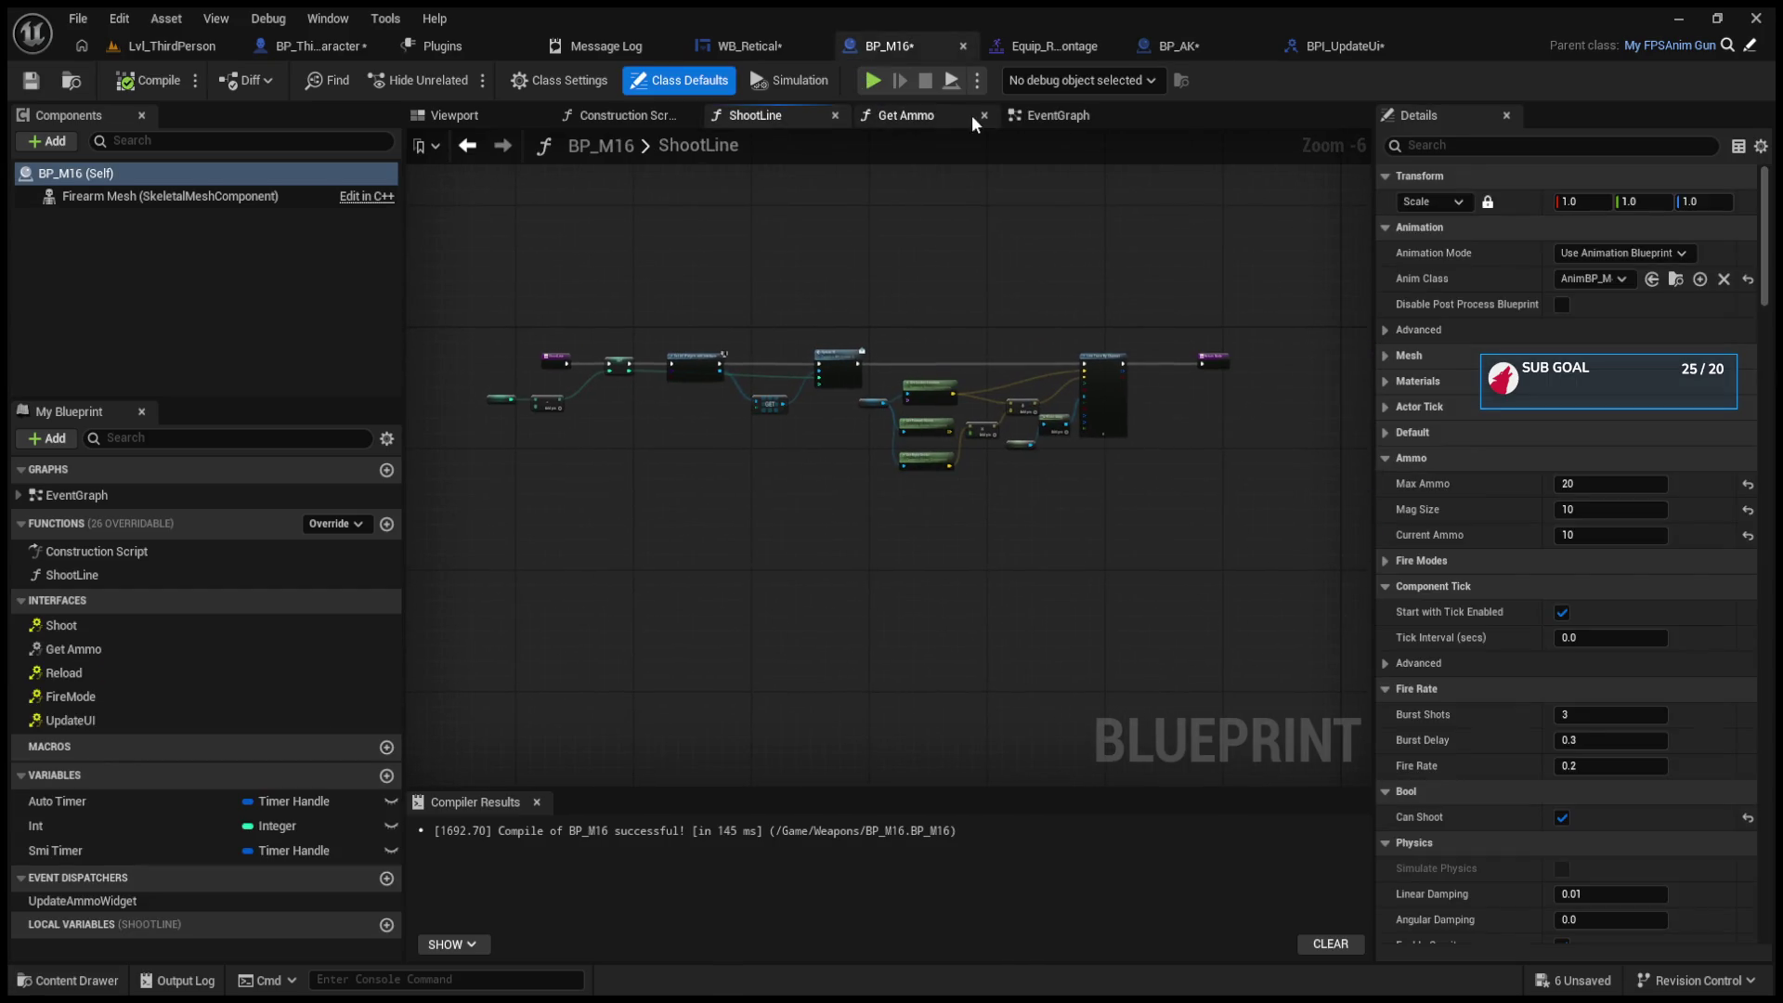
# Step: Wire BP_M16's Max Ammo getter into the Update UI call's Max Ammo pin
pyautogui.click(1057, 116)
pyautogui.scroll(-5, 1055, 614)
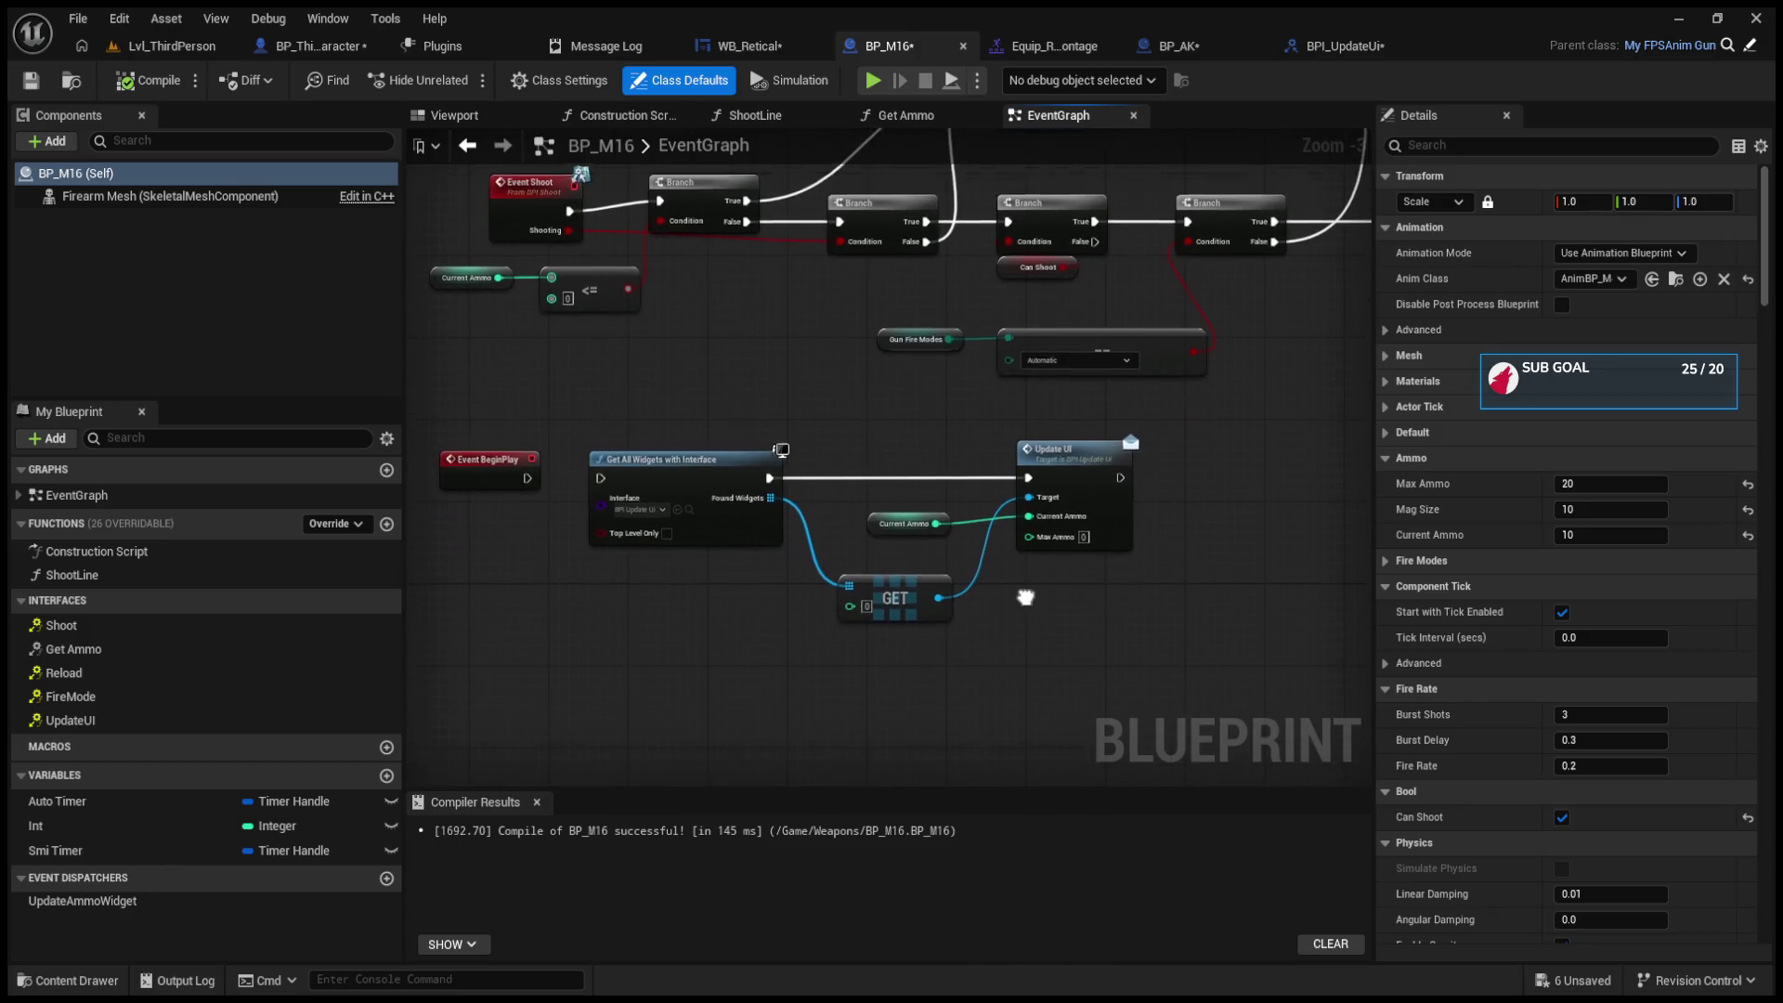
pyautogui.scroll(6, 1063, 519)
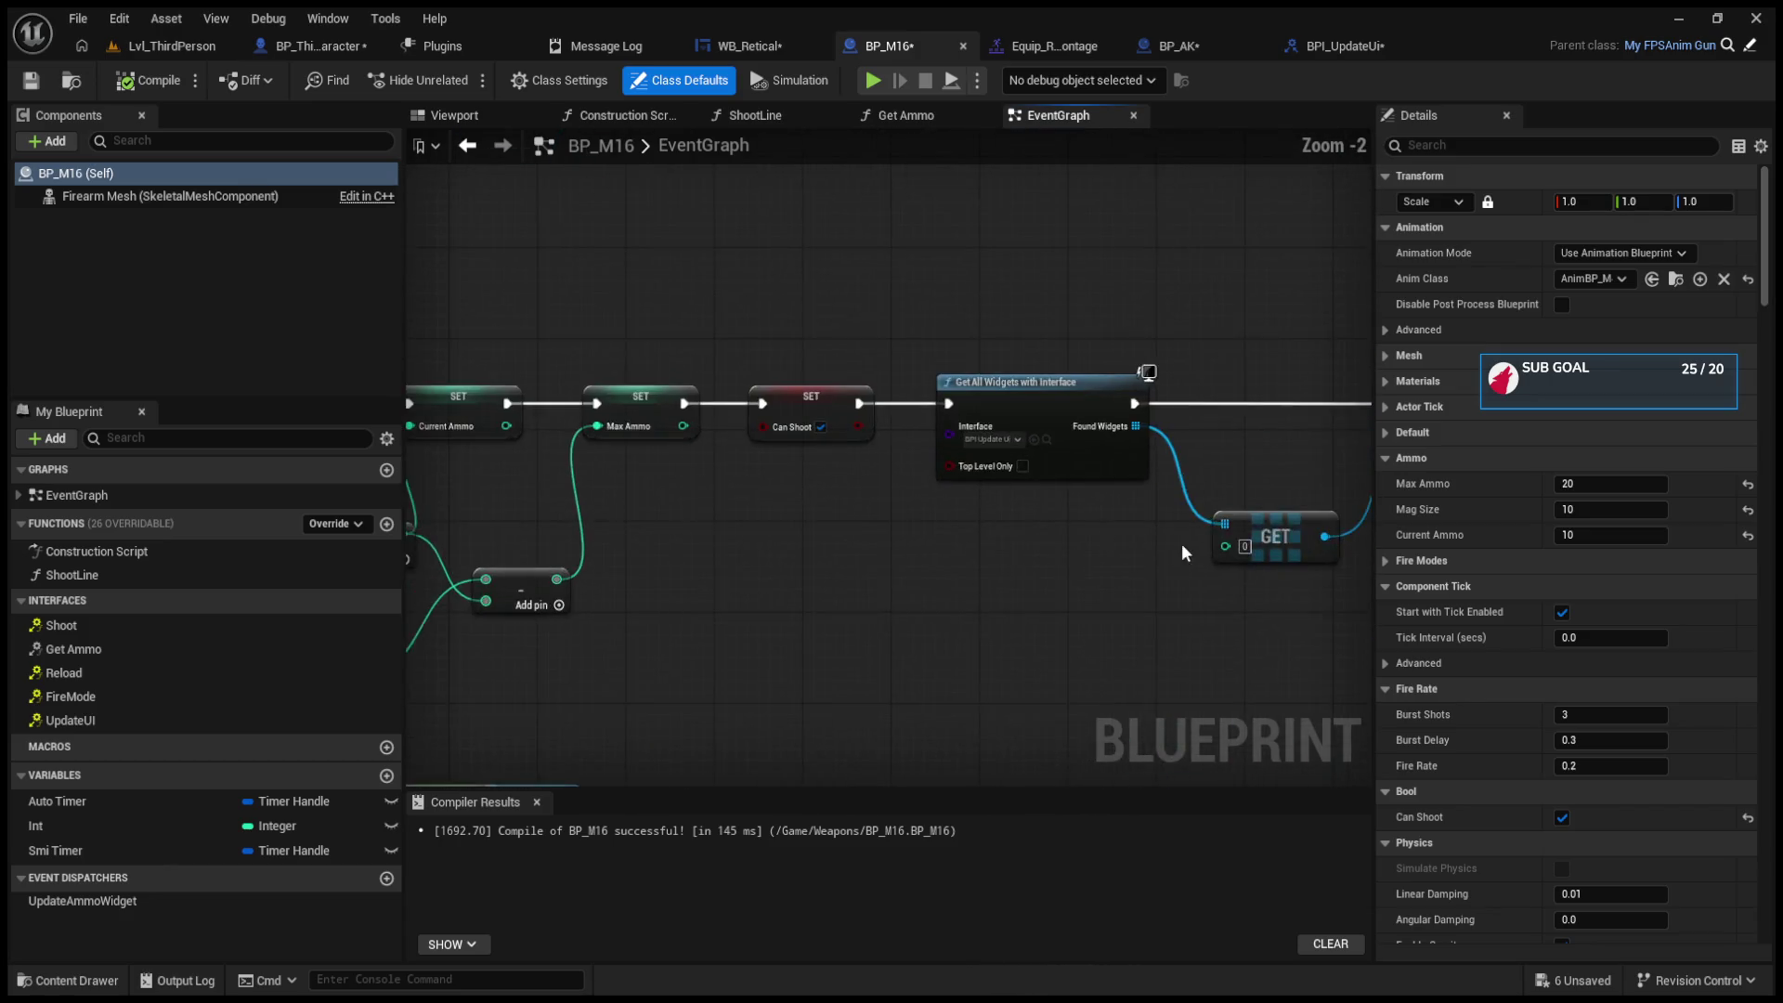
pyautogui.click(887, 568)
pyautogui.moveTo(886, 572)
pyautogui.mouseDown()
pyautogui.moveTo(957, 452)
pyautogui.moveTo(1167, 474)
pyautogui.mouseUp()
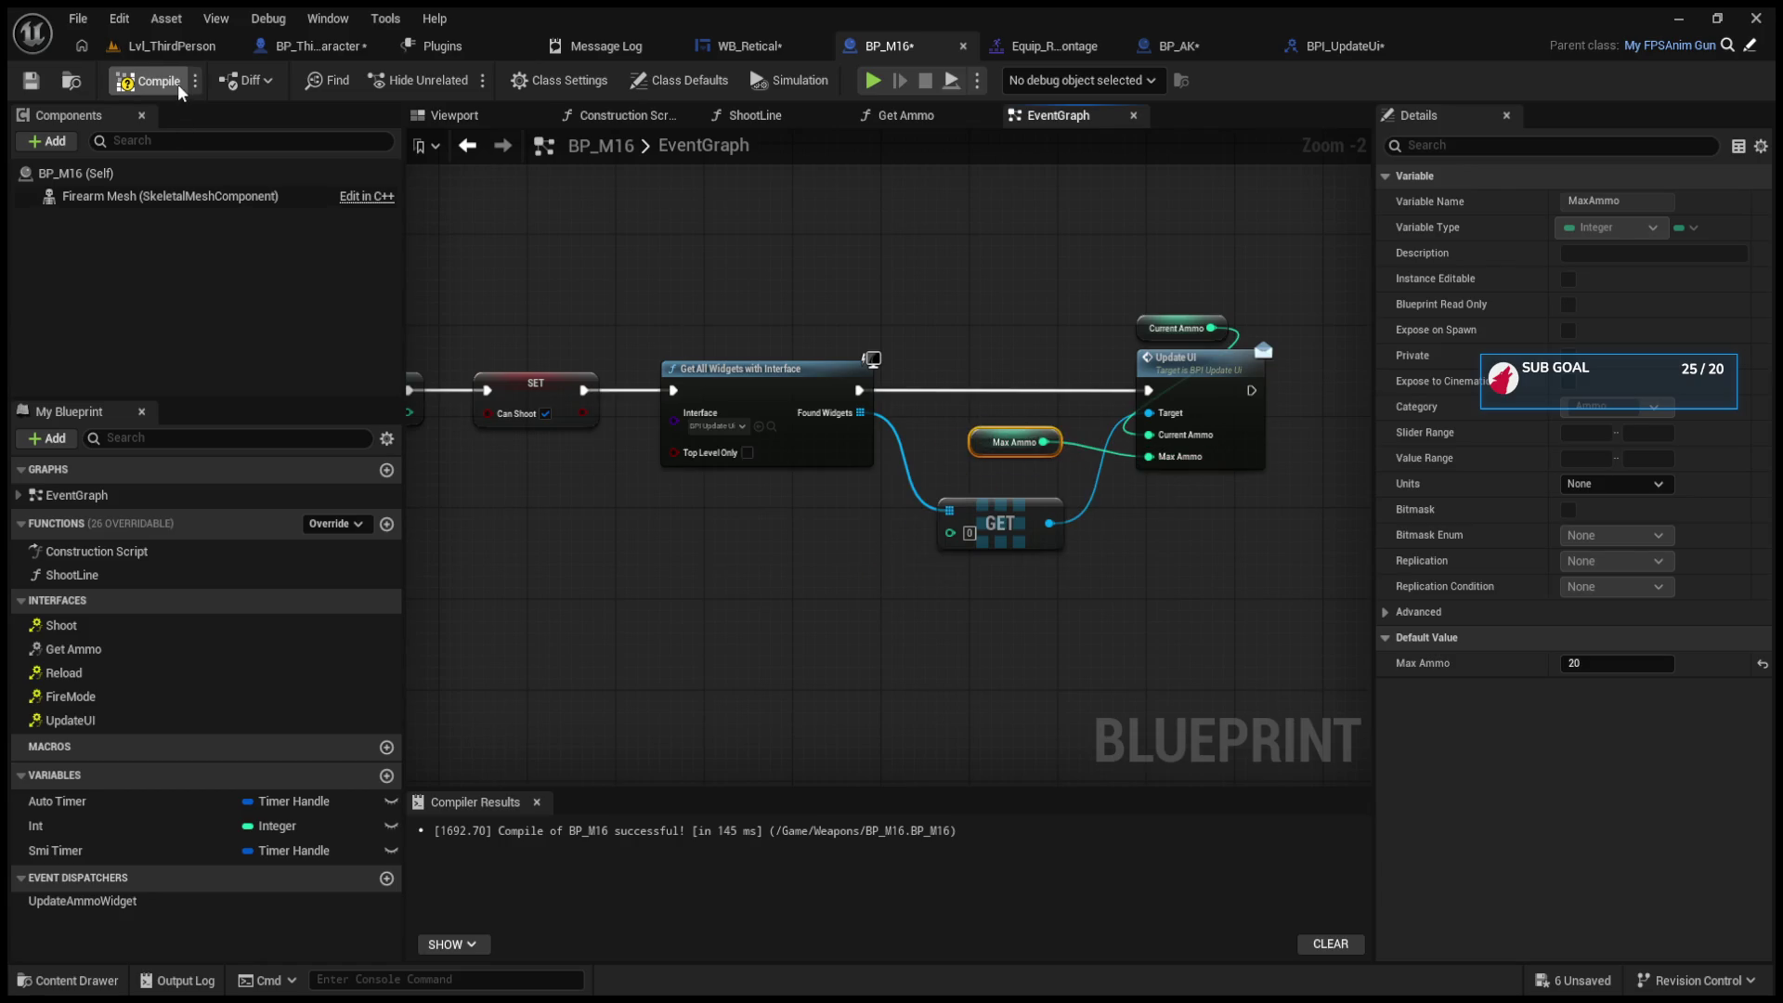
pyautogui.click(163, 49)
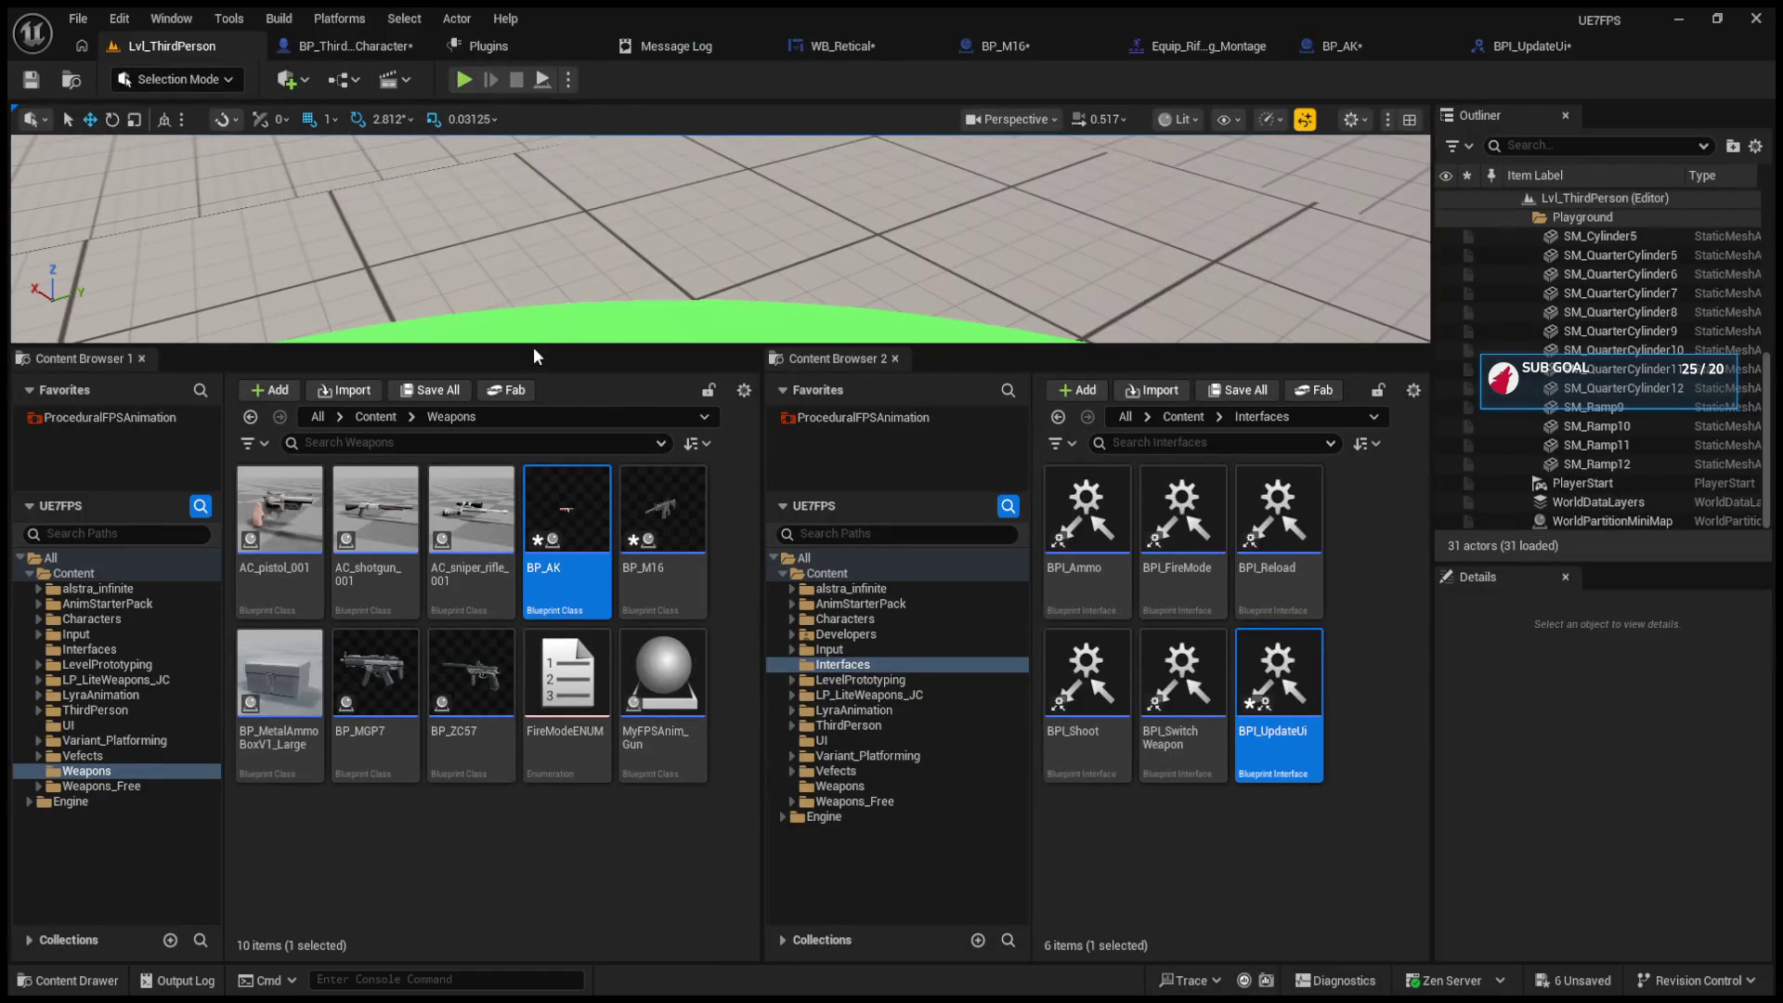
# Step: Play the level in a larger viewport to check the ammo counter, then open BP_ThirdPersonCharacter
pyautogui.moveTo(533, 347); pyautogui.dragTo(530, 629)
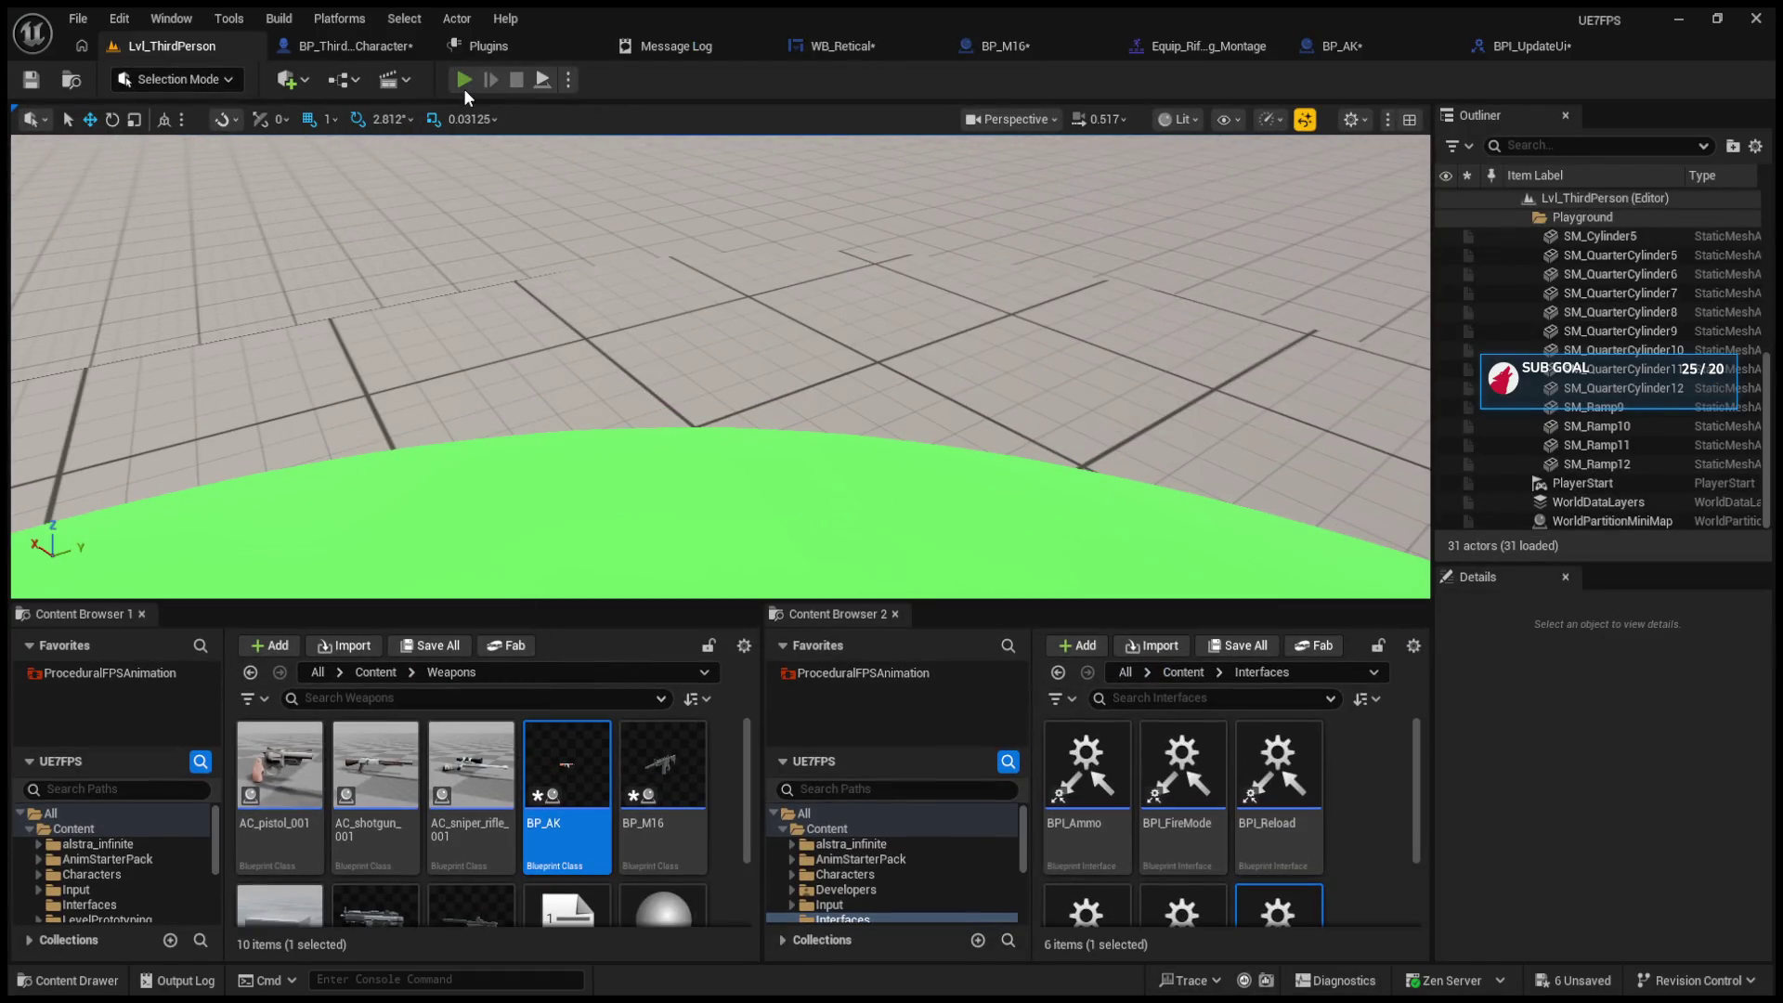
pyautogui.click(464, 84)
pyautogui.click(613, 369)
pyautogui.scroll(1, 613, 369)
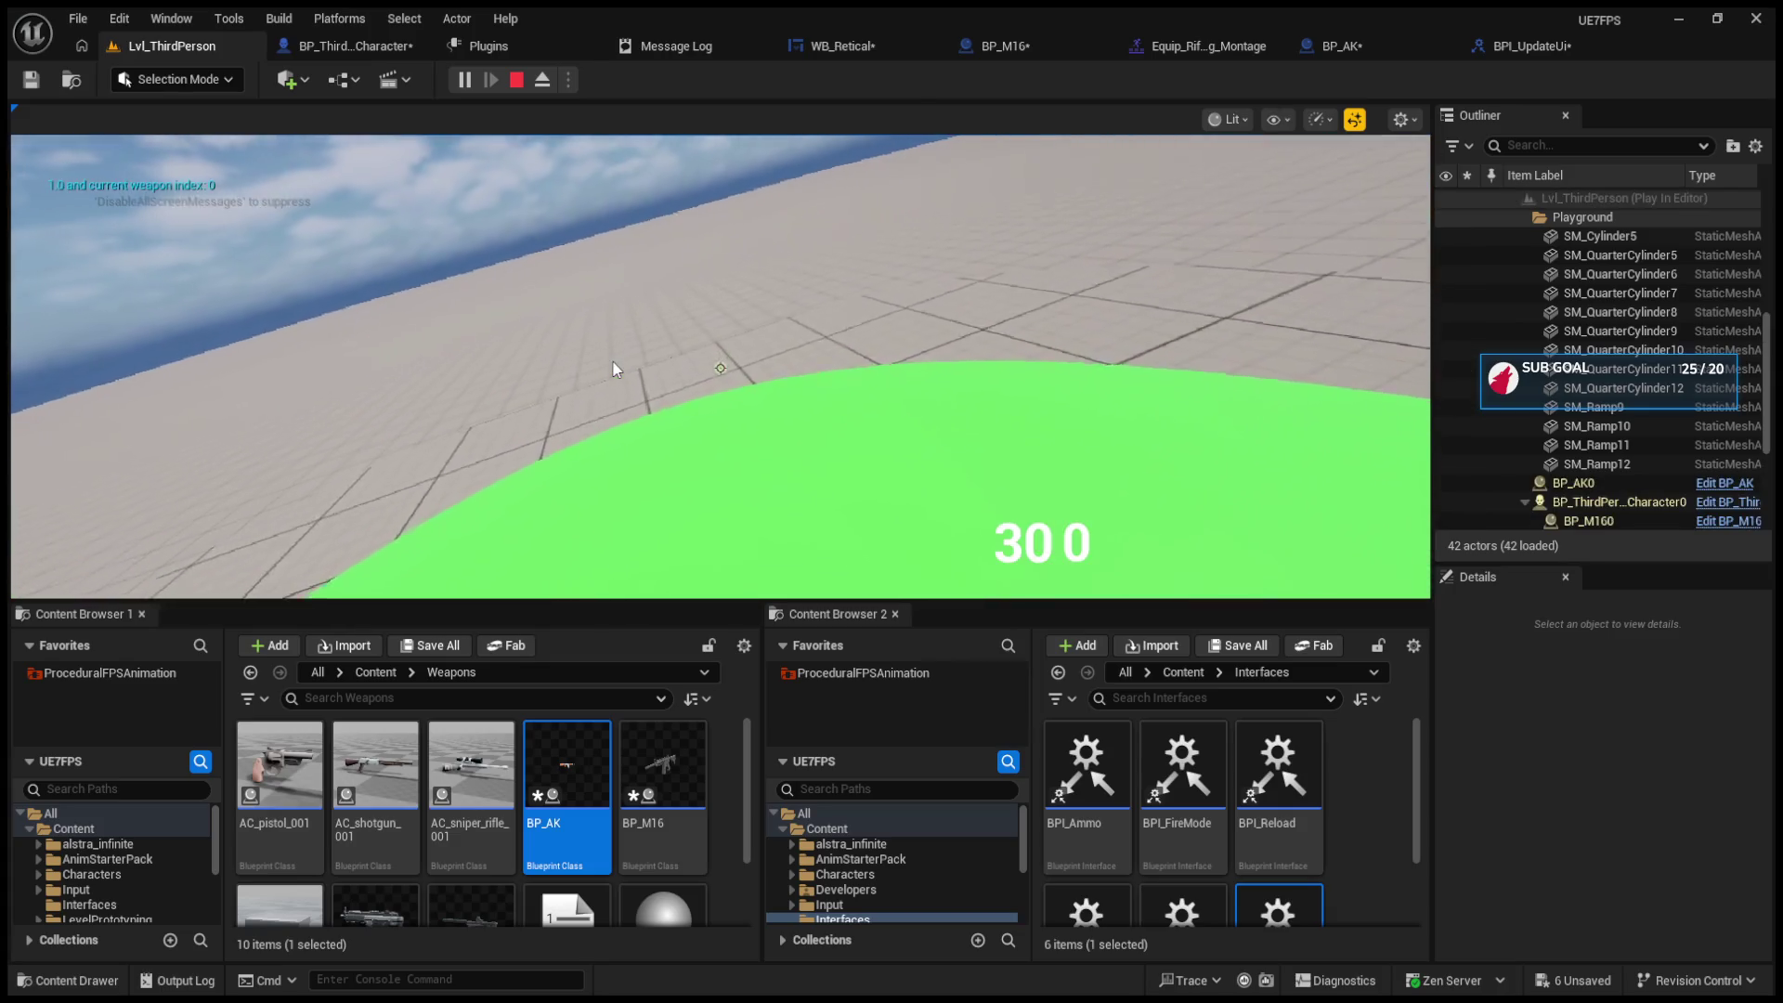
pyautogui.press('Escape')
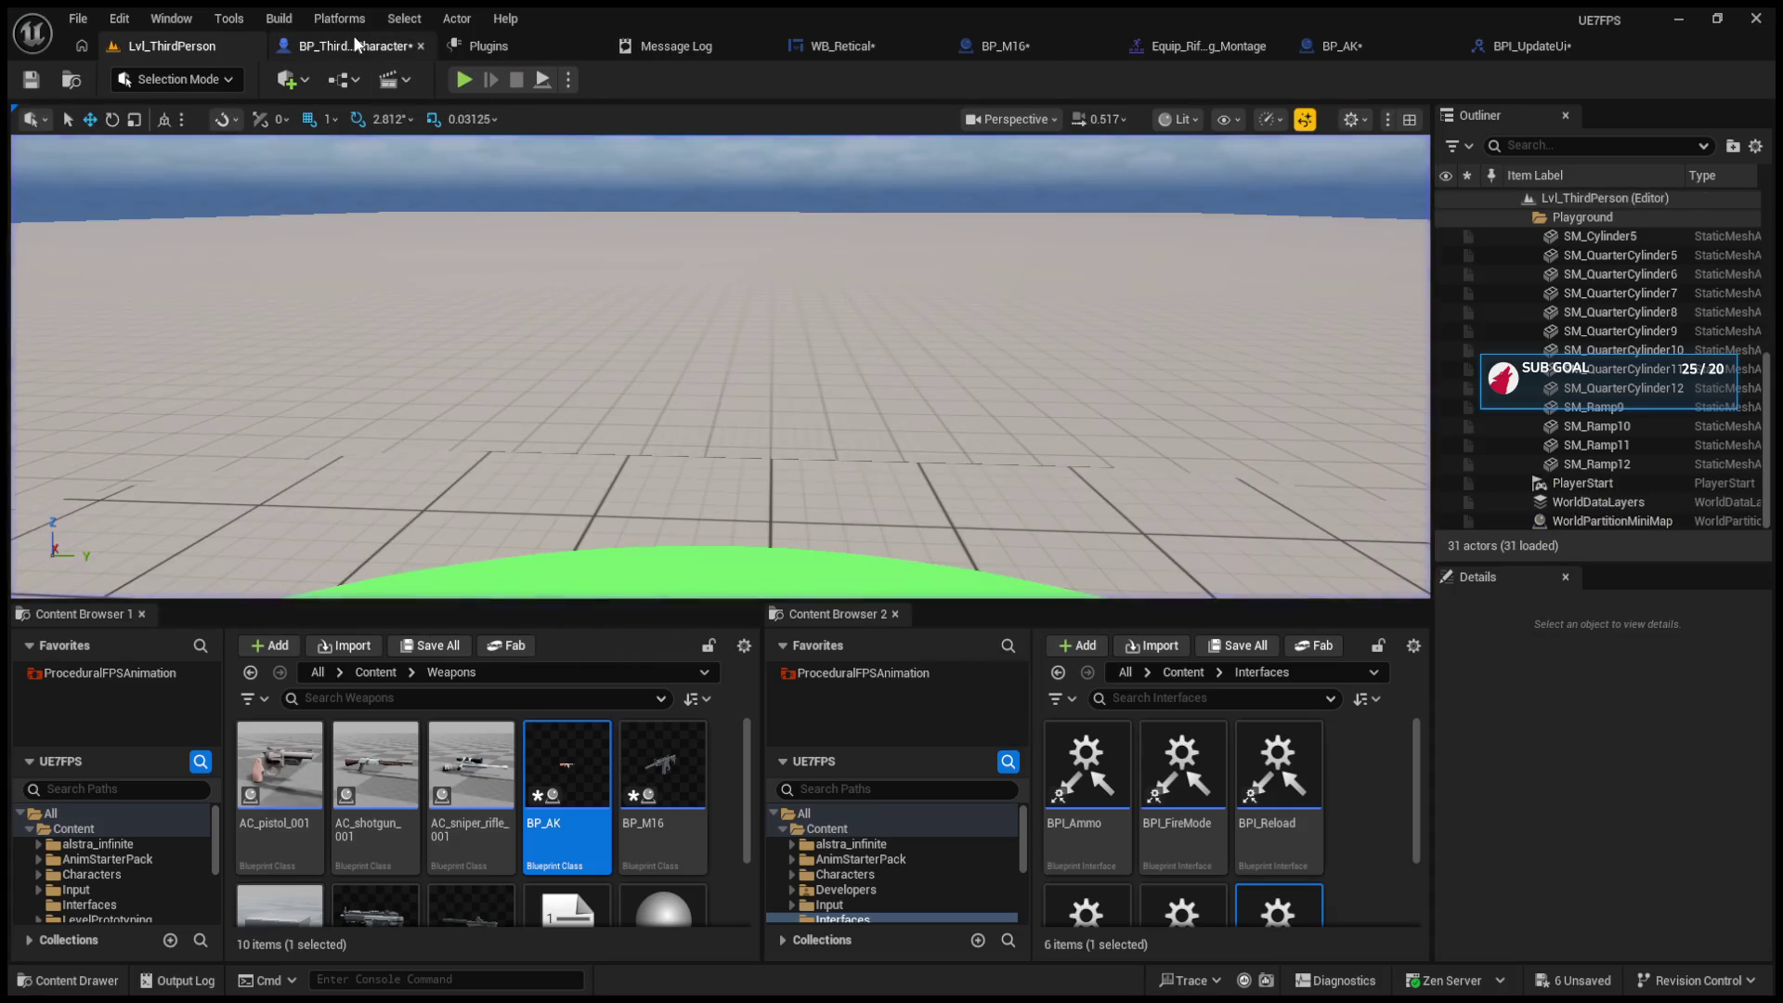
pyautogui.click(344, 46)
pyautogui.moveTo(1010, 404)
pyautogui.mouseDown()
pyautogui.moveTo(613, 399)
pyautogui.moveTo(1228, 414)
pyautogui.moveTo(1273, 345)
pyautogui.mouseUp()
# Step: In StartingWeapons, tidy the Update UI nodes and pull a Max Ammo getter from Current Weapon
pyautogui.click(1085, 110)
pyautogui.click(923, 115)
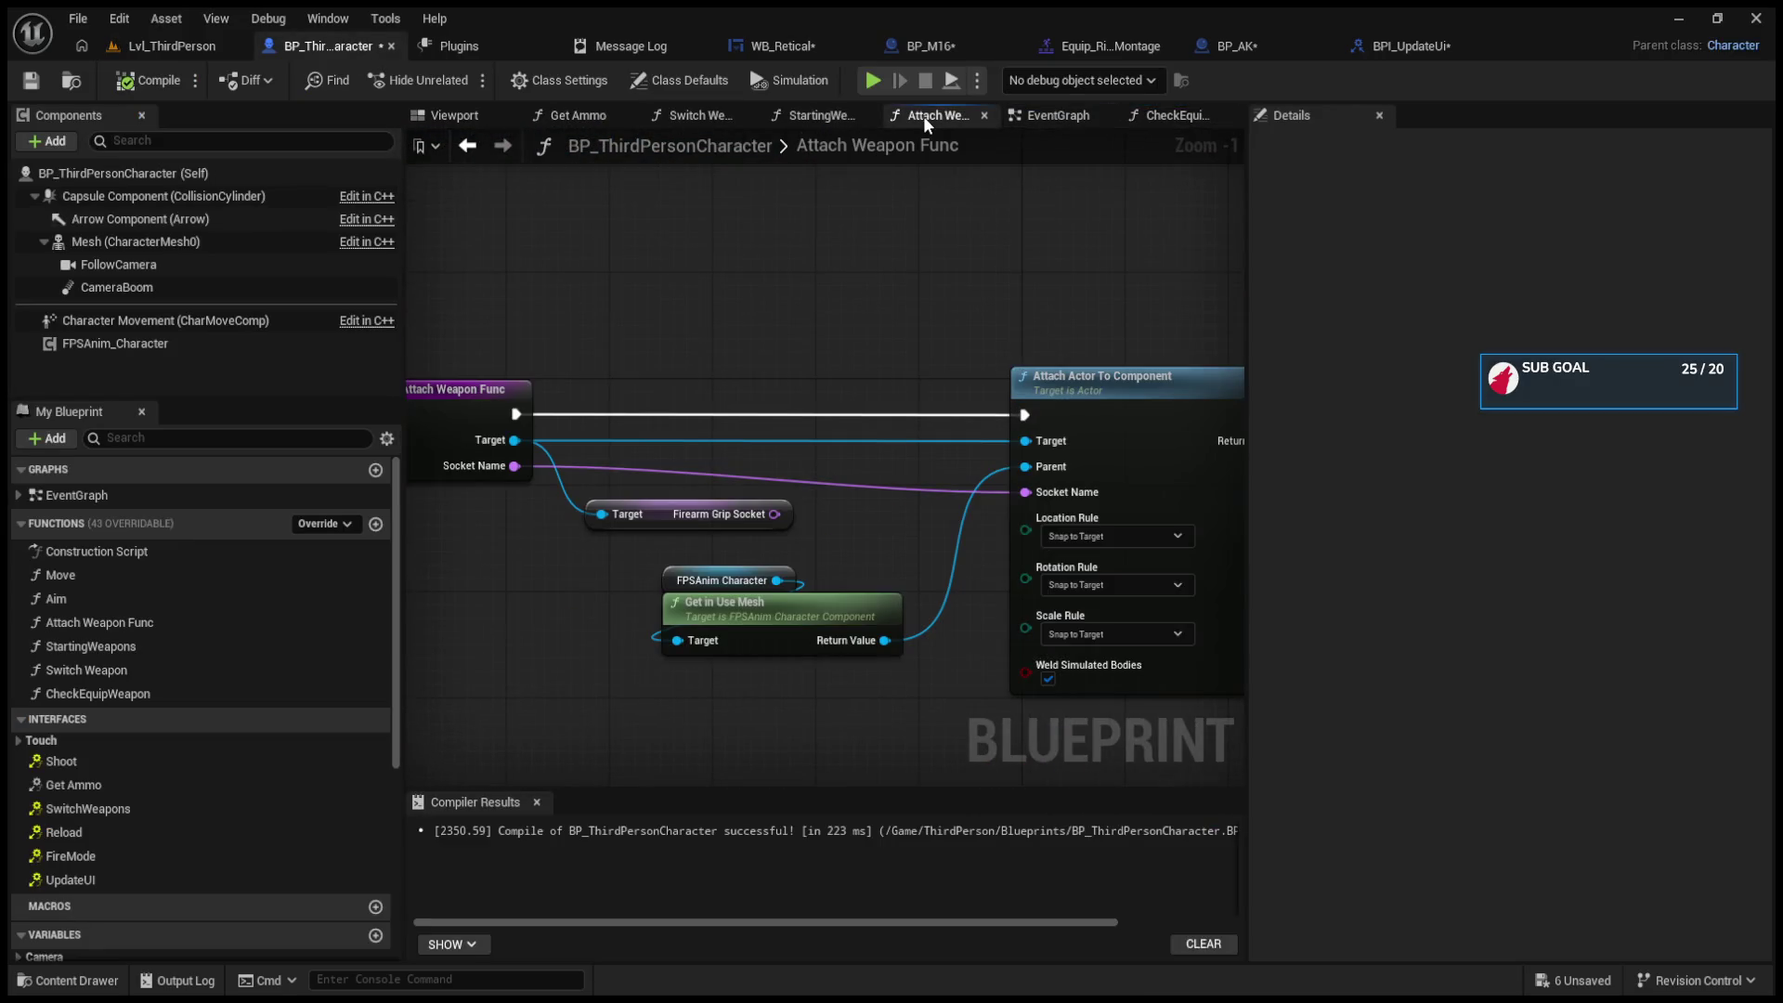
pyautogui.moveTo(939, 279); pyautogui.dragTo(250, 274)
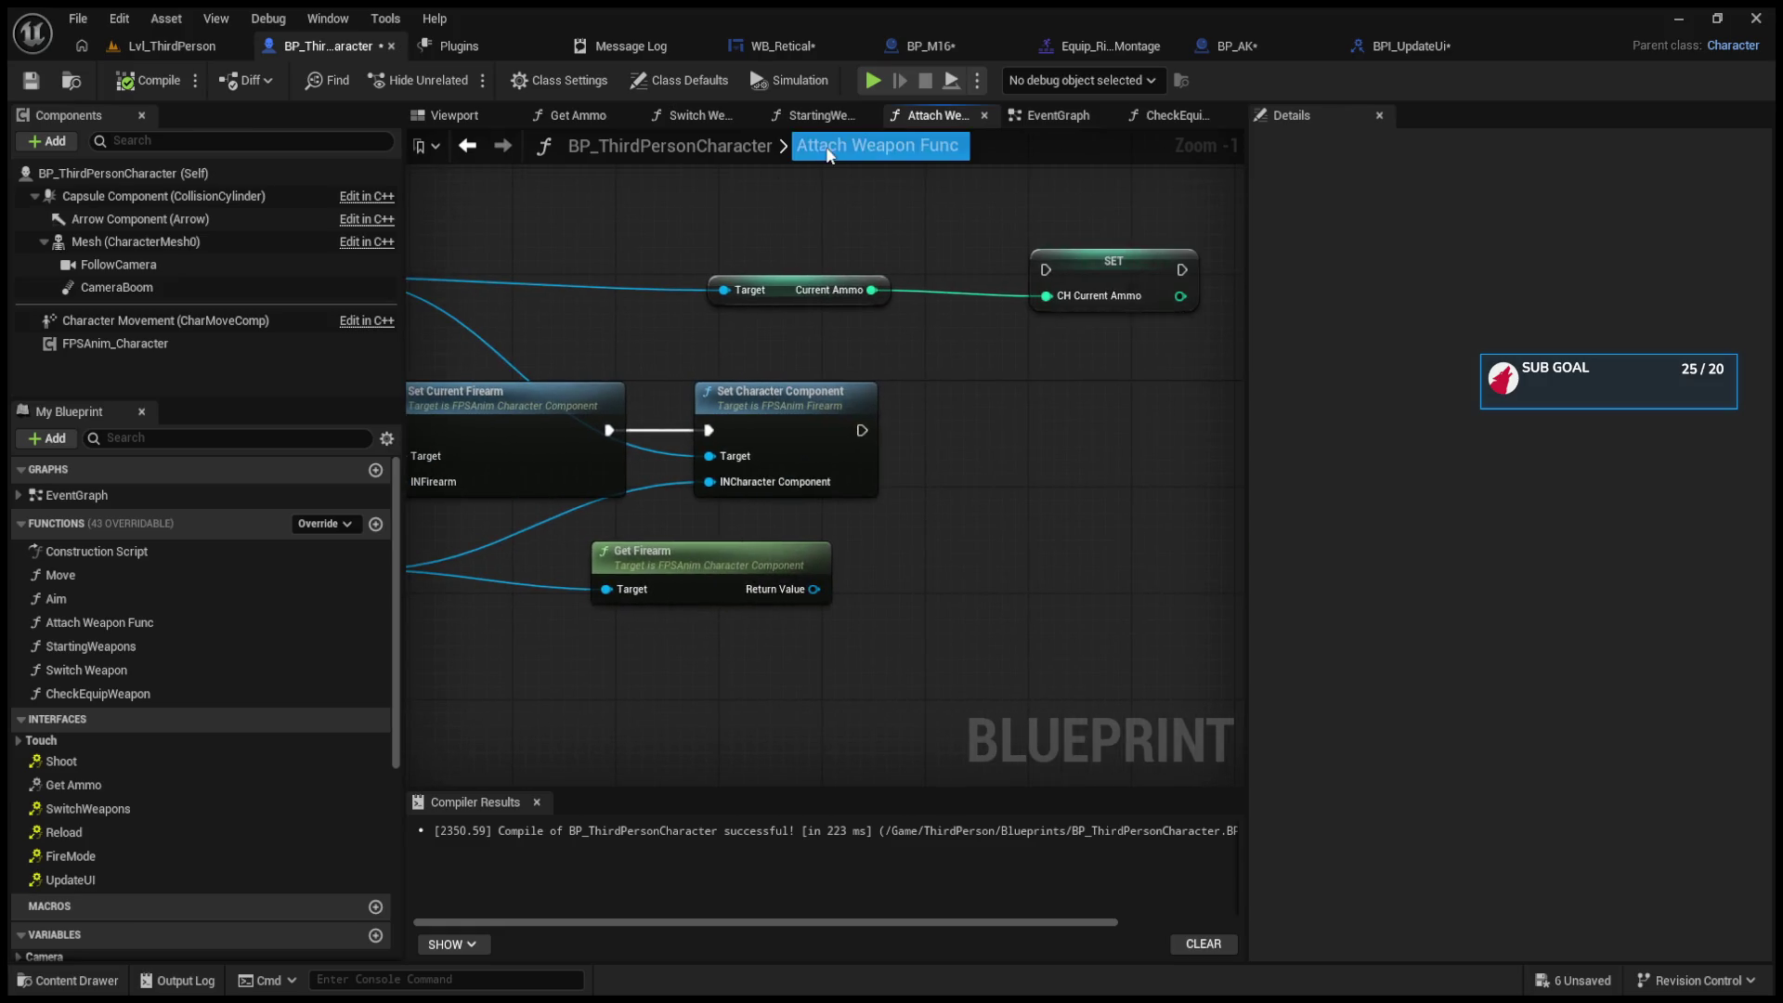
pyautogui.click(827, 117)
pyautogui.moveTo(1067, 336); pyautogui.dragTo(1068, 323)
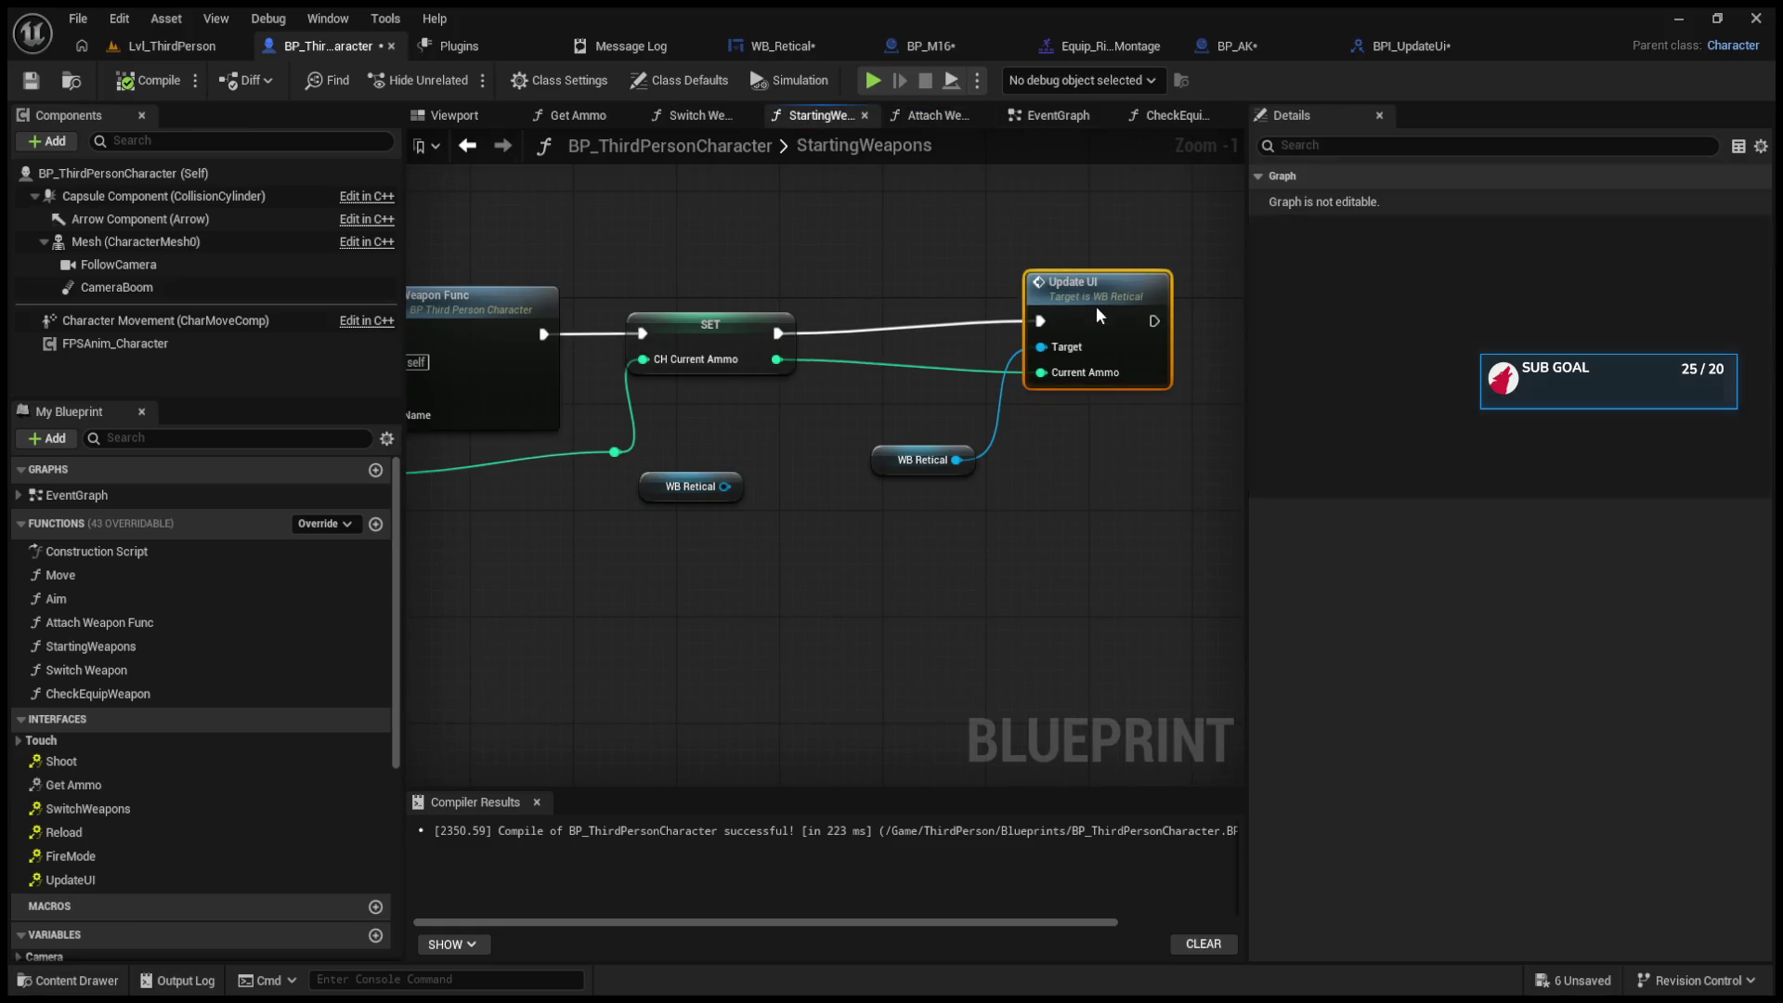
pyautogui.moveTo(876, 460)
pyautogui.mouseDown()
pyautogui.moveTo(761, 520)
pyautogui.moveTo(708, 517)
pyautogui.moveTo(1078, 499)
pyautogui.moveTo(986, 479)
pyautogui.mouseUp()
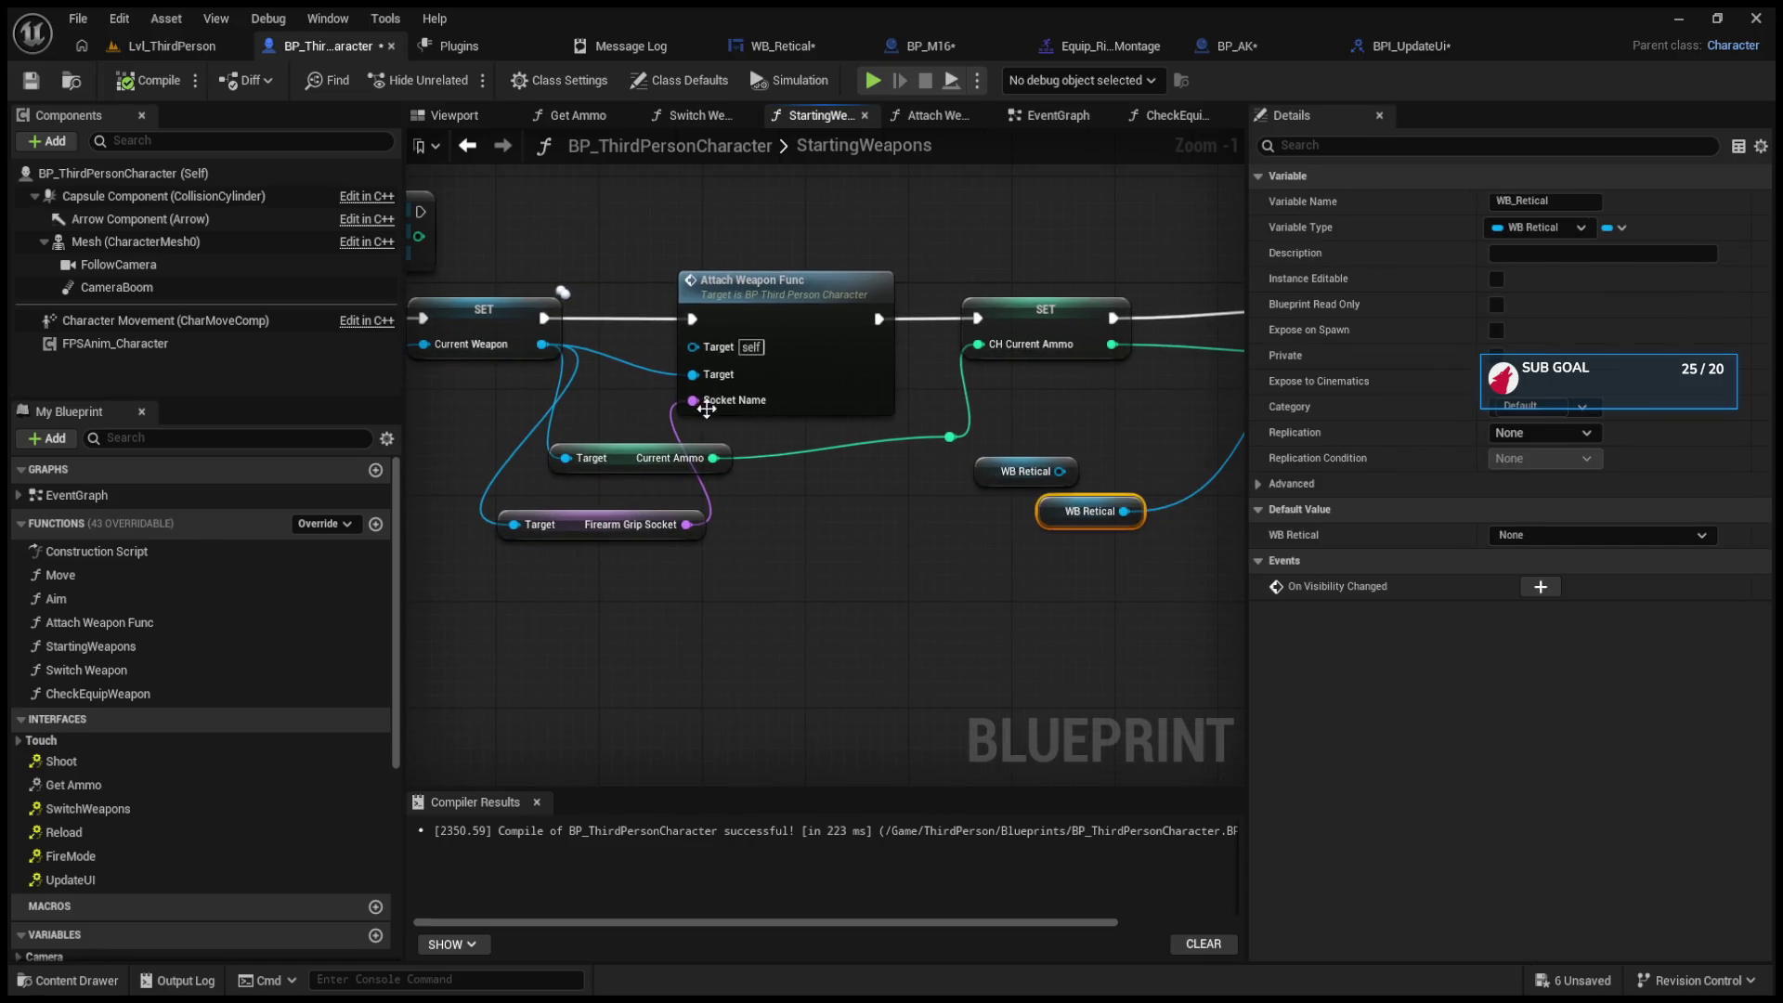
pyautogui.moveTo(542, 344)
pyautogui.mouseDown()
pyautogui.moveTo(557, 572)
pyautogui.moveTo(597, 616)
pyautogui.mouseUp()
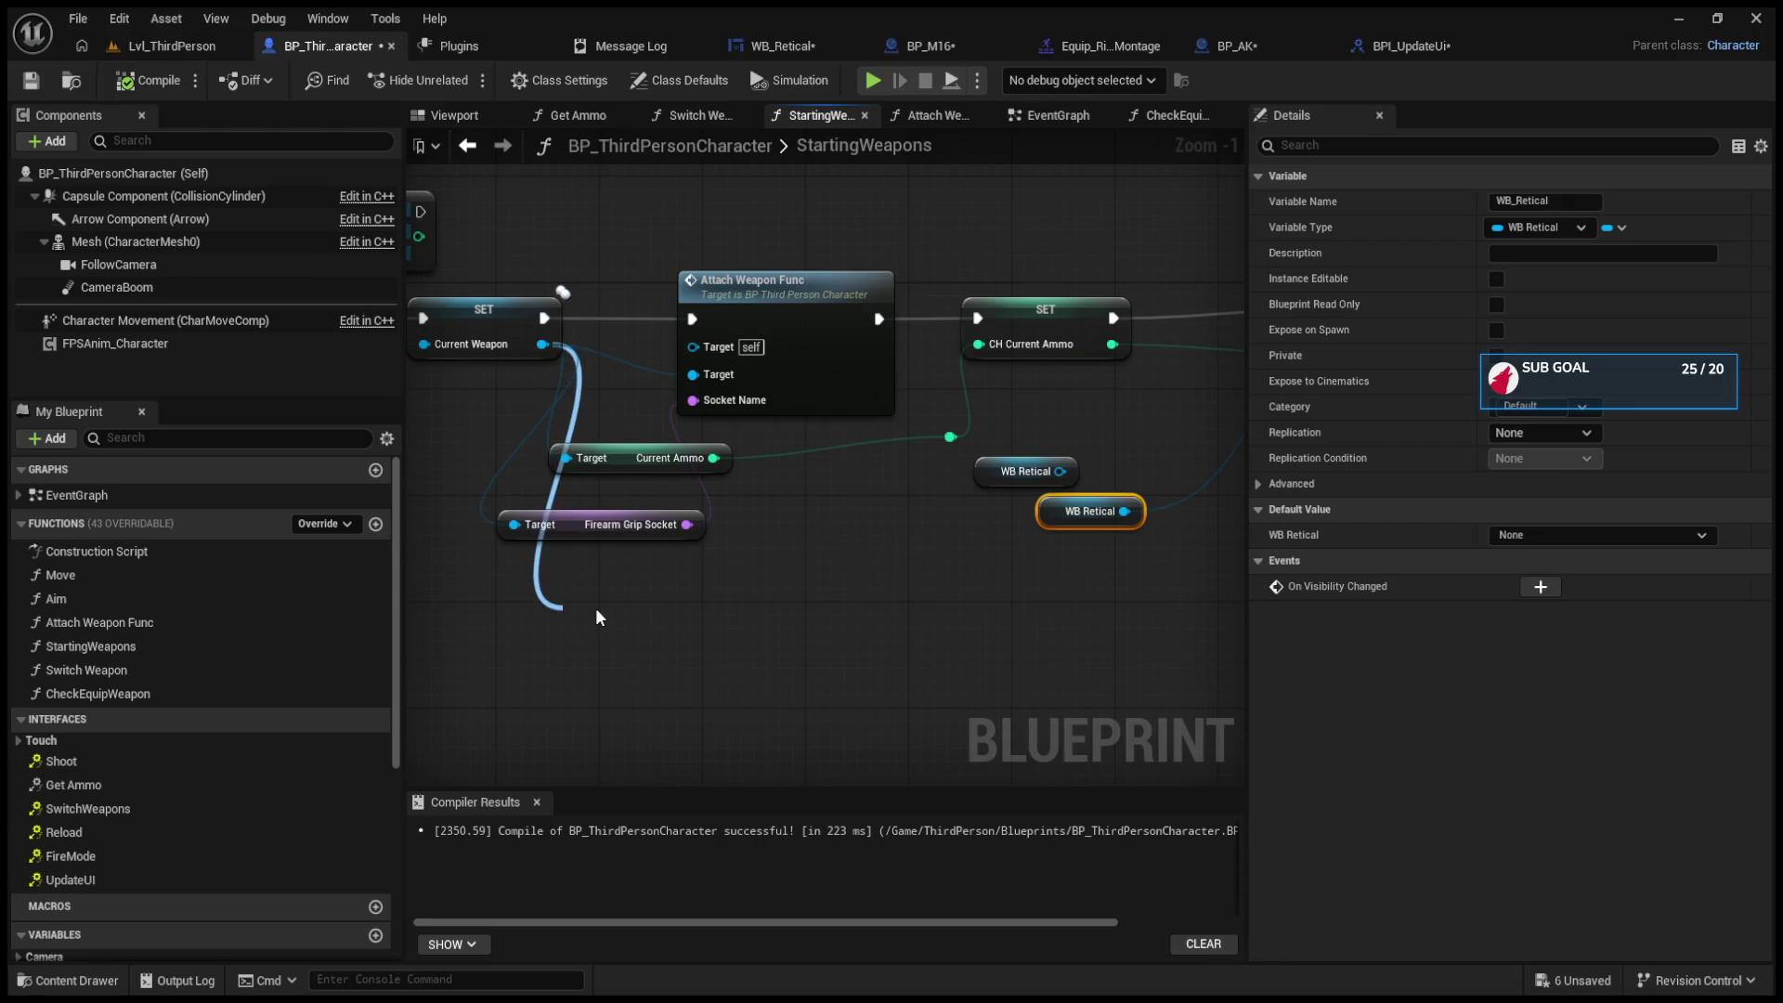
pyautogui.moveTo(596, 611); pyautogui.dragTo(594, 609)
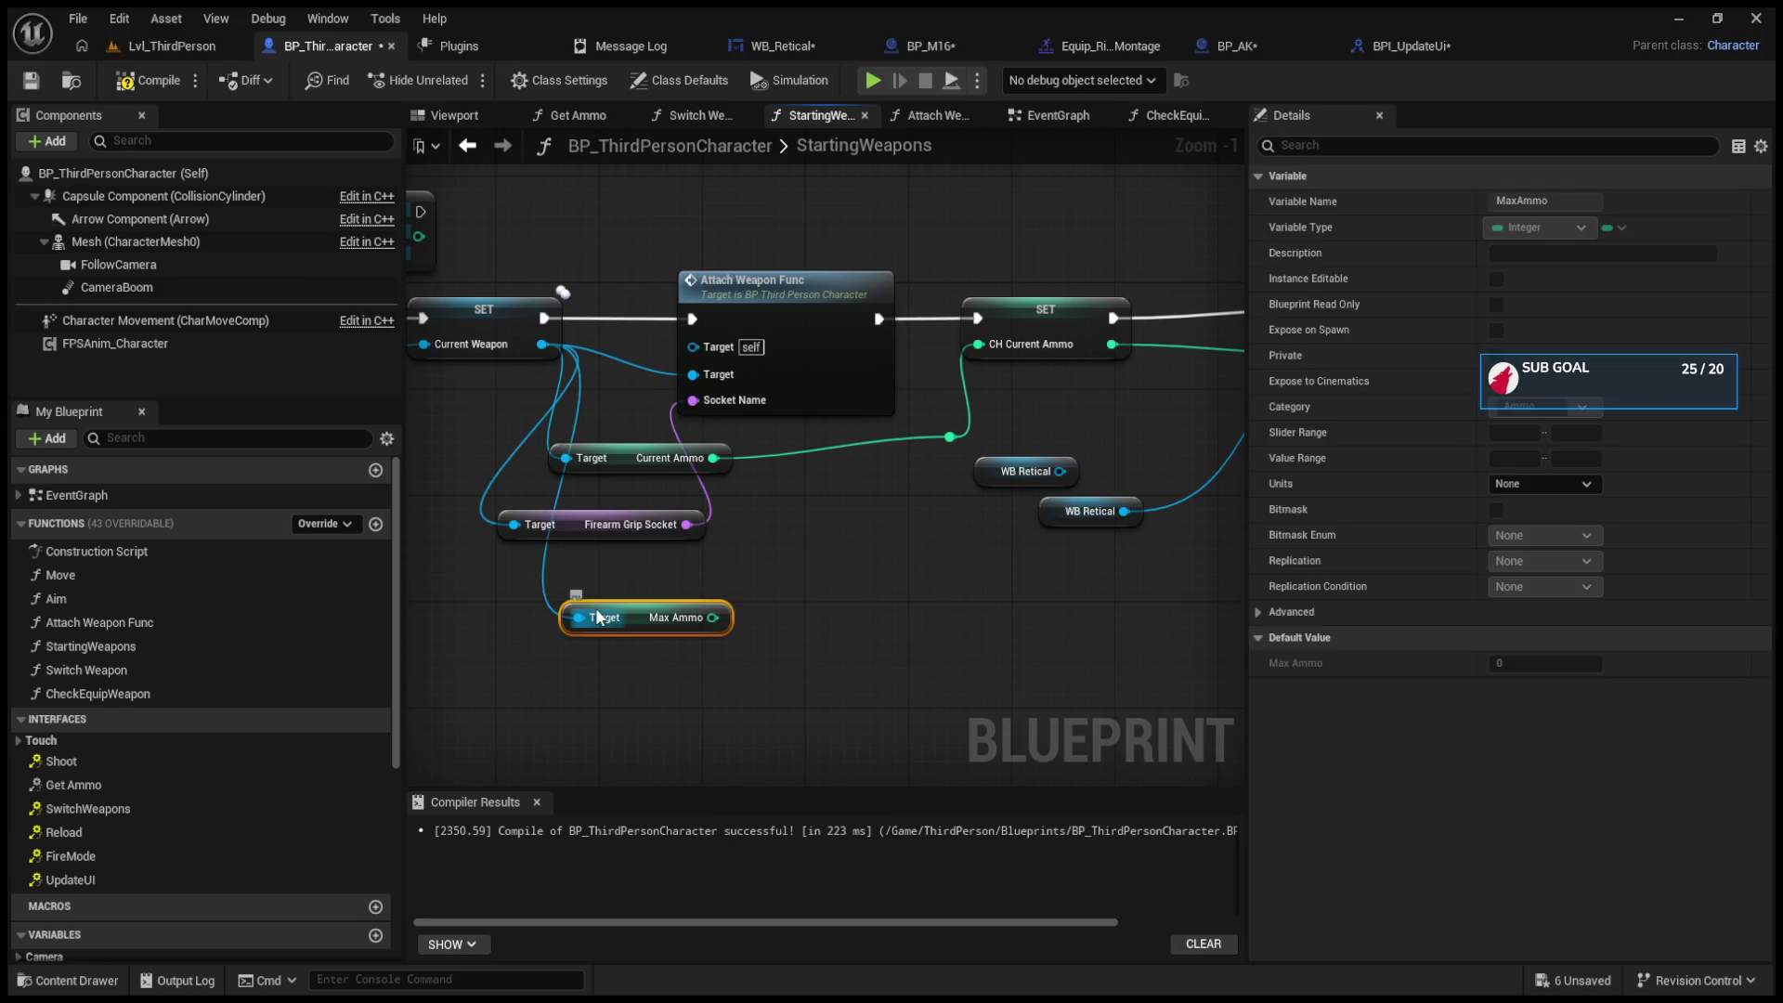
pyautogui.click(594, 613)
pyautogui.moveTo(752, 610); pyautogui.dragTo(662, 614)
# Step: Delete the unused NewVar_0 variable and select the weapon's Max Ammo getter
pyautogui.scroll(-5, 115, 671)
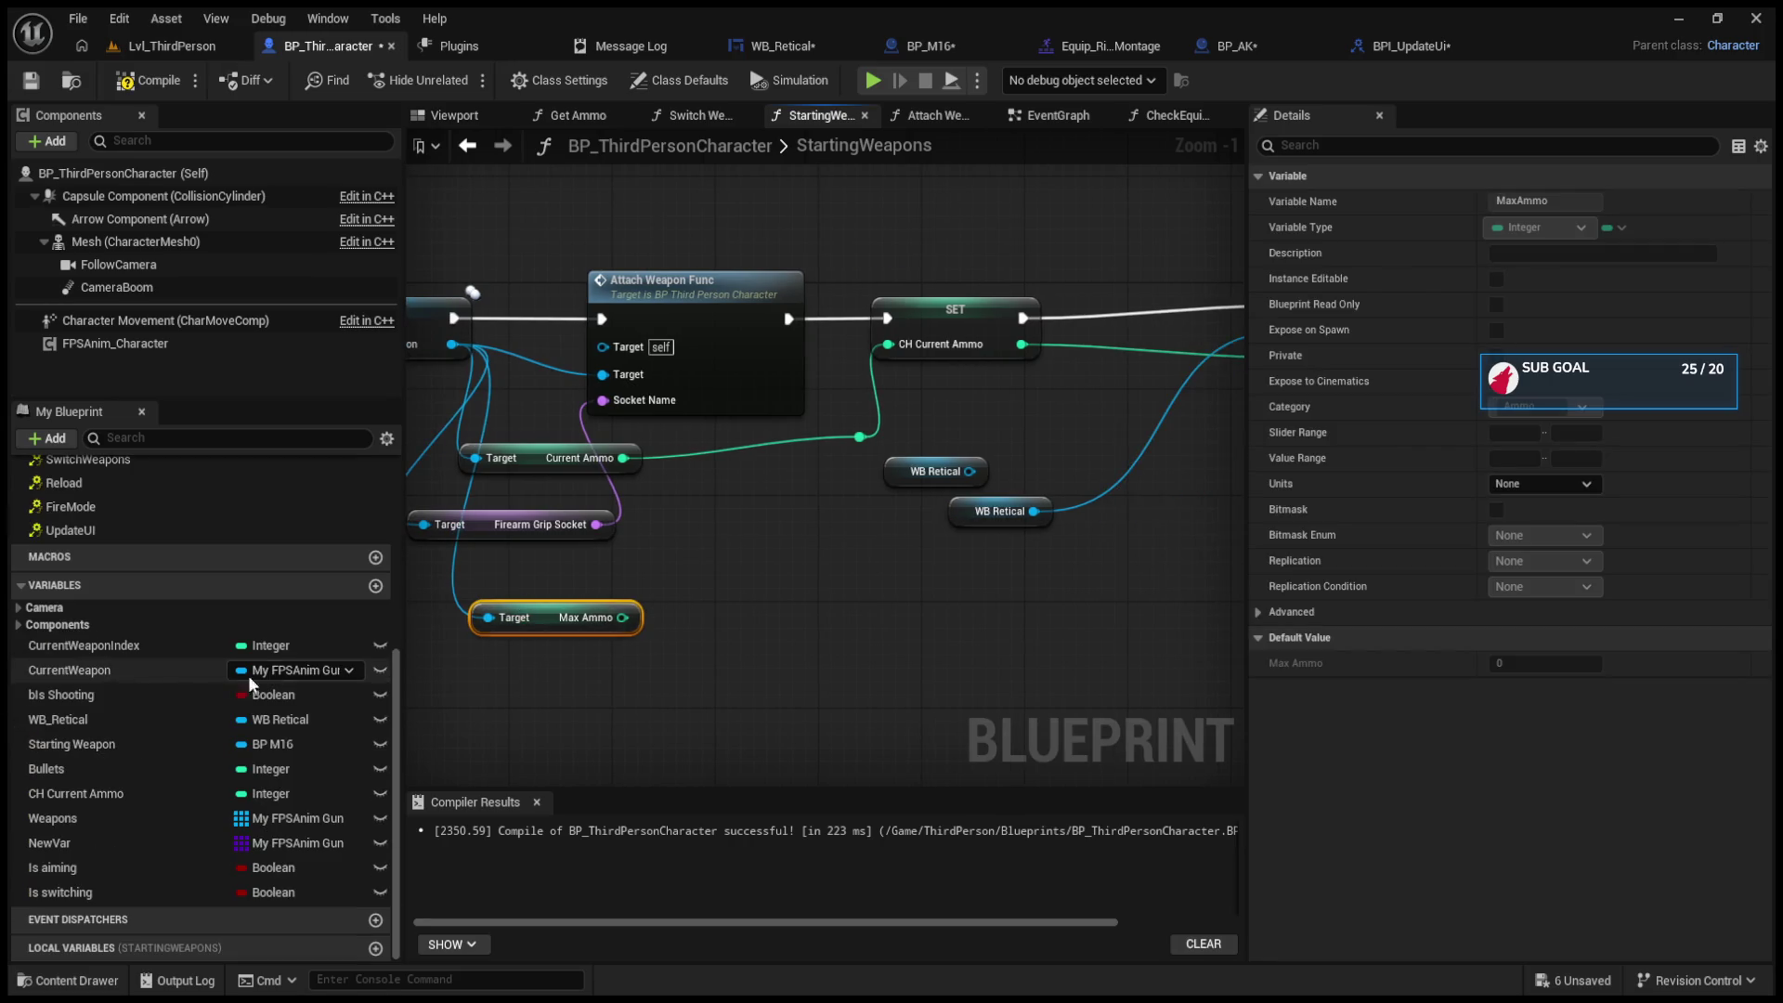
pyautogui.click(375, 586)
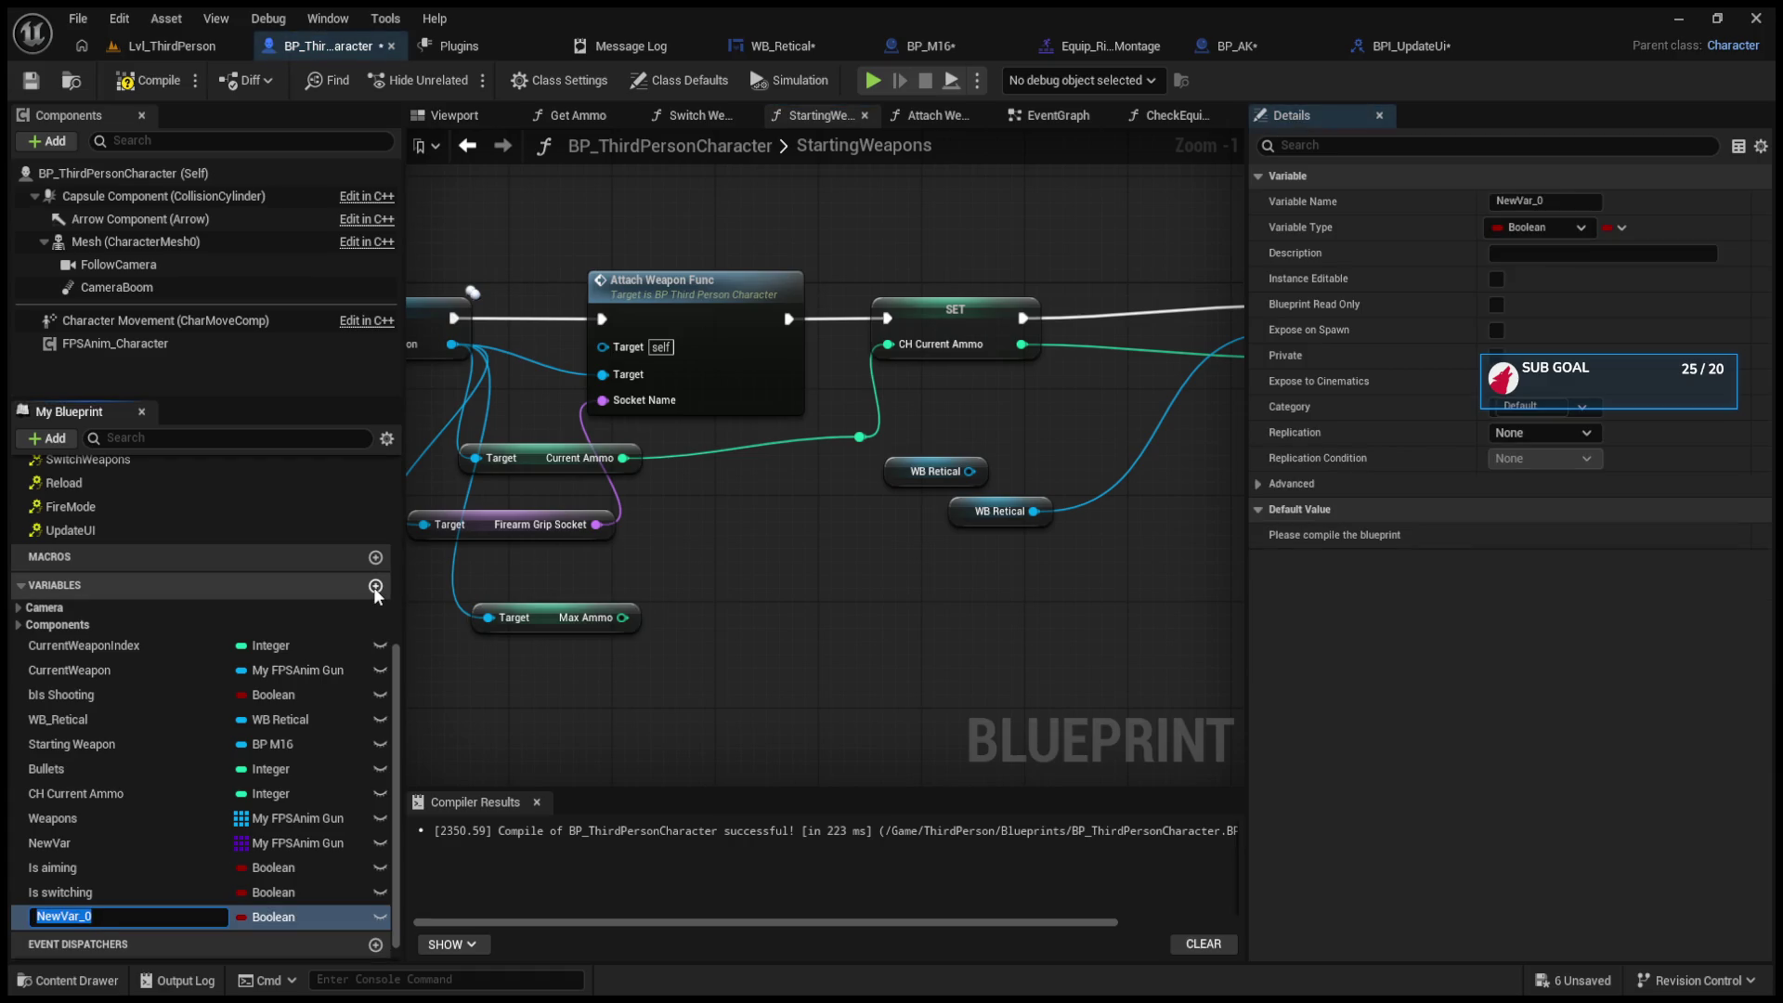
pyautogui.click(783, 581)
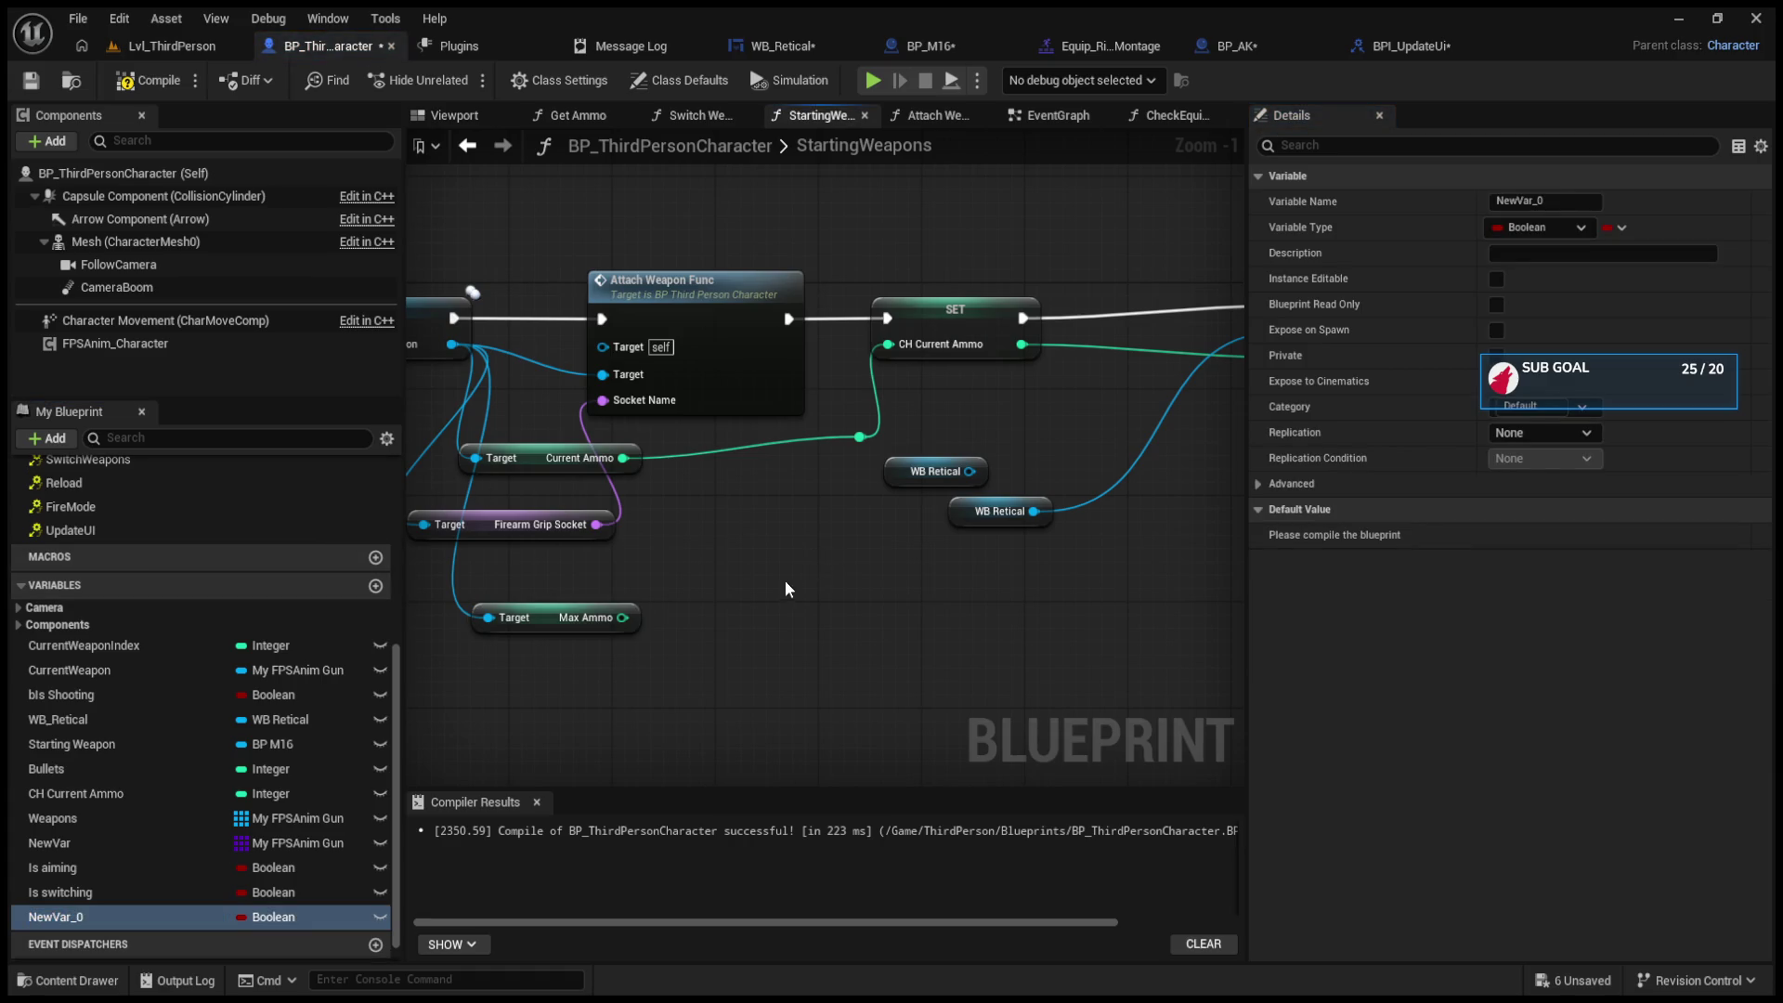
pyautogui.click(130, 912)
pyautogui.press('BackSpace')
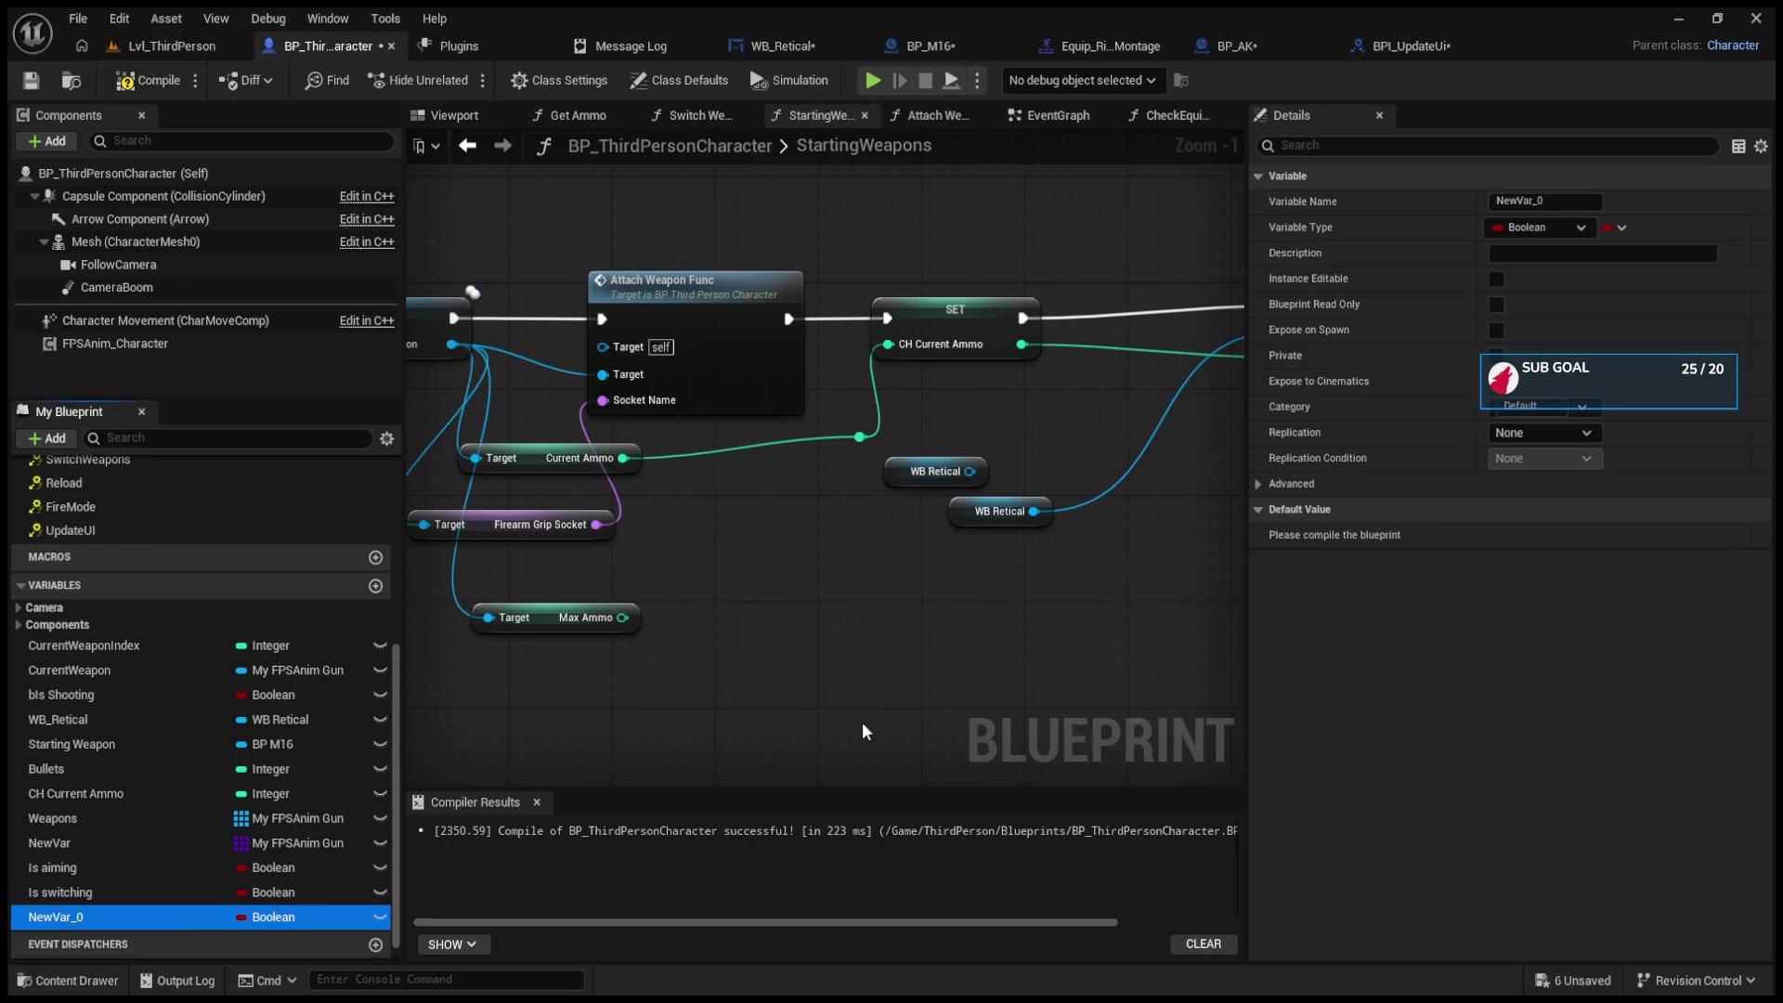
pyautogui.click(862, 721)
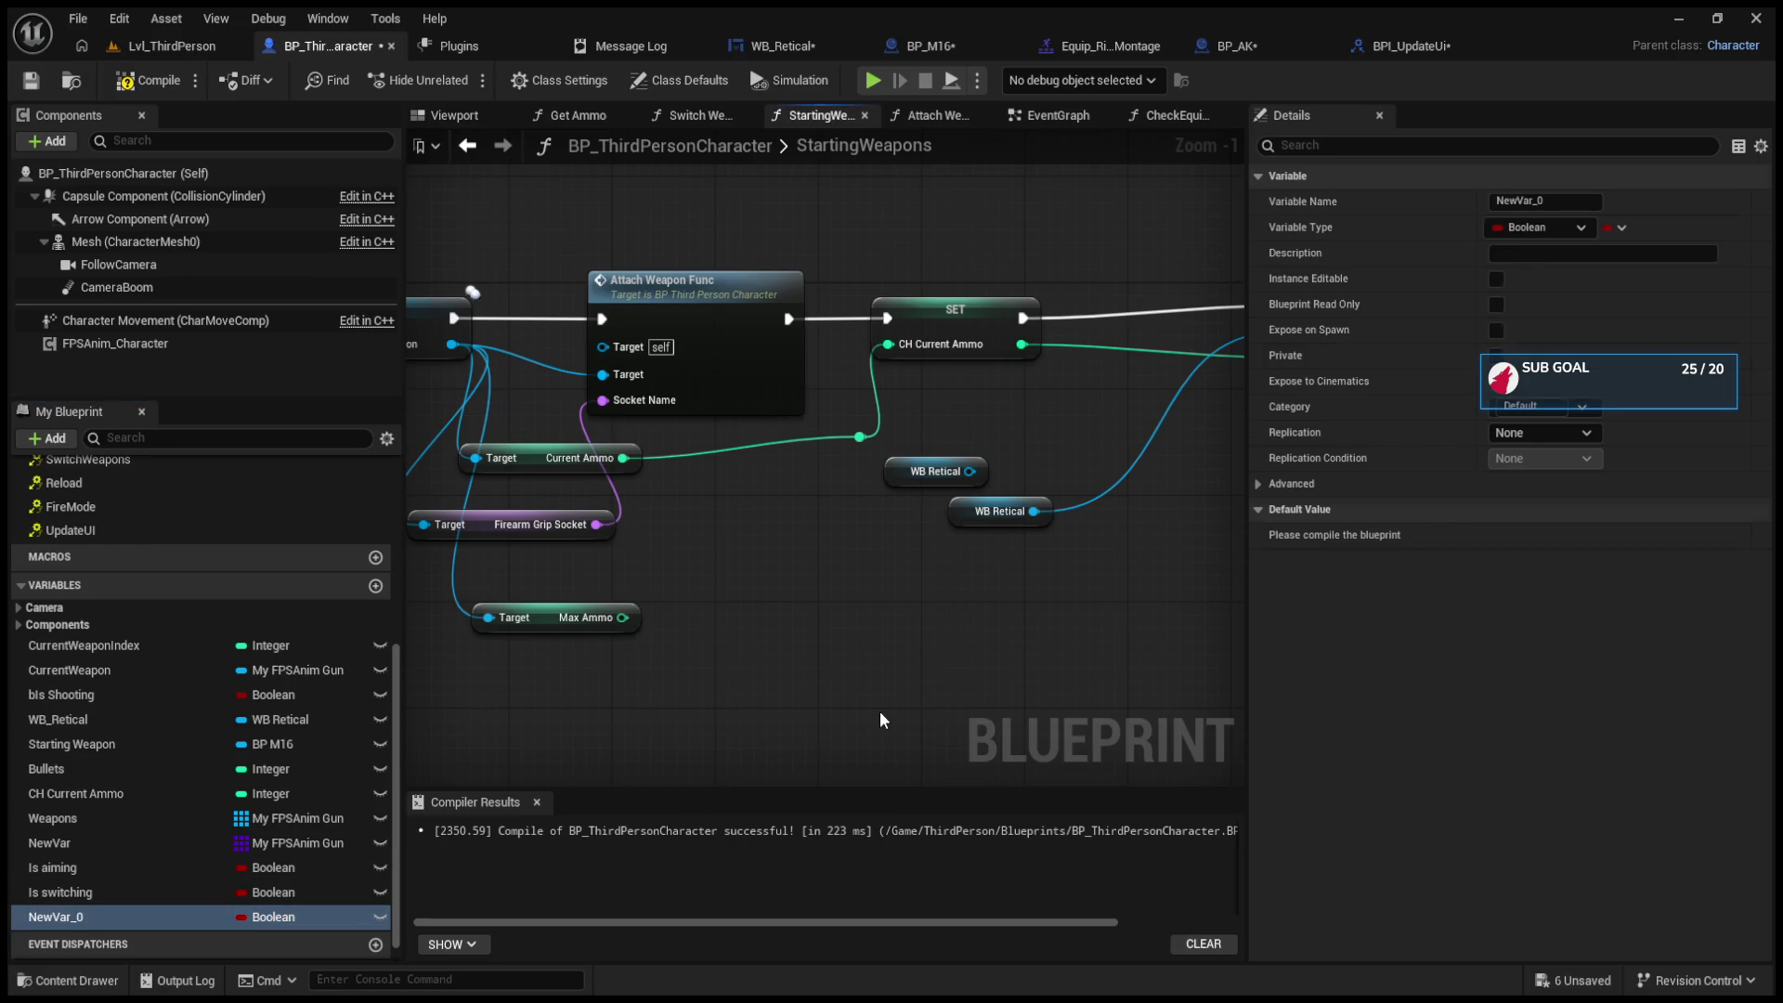
pyautogui.click(320, 893)
pyautogui.click(329, 916)
pyautogui.press('Delete')
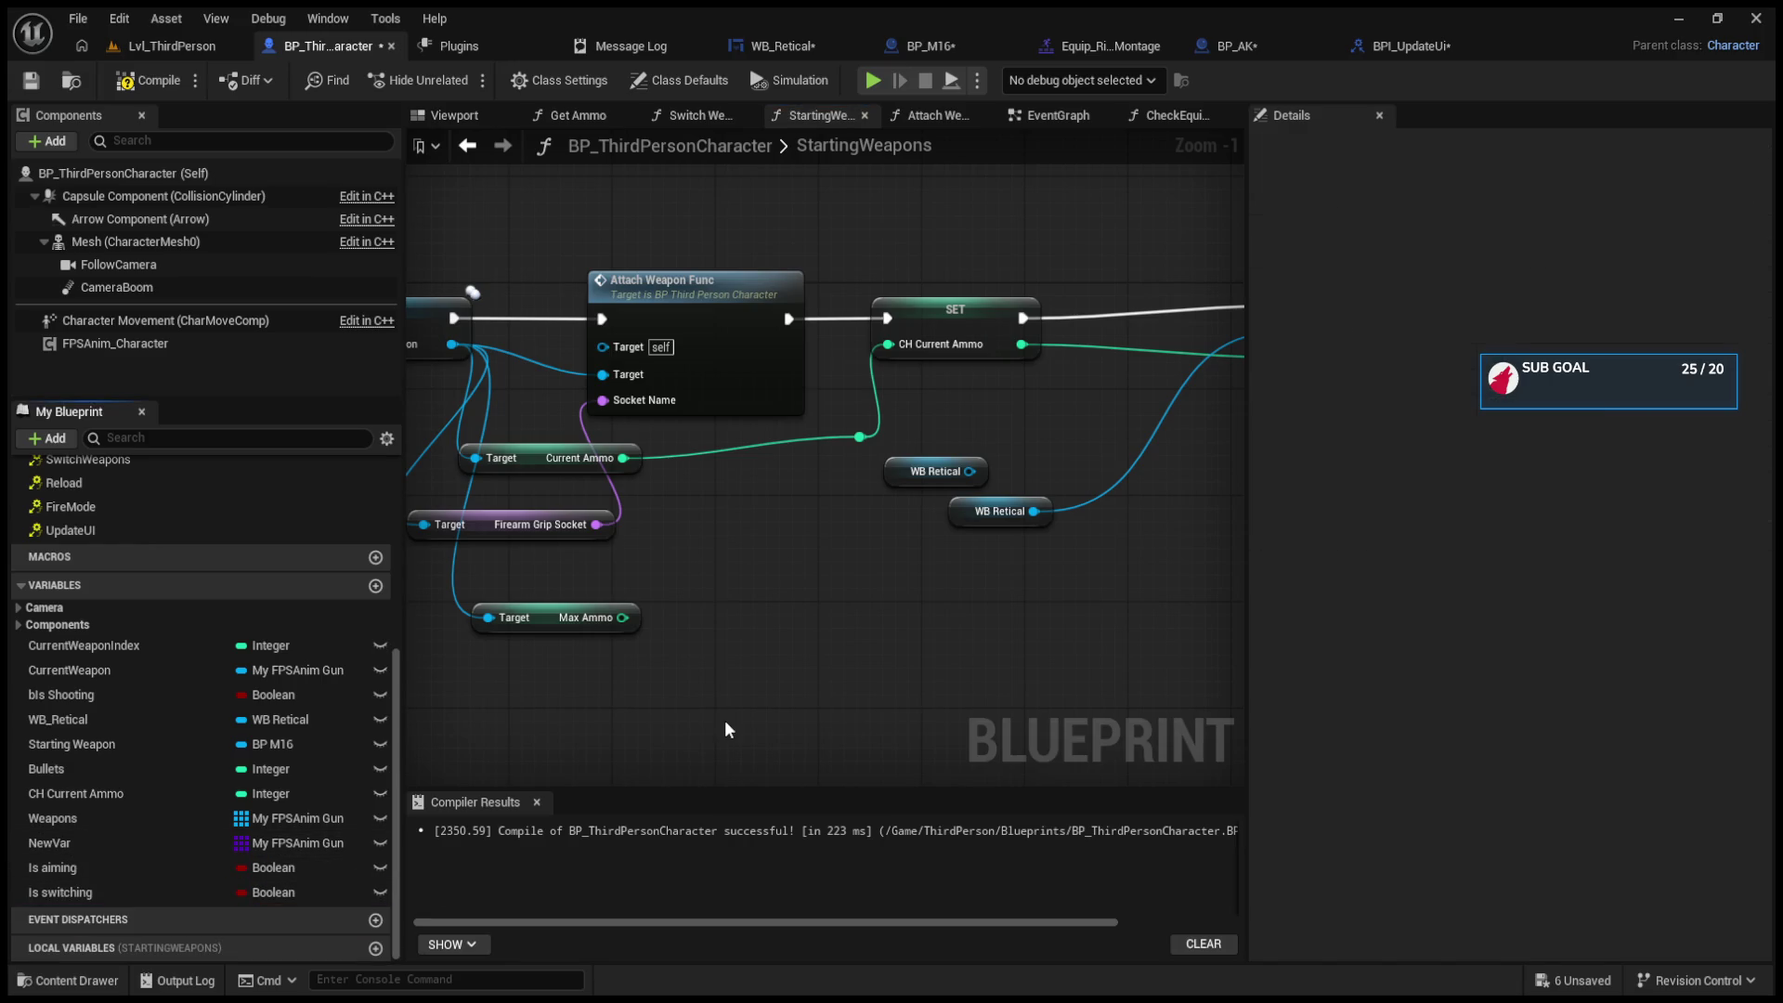
pyautogui.click(628, 621)
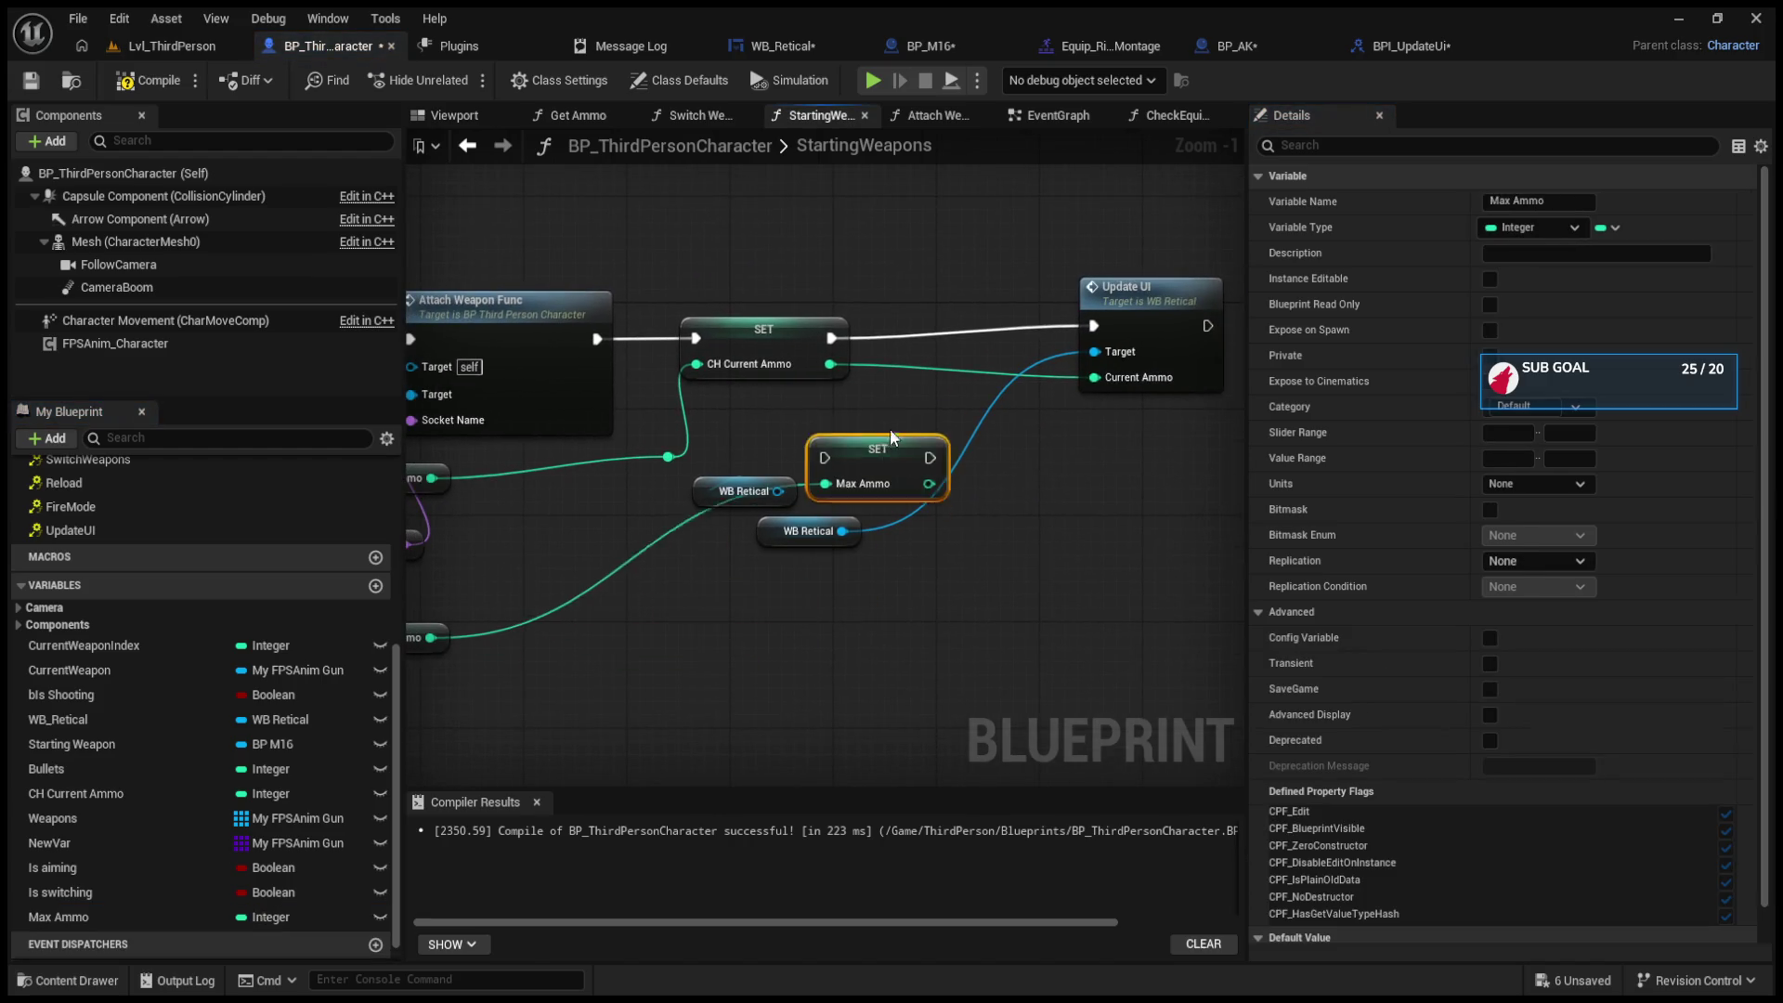
# Step: Chain the SET Max Ammo node after SET CH Current Ammo and on into Update UI
pyautogui.moveTo(889, 438)
pyautogui.mouseDown()
pyautogui.moveTo(955, 317)
pyautogui.moveTo(1096, 306)
pyautogui.mouseUp()
pyautogui.click(943, 348)
pyautogui.moveTo(592, 367); pyautogui.dragTo(650, 366)
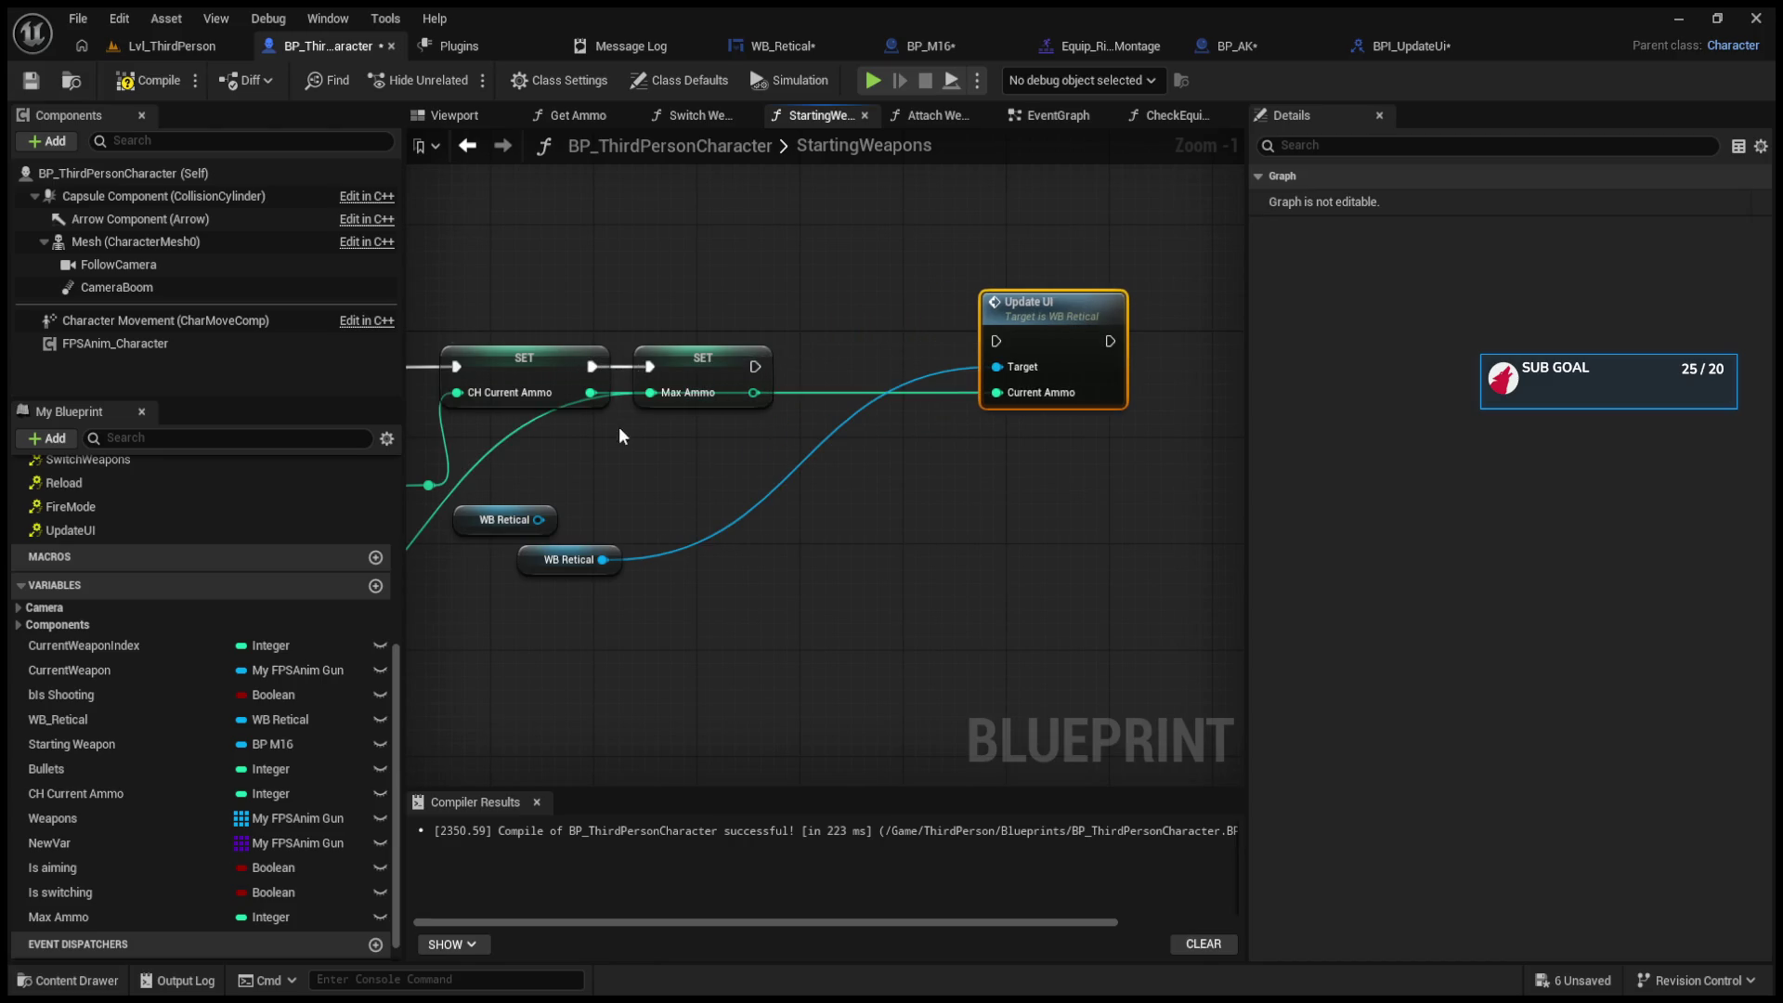
pyautogui.moveTo(618, 427)
pyautogui.mouseDown()
pyautogui.moveTo(660, 430)
pyautogui.moveTo(585, 625)
pyautogui.moveTo(710, 665)
pyautogui.mouseUp()
pyautogui.doubleClick(565, 457)
pyautogui.moveTo(849, 352); pyautogui.dragTo(1091, 327)
# Step: Check the UpdateUI interface definition, then wire the stored Max Ammo into Update UI
pyautogui.click(1127, 287)
pyautogui.doubleClick(1127, 288)
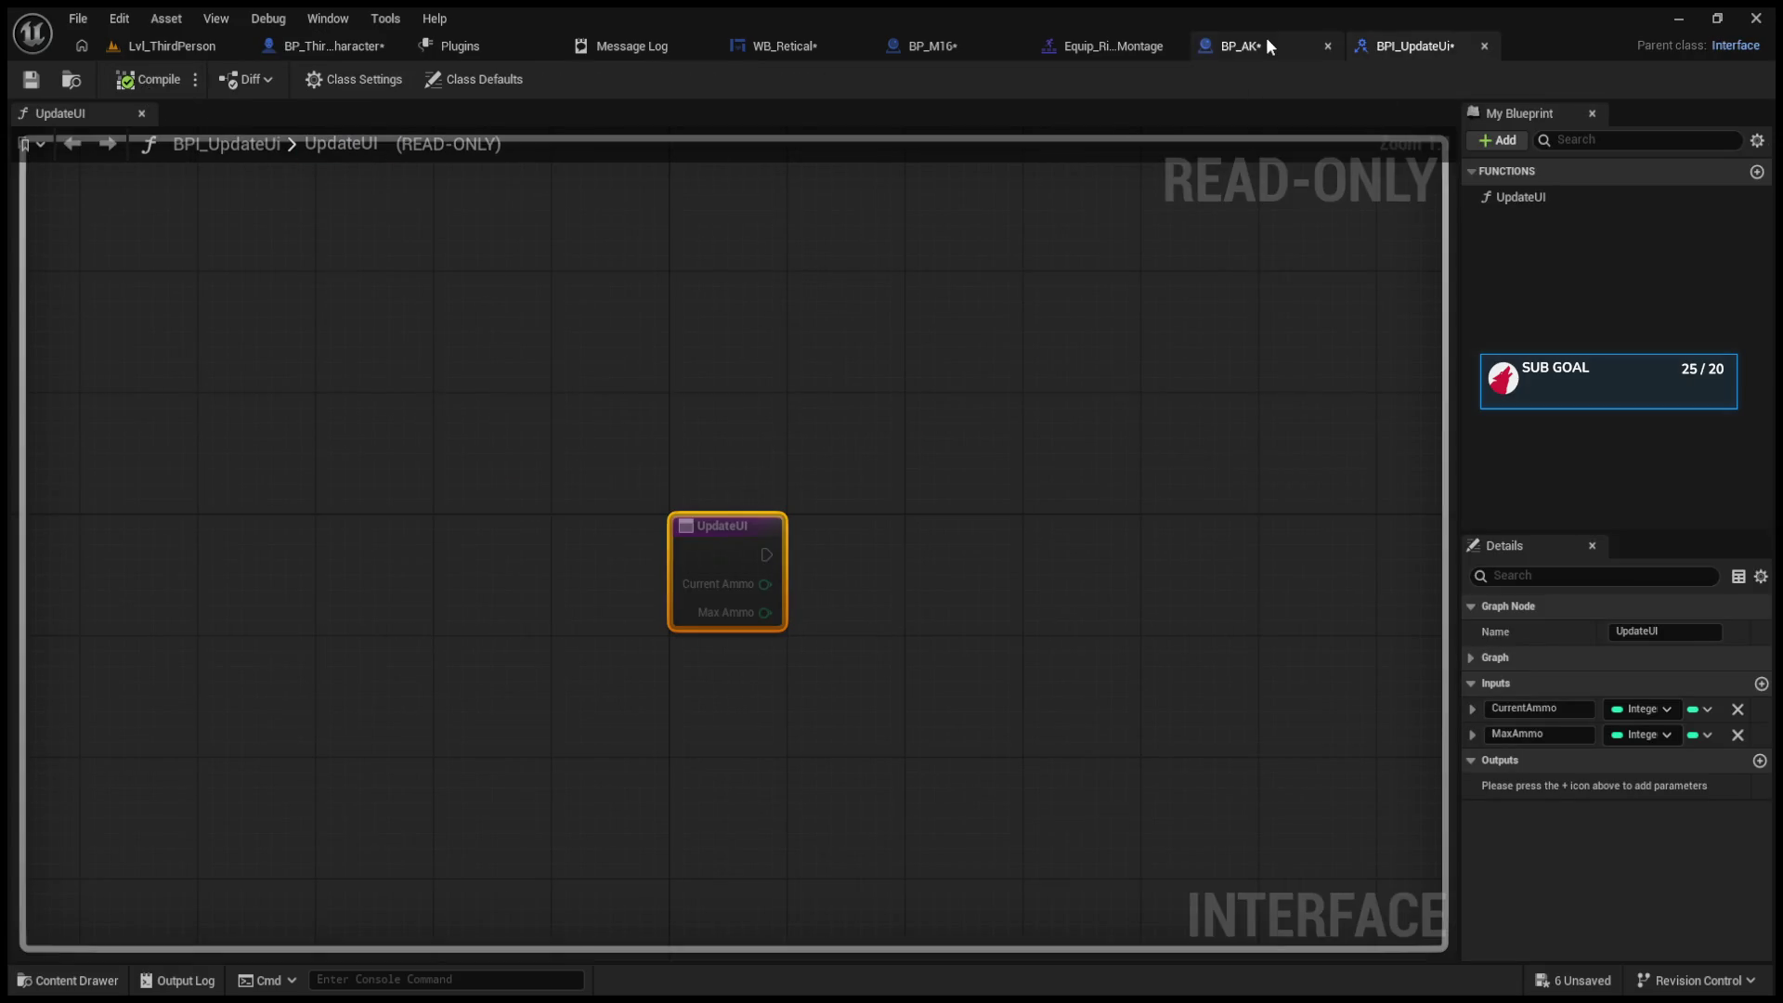
pyautogui.click(1249, 44)
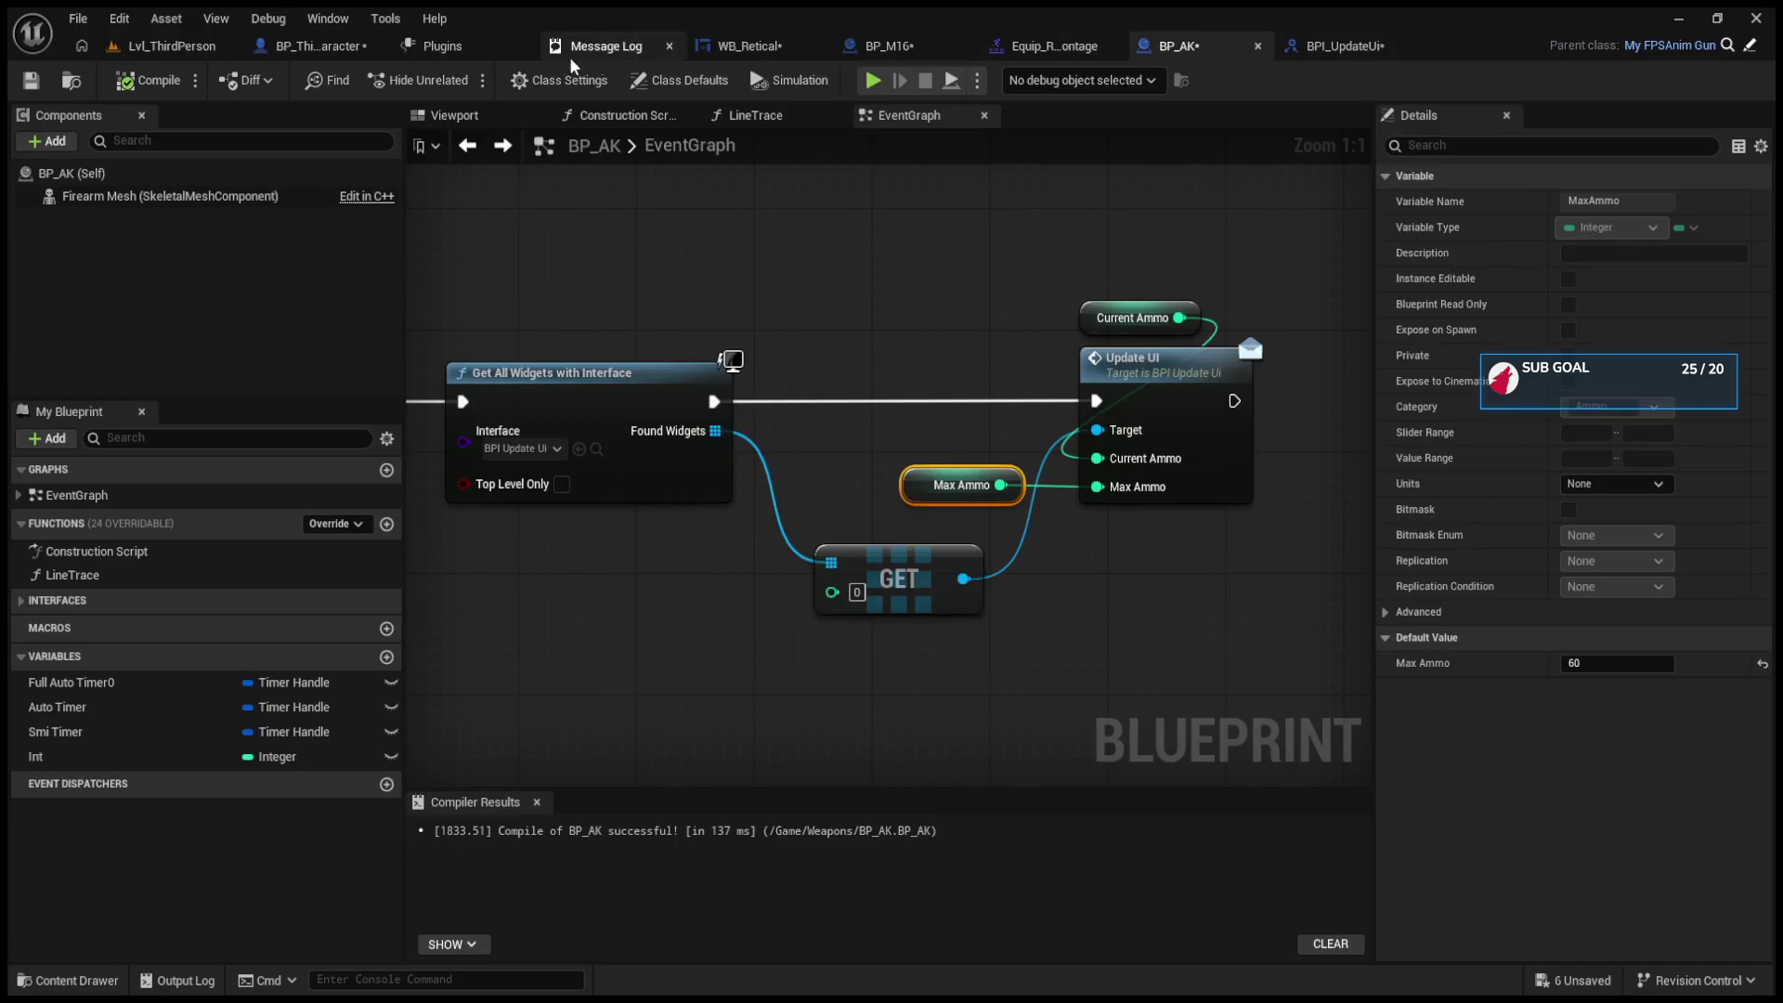
pyautogui.click(316, 45)
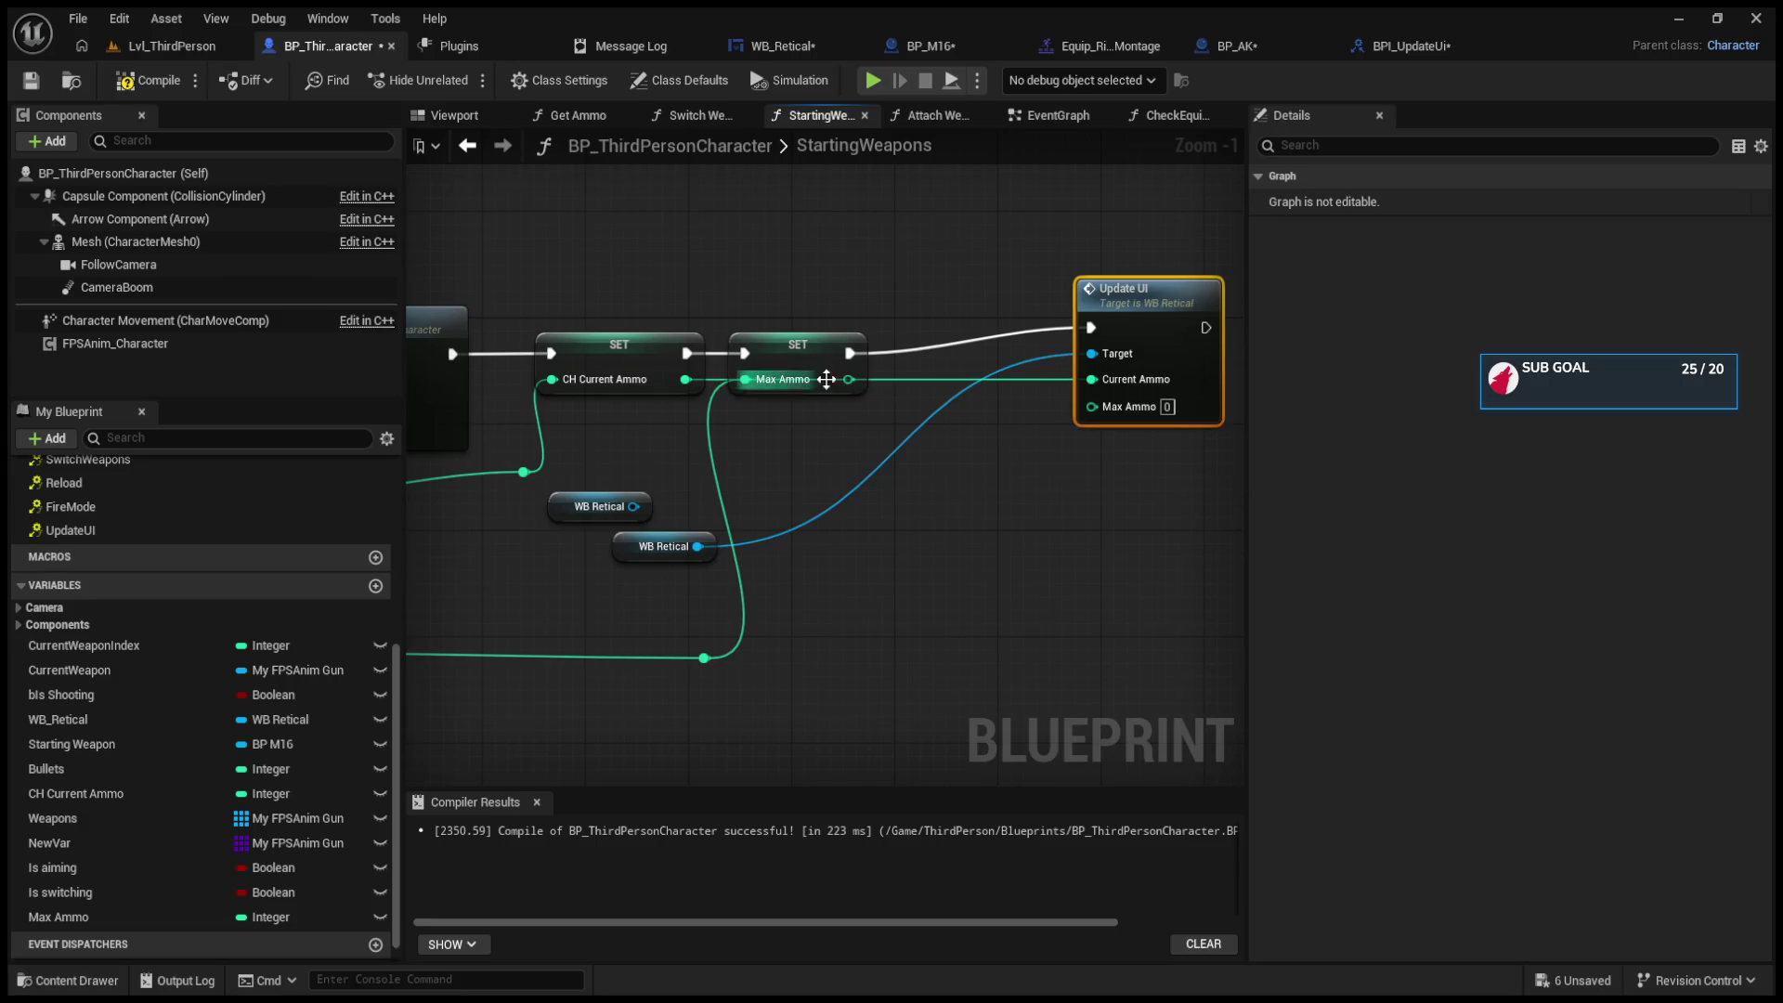
pyautogui.moveTo(849, 379)
pyautogui.mouseDown()
pyautogui.moveTo(1018, 421)
pyautogui.moveTo(1092, 406)
pyautogui.moveTo(650, 409)
pyautogui.moveTo(506, 384)
pyautogui.mouseUp()
pyautogui.click(697, 115)
pyautogui.click(1024, 377)
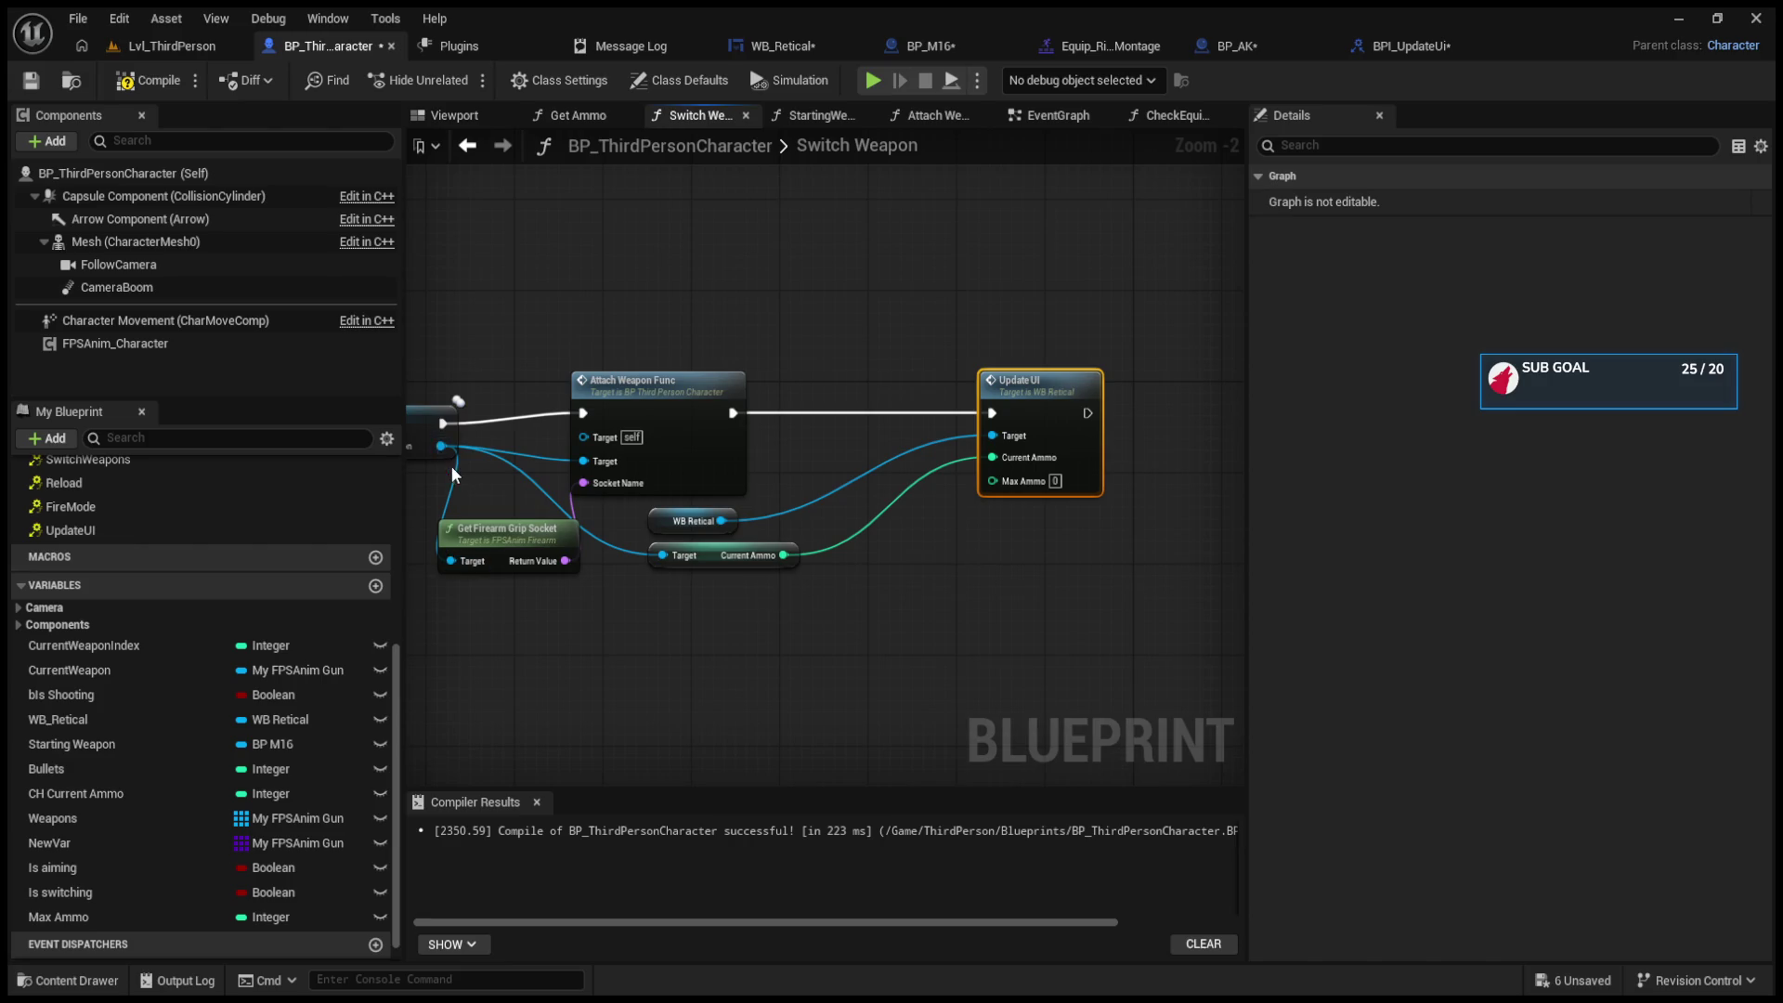
# Step: Wire the equipped weapon's Max Ammo into Switch Weapon's Update UI and compile, hitting pin errors
pyautogui.moveTo(440, 446)
pyautogui.mouseDown()
pyautogui.moveTo(595, 606)
pyautogui.moveTo(637, 620)
pyautogui.moveTo(715, 576)
pyautogui.moveTo(800, 591)
pyautogui.moveTo(1128, 436)
pyautogui.mouseUp()
pyautogui.scroll(2, 661, 613)
pyautogui.press('F7')
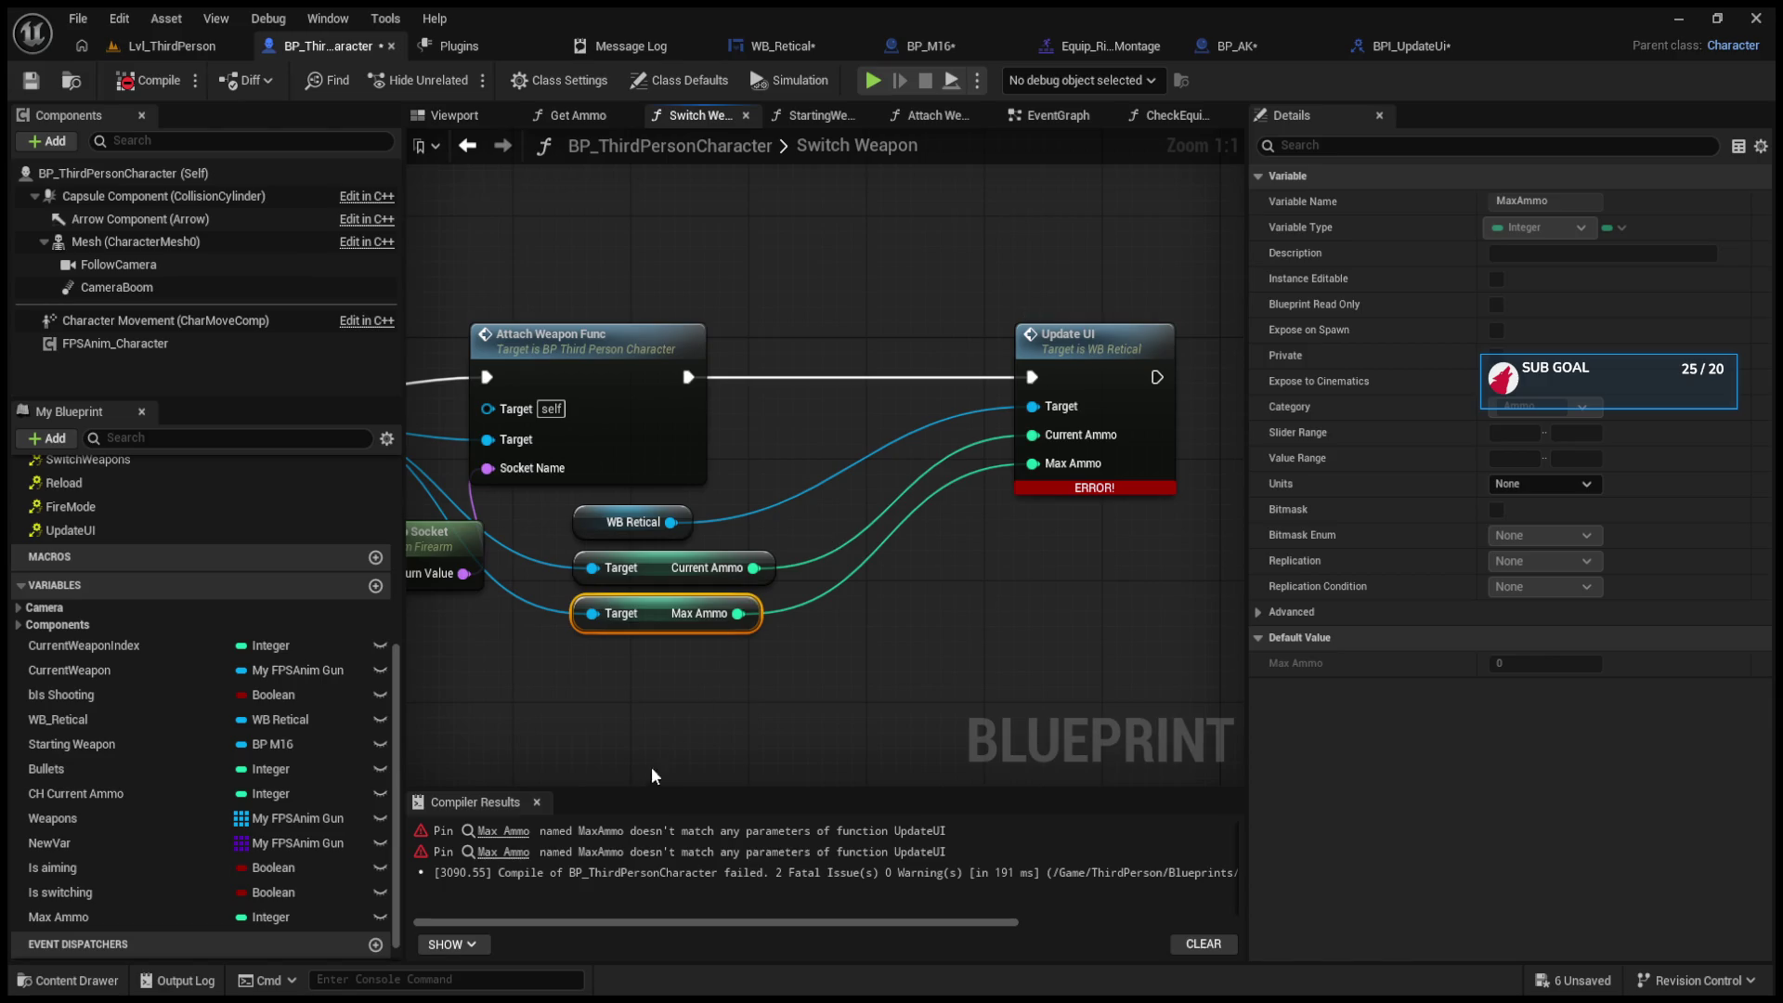
pyautogui.click(502, 831)
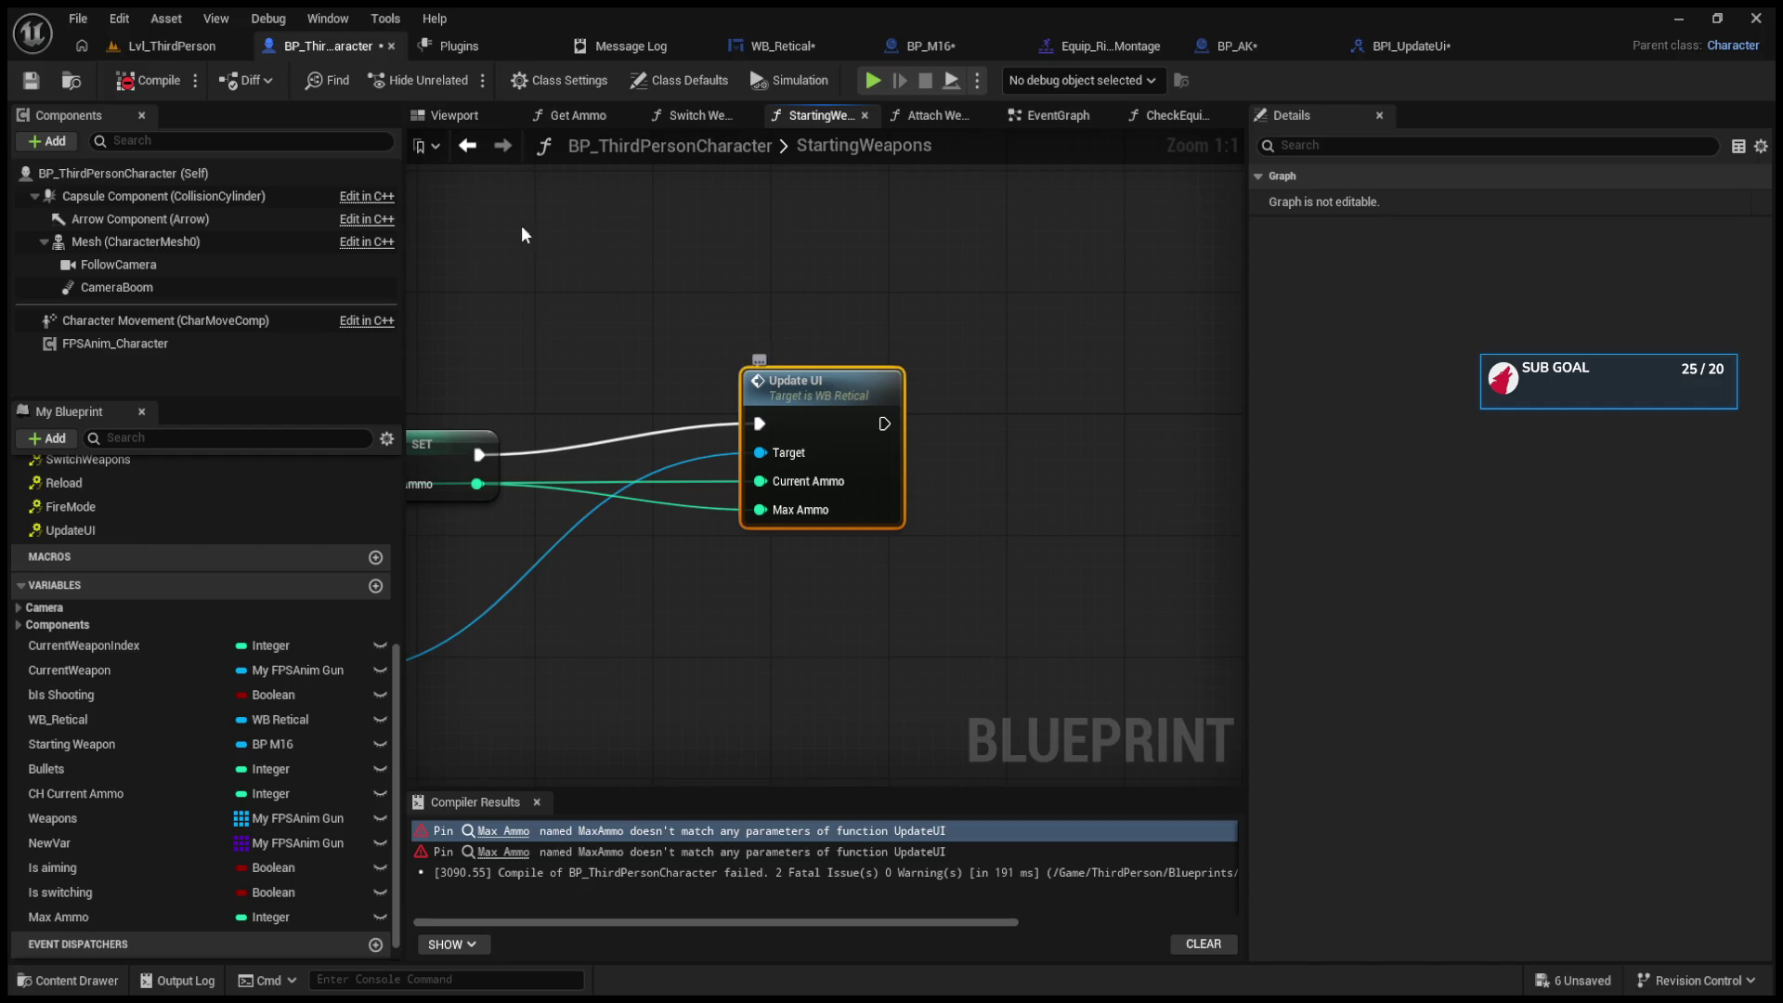
pyautogui.click(136, 82)
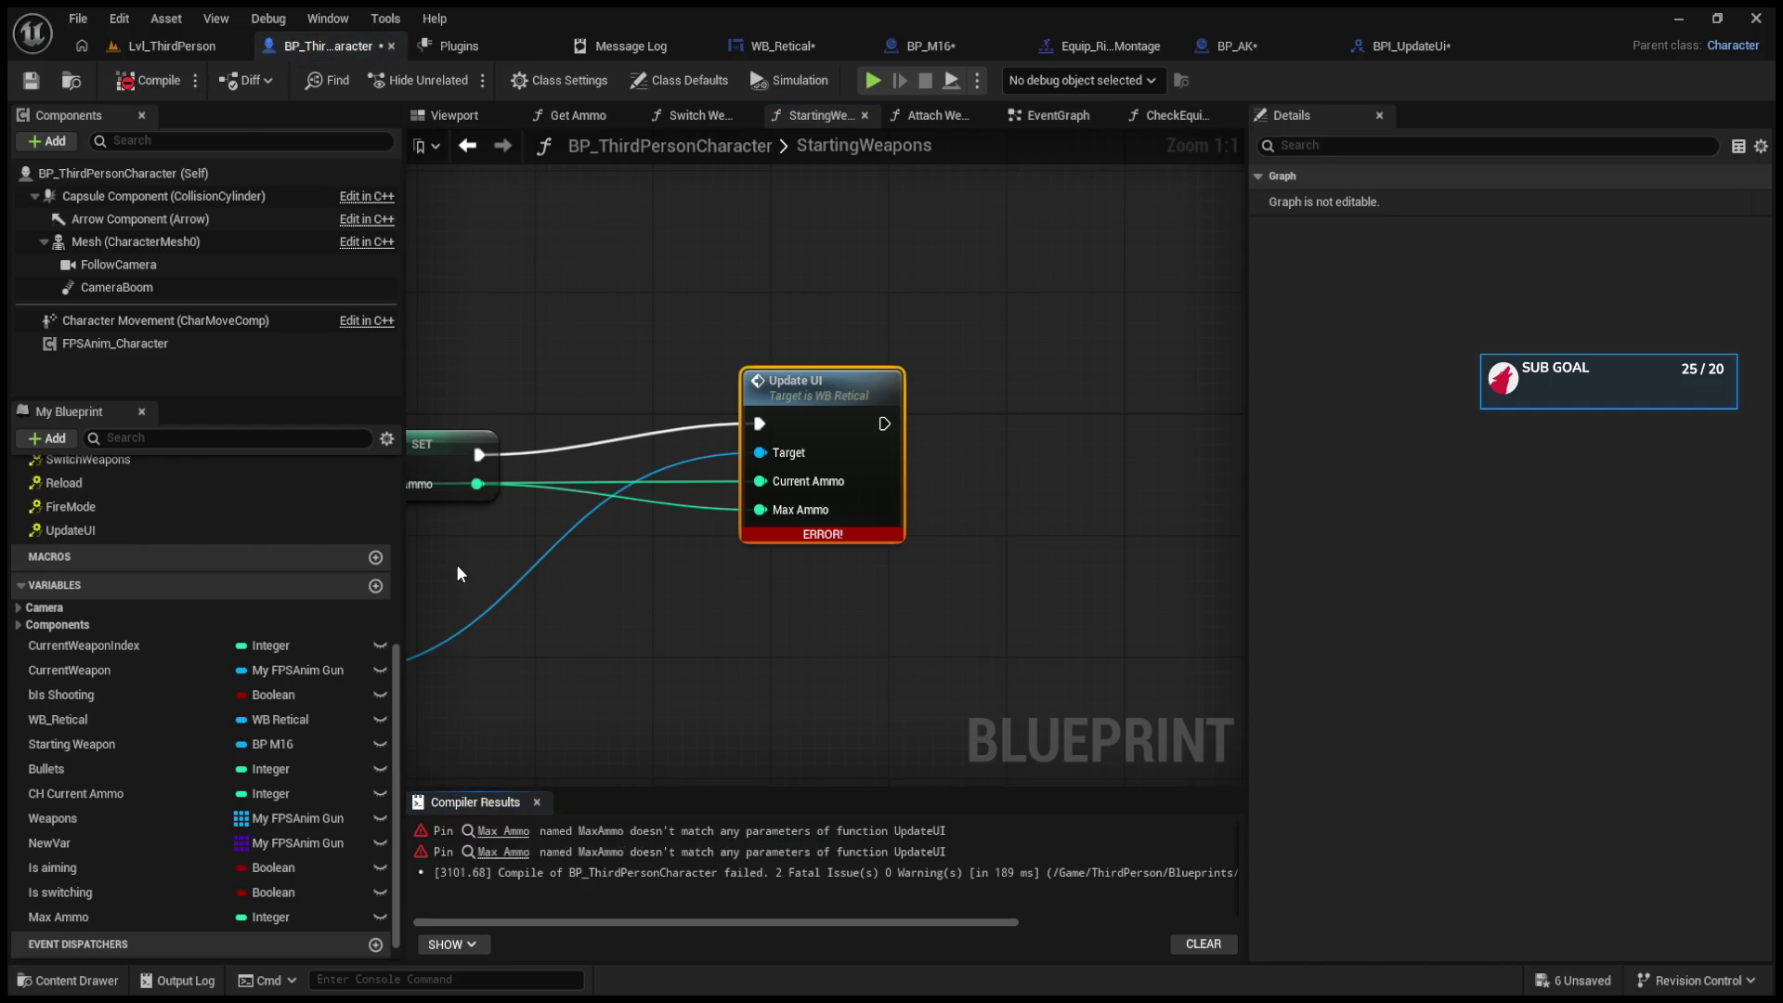
pyautogui.moveTo(661, 924)
pyautogui.mouseDown()
pyautogui.moveTo(738, 917)
pyautogui.moveTo(685, 915)
pyautogui.mouseUp()
# Step: Follow both compiler errors and inspect BPI_UpdateUi's MaxAmmo and CurrentAmmo inputs
pyautogui.click(502, 831)
pyautogui.click(510, 851)
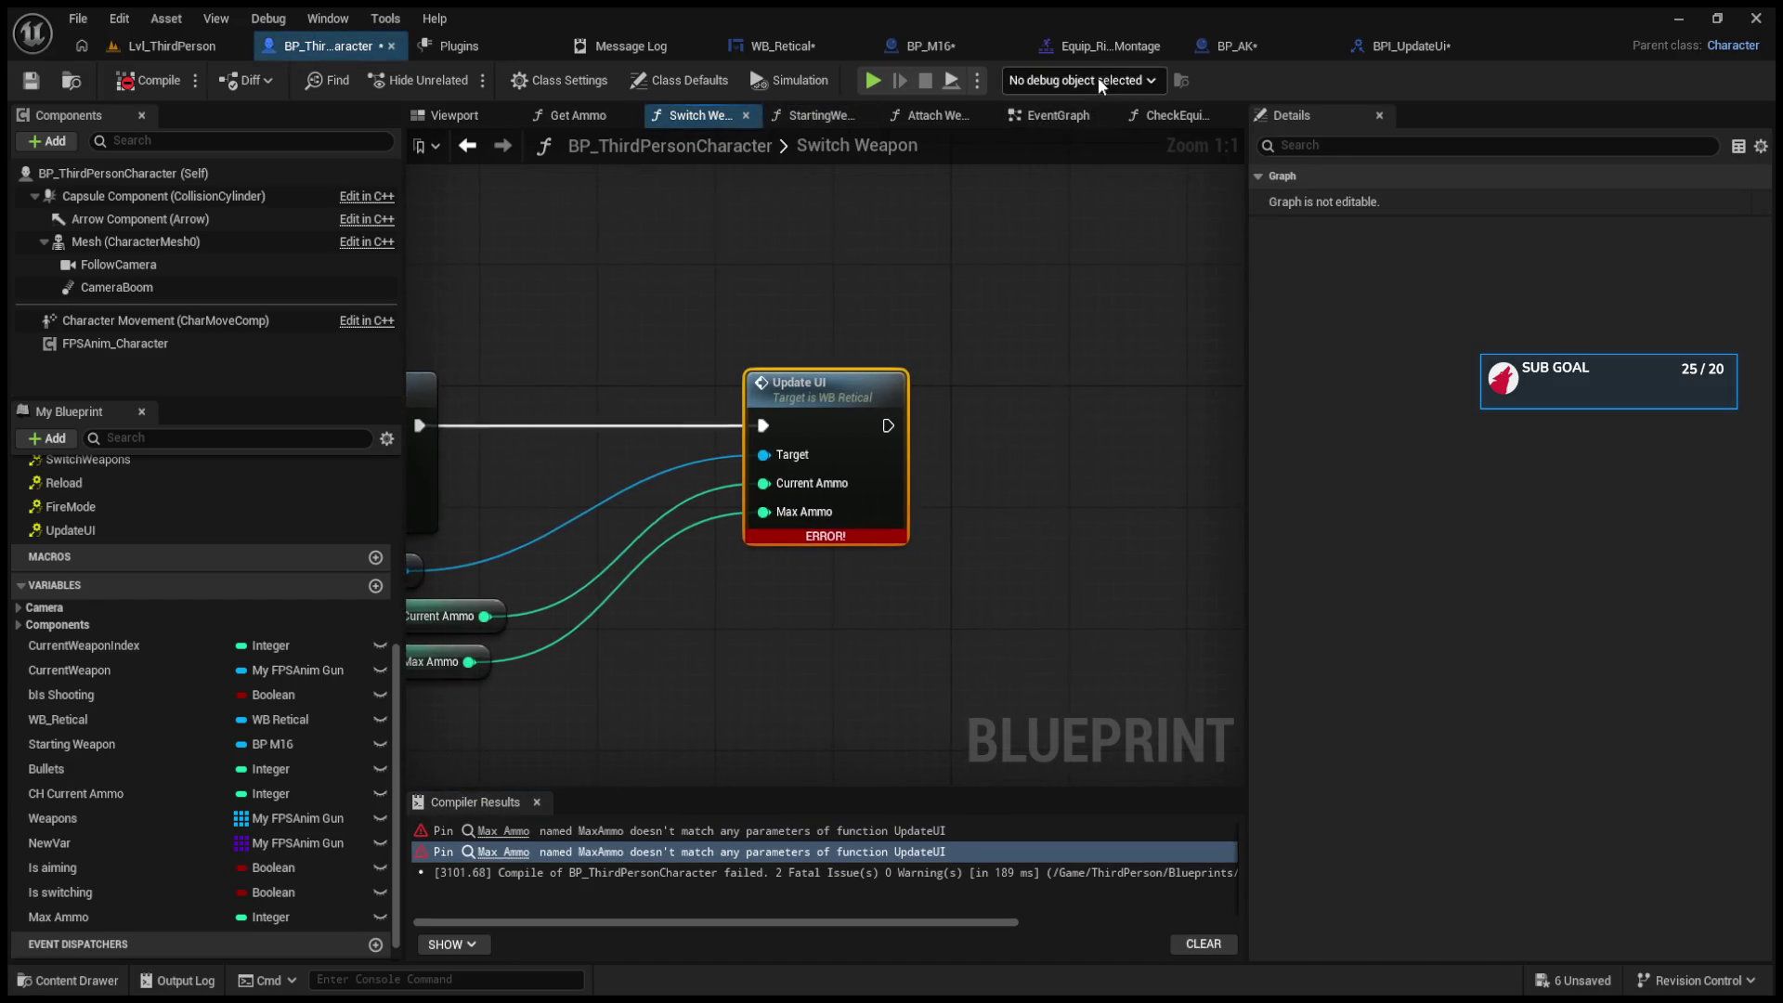
pyautogui.click(1382, 42)
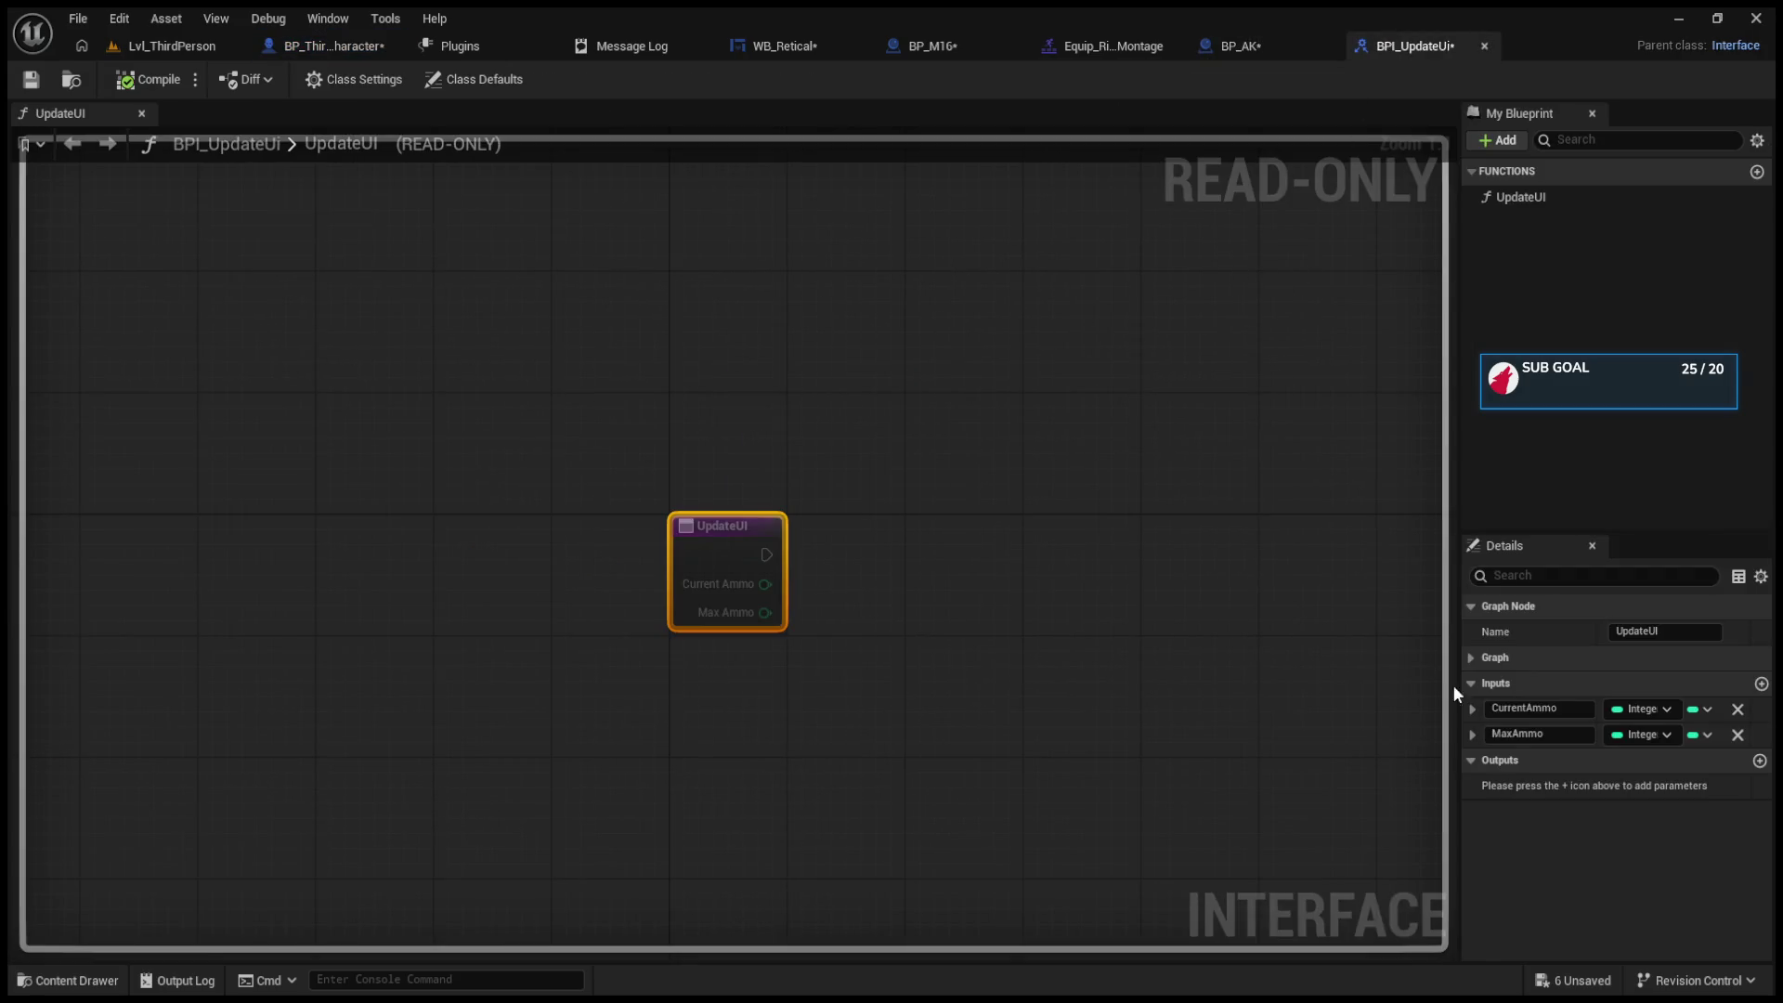
pyautogui.click(1472, 736)
pyautogui.click(1473, 735)
pyautogui.click(1473, 711)
pyautogui.click(1473, 711)
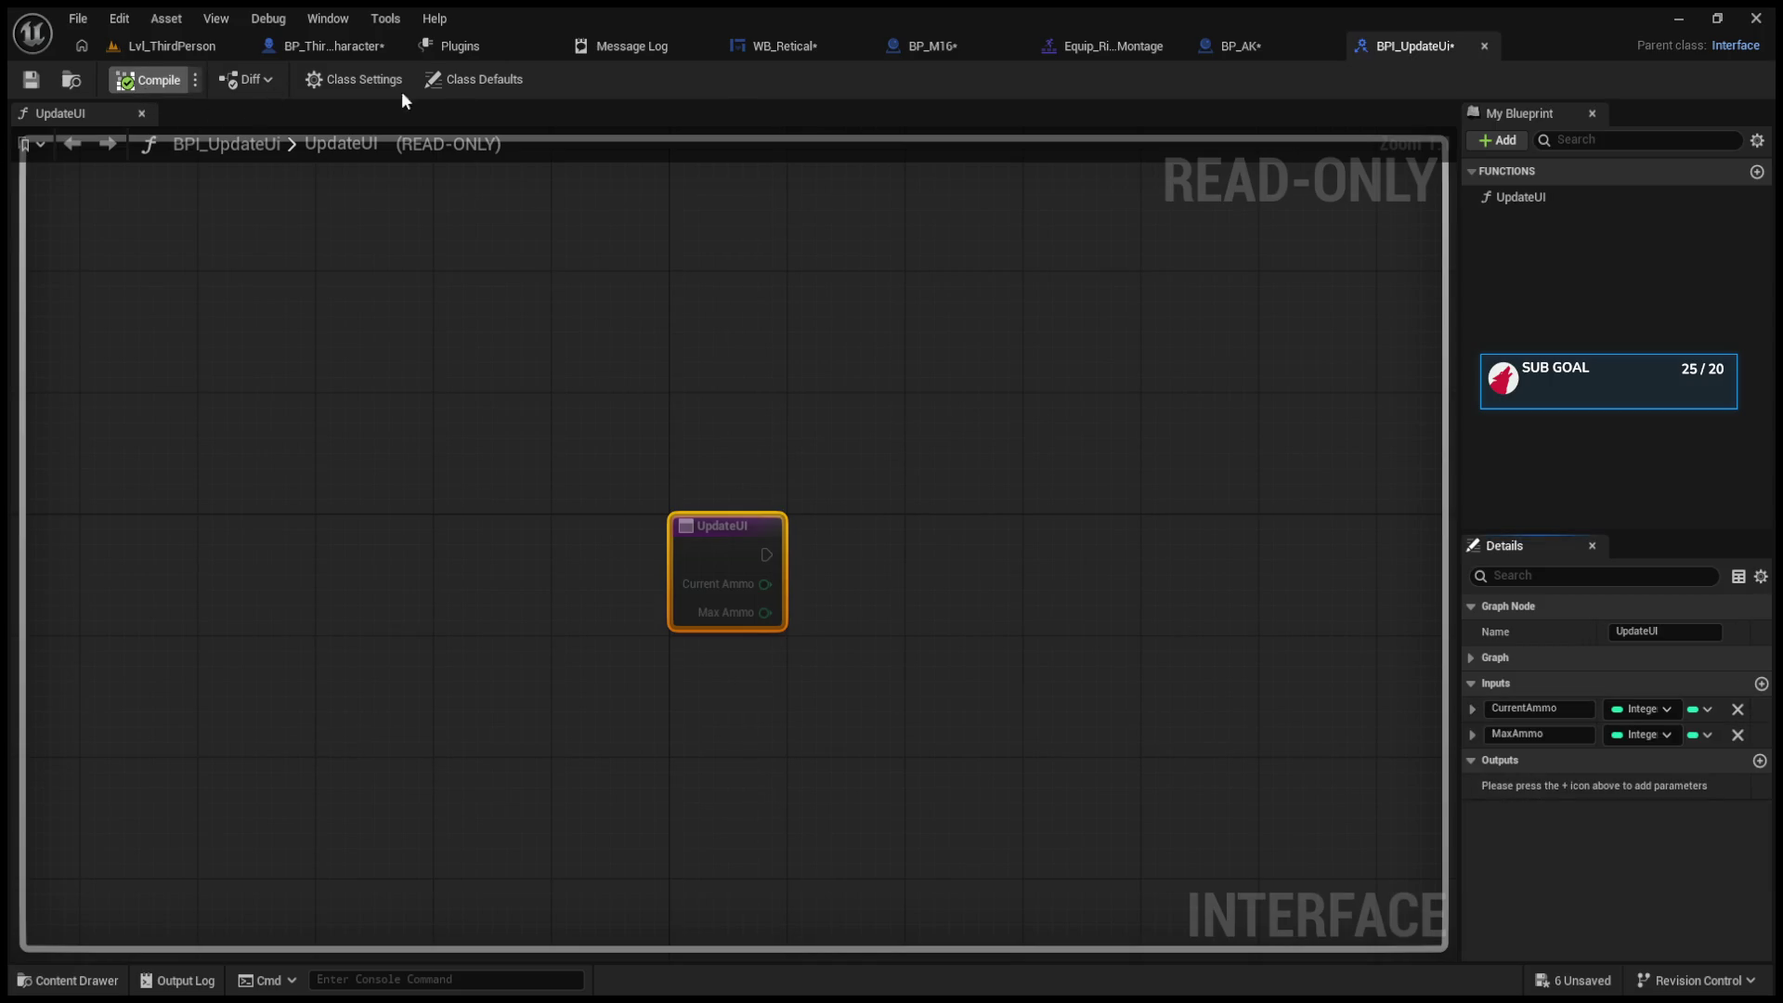
# Step: Recheck BP_M16 and the failing Update UI node in Switch Weapon, then bring up WB_Retical
pyautogui.click(940, 46)
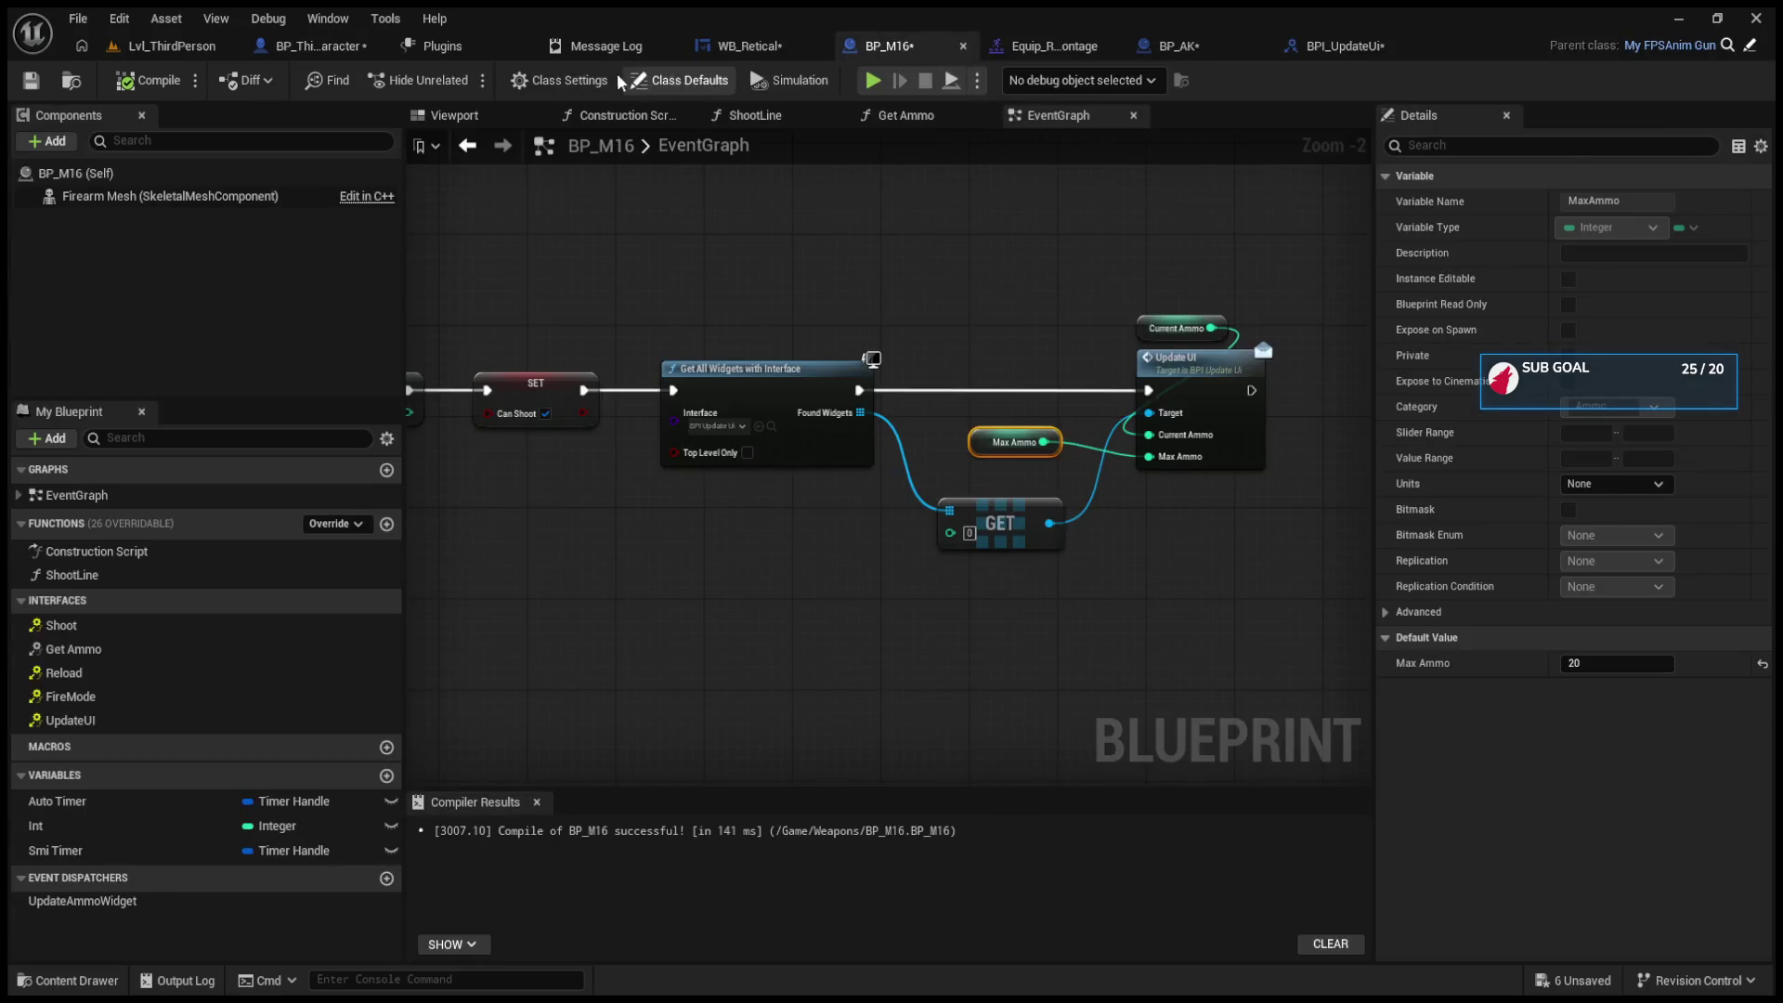
pyautogui.click(326, 43)
pyautogui.click(899, 406)
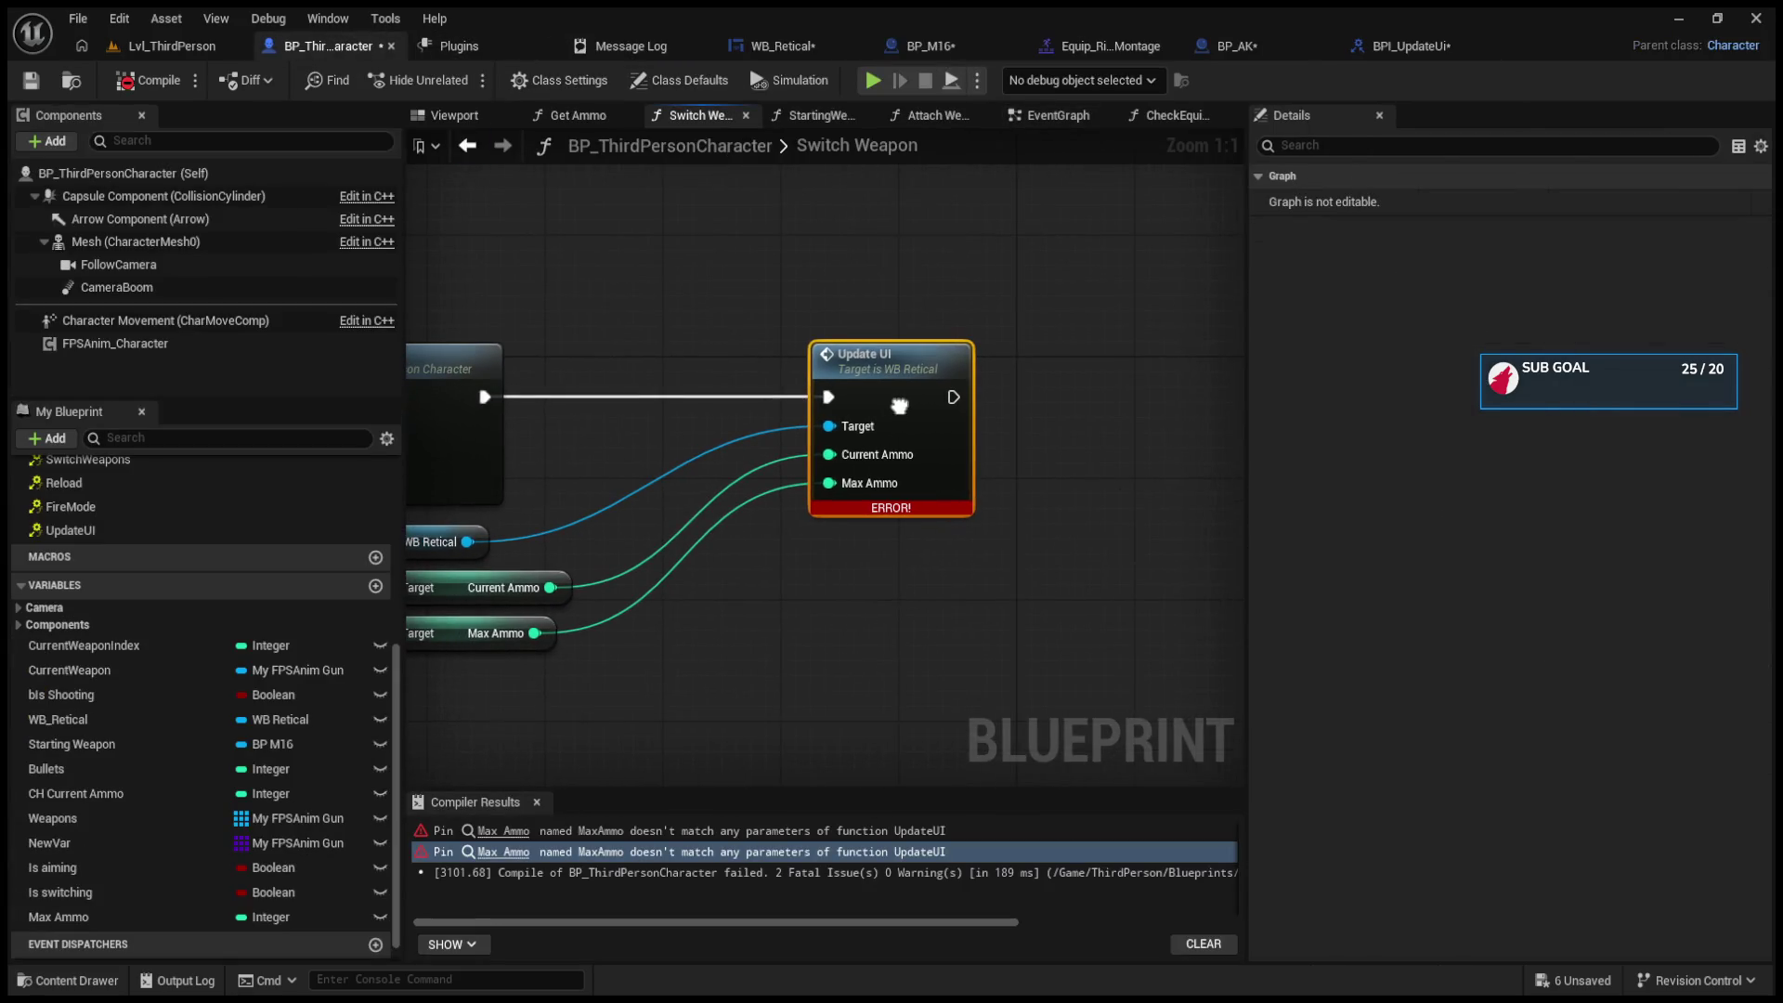
pyautogui.click(944, 832)
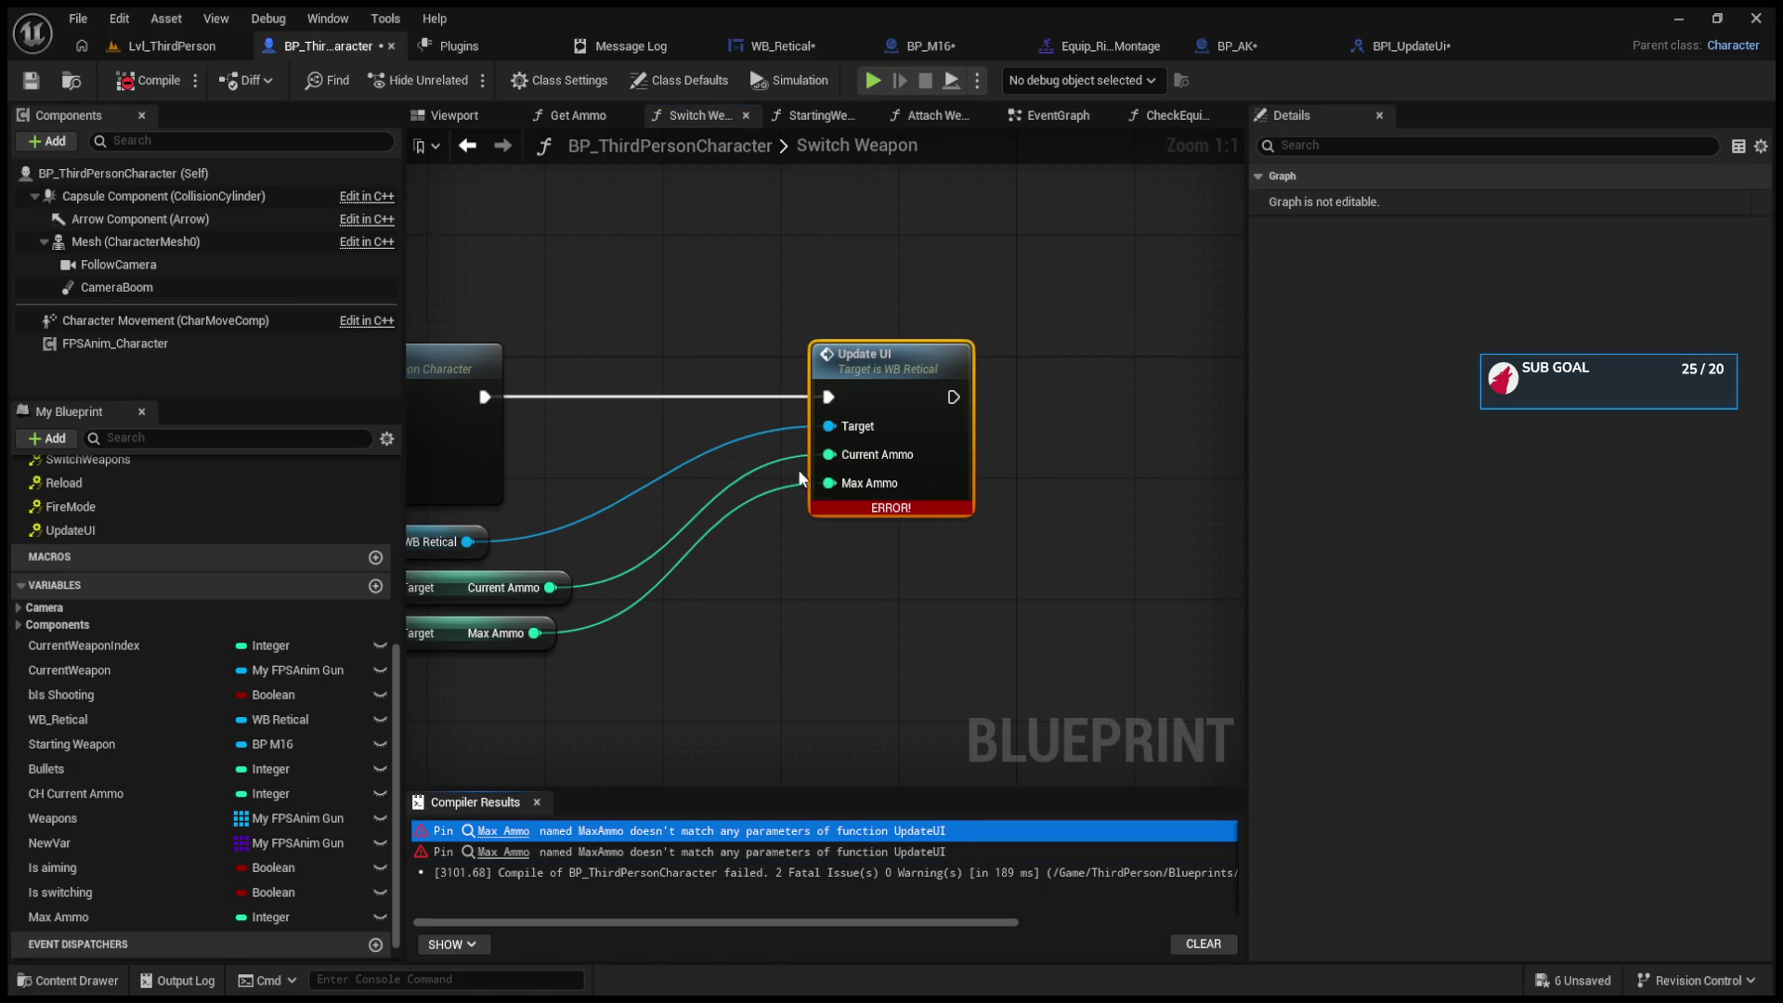
pyautogui.click(817, 44)
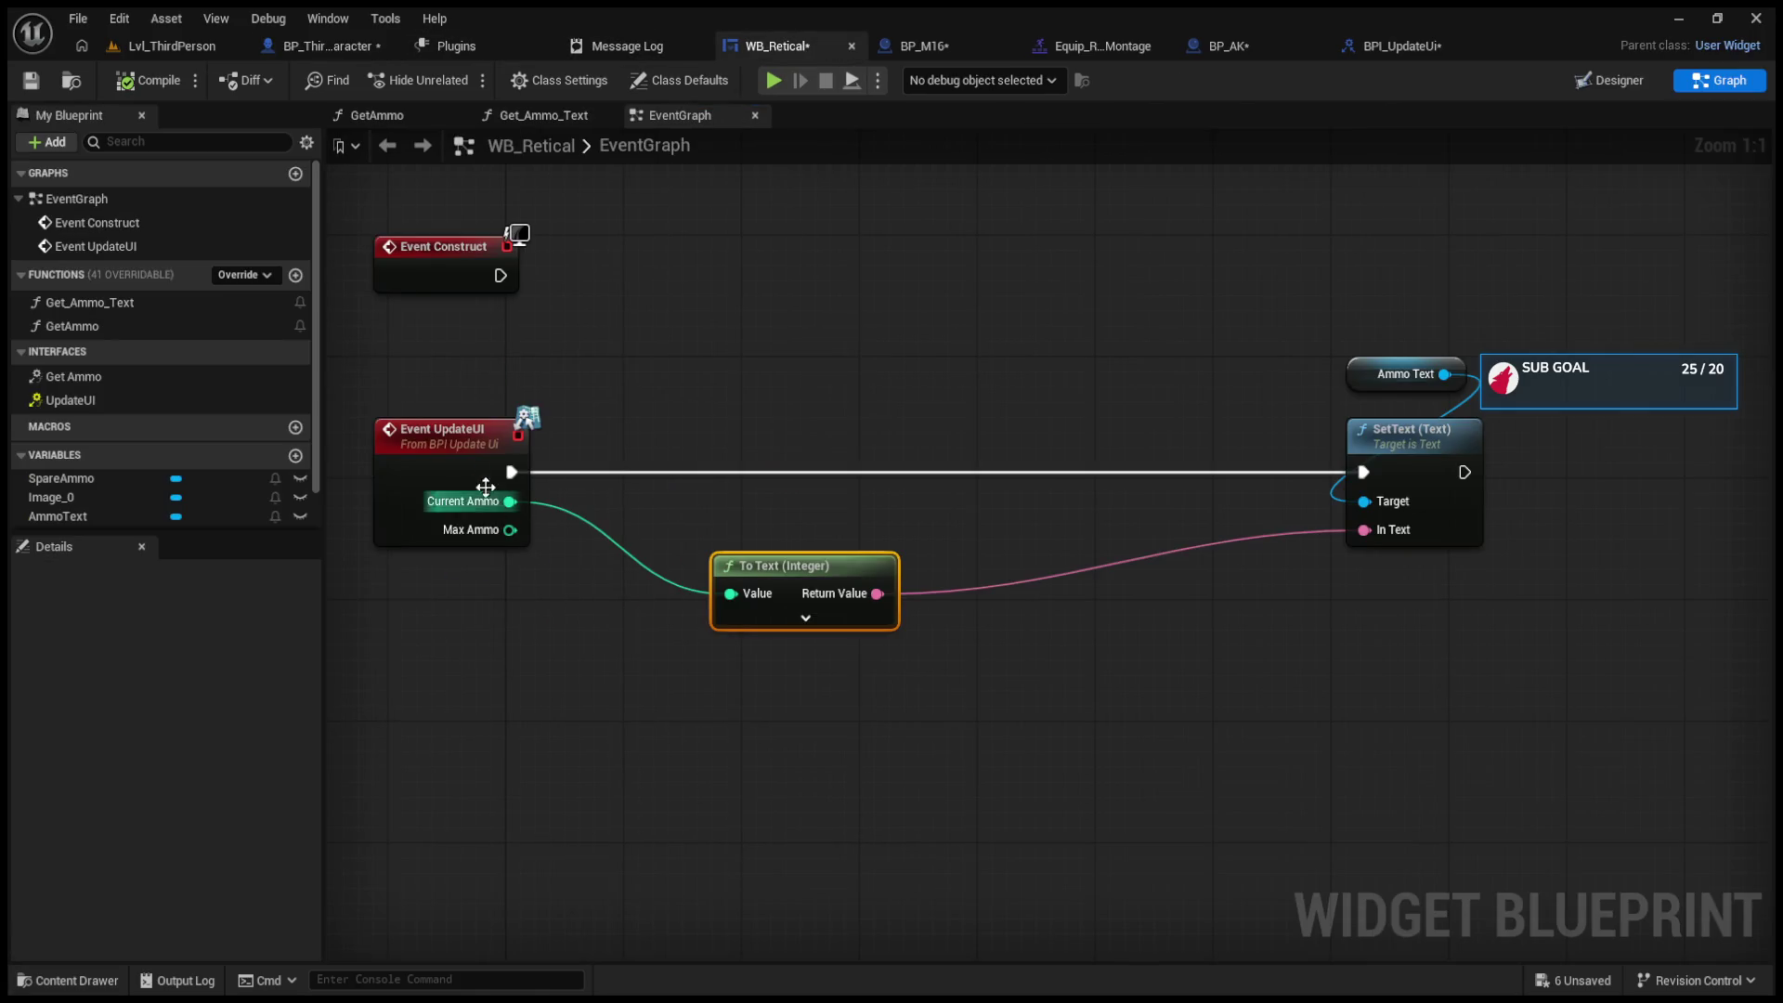
# Step: Duplicate the To Text (Integer) node and feed Event UpdateUI's Max Ammo into the copy
pyautogui.click(475, 475)
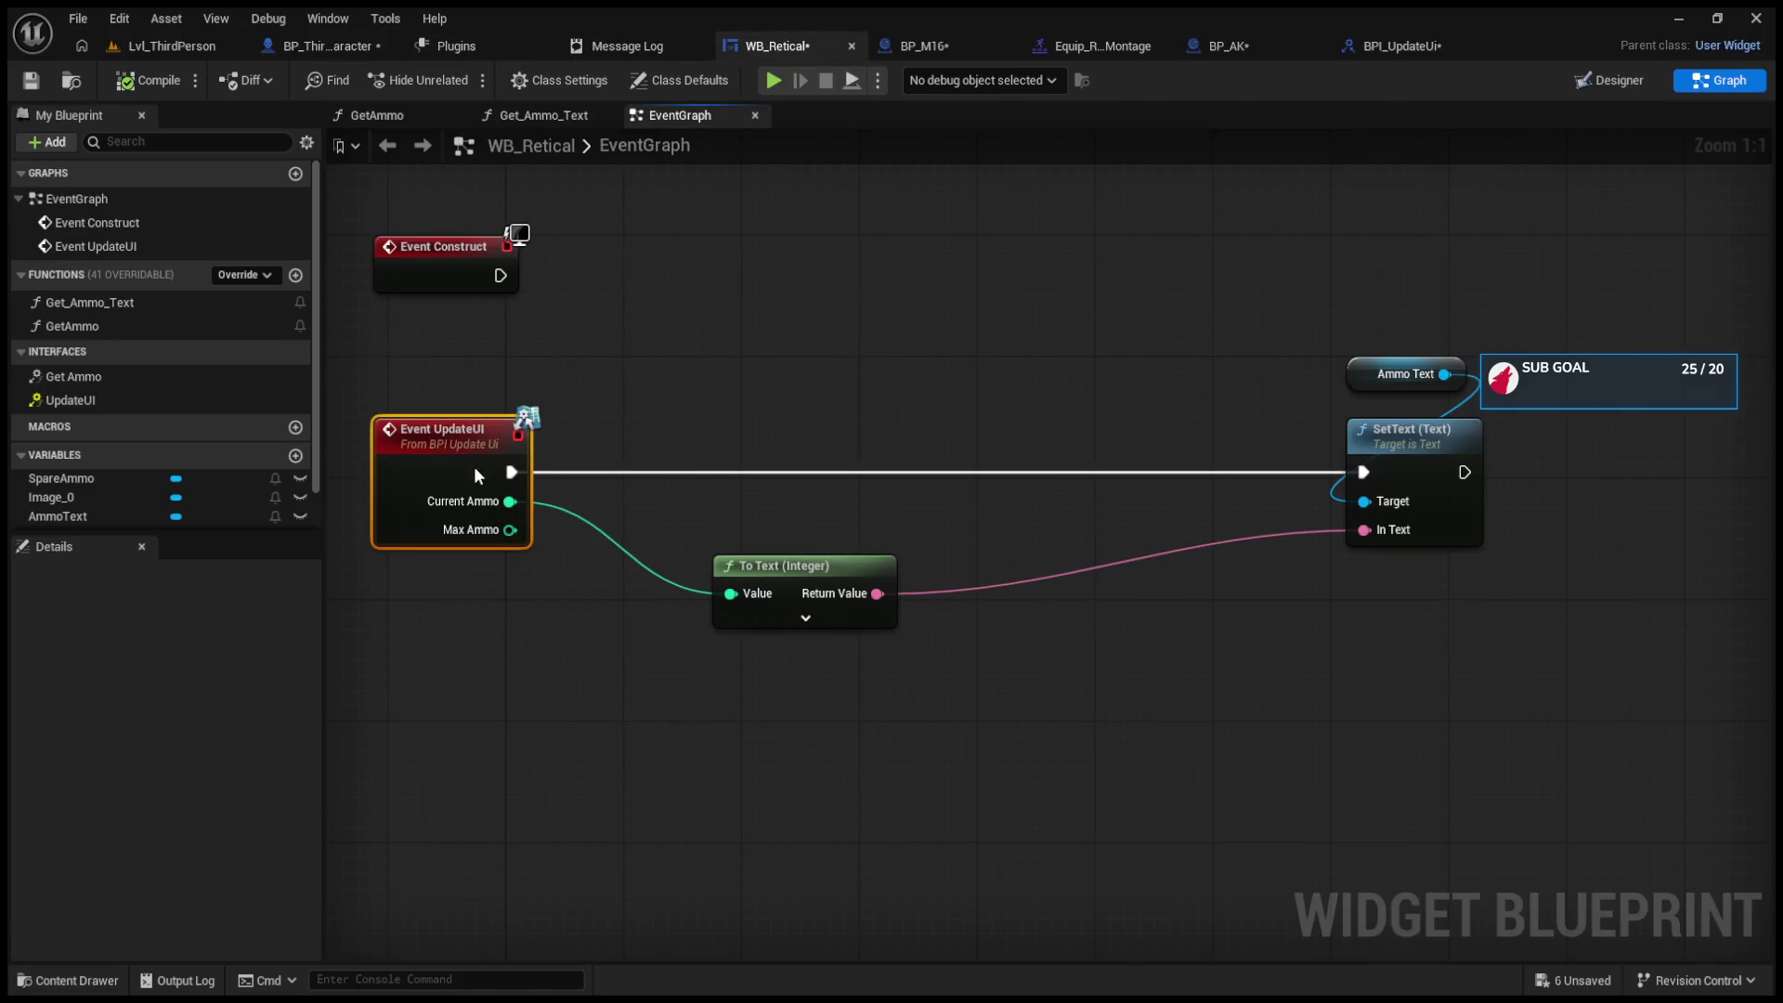
pyautogui.click(806, 601)
pyautogui.hotkey('ctrl', 'd')
pyautogui.moveTo(810, 684); pyautogui.dragTo(769, 643)
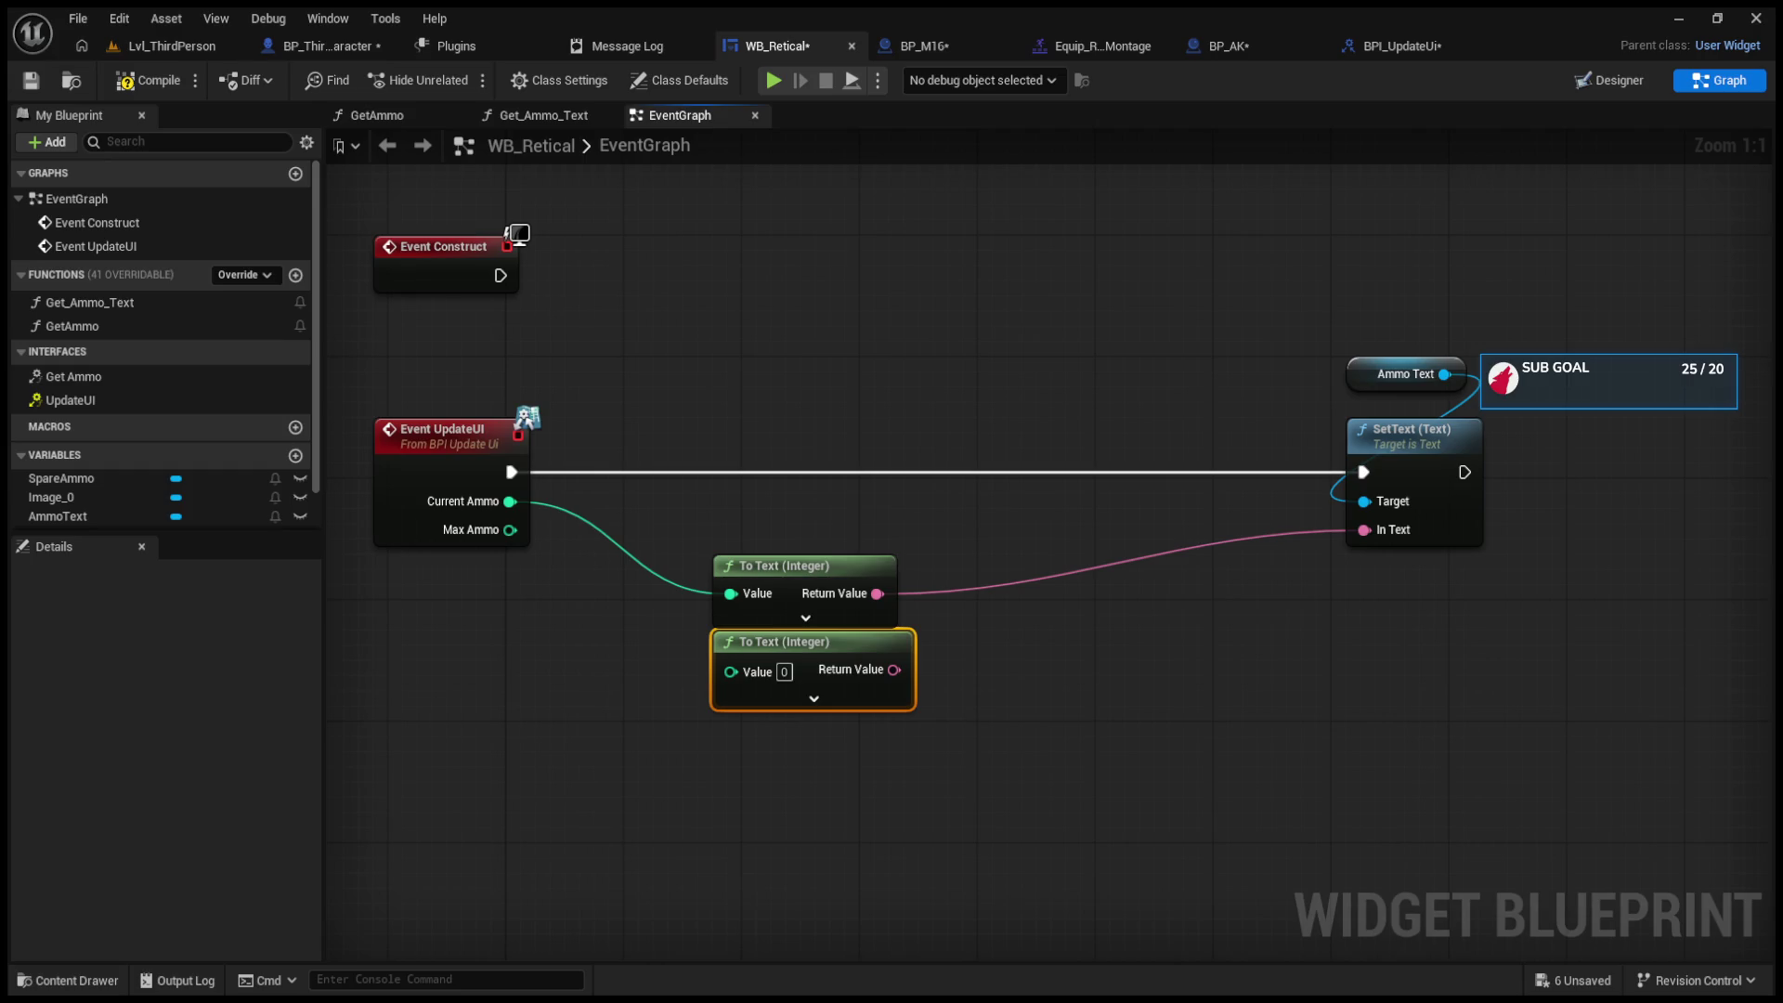
pyautogui.moveTo(509, 530)
pyautogui.mouseDown()
pyautogui.moveTo(597, 617)
pyautogui.moveTo(733, 673)
pyautogui.moveTo(502, 537)
pyautogui.moveTo(730, 670)
pyautogui.mouseUp()
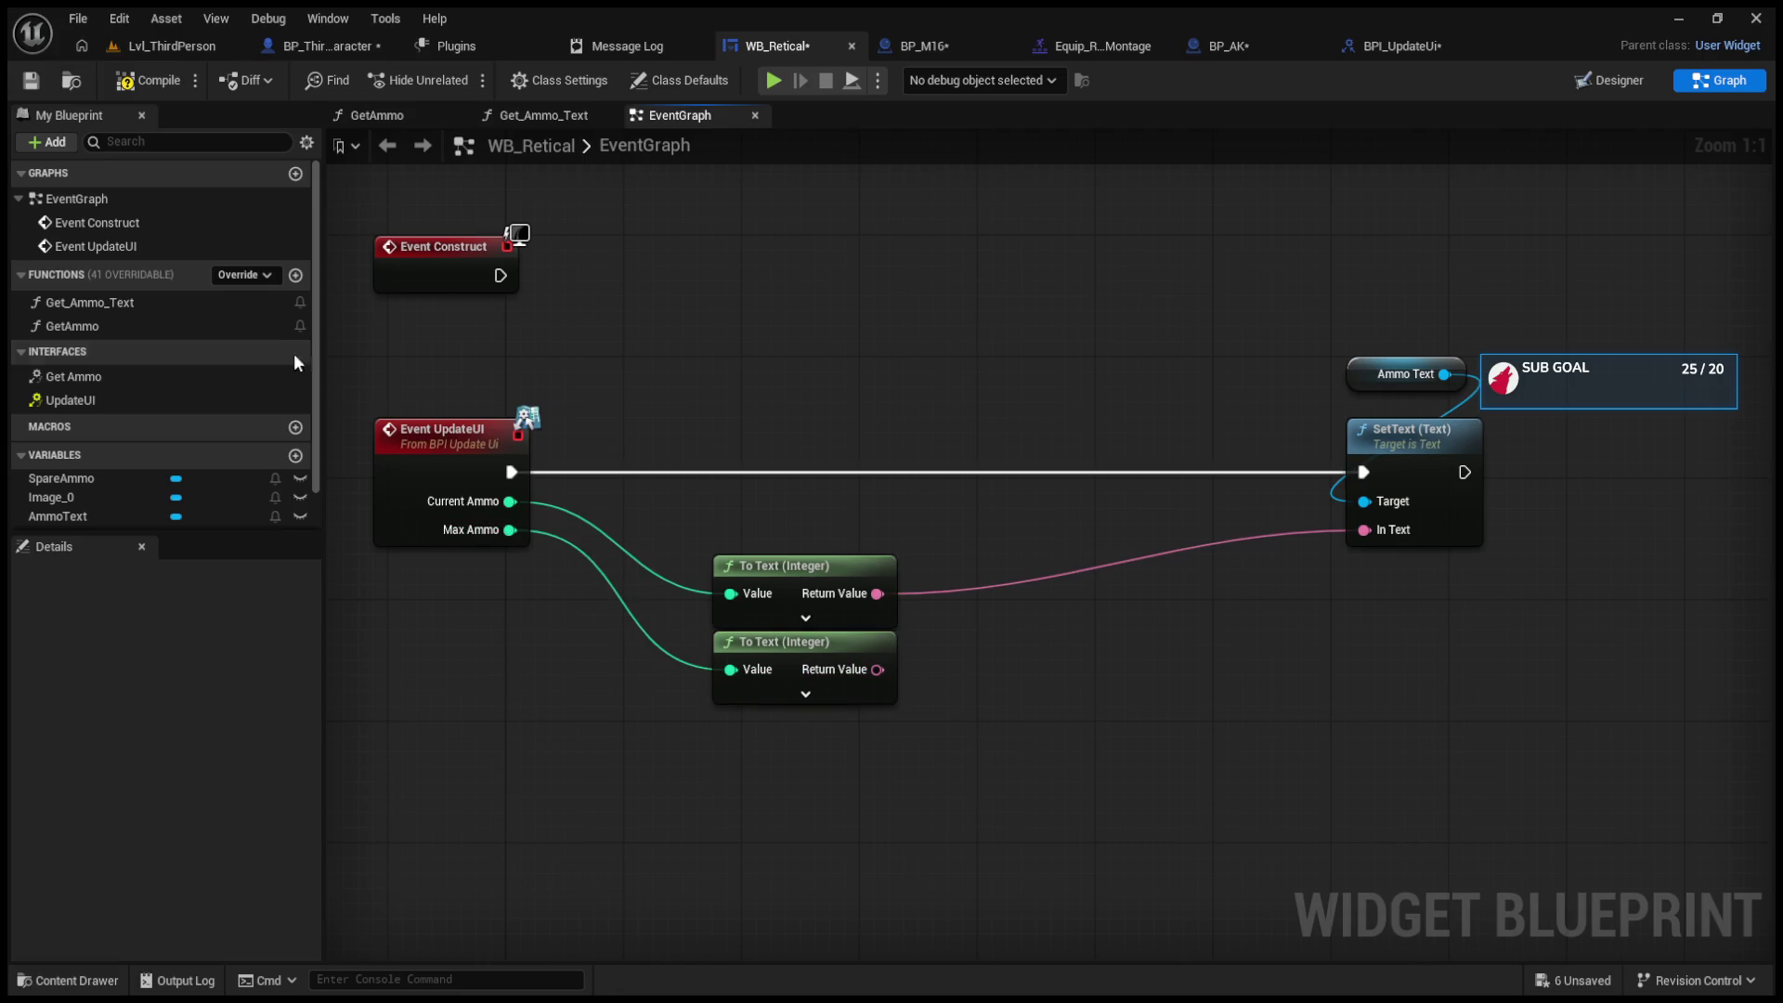
# Step: Add a Spare Ammo SetText using the Max Ammo text, chain it after the first, and test-play
pyautogui.scroll(-1, 145, 436)
pyautogui.click(117, 449)
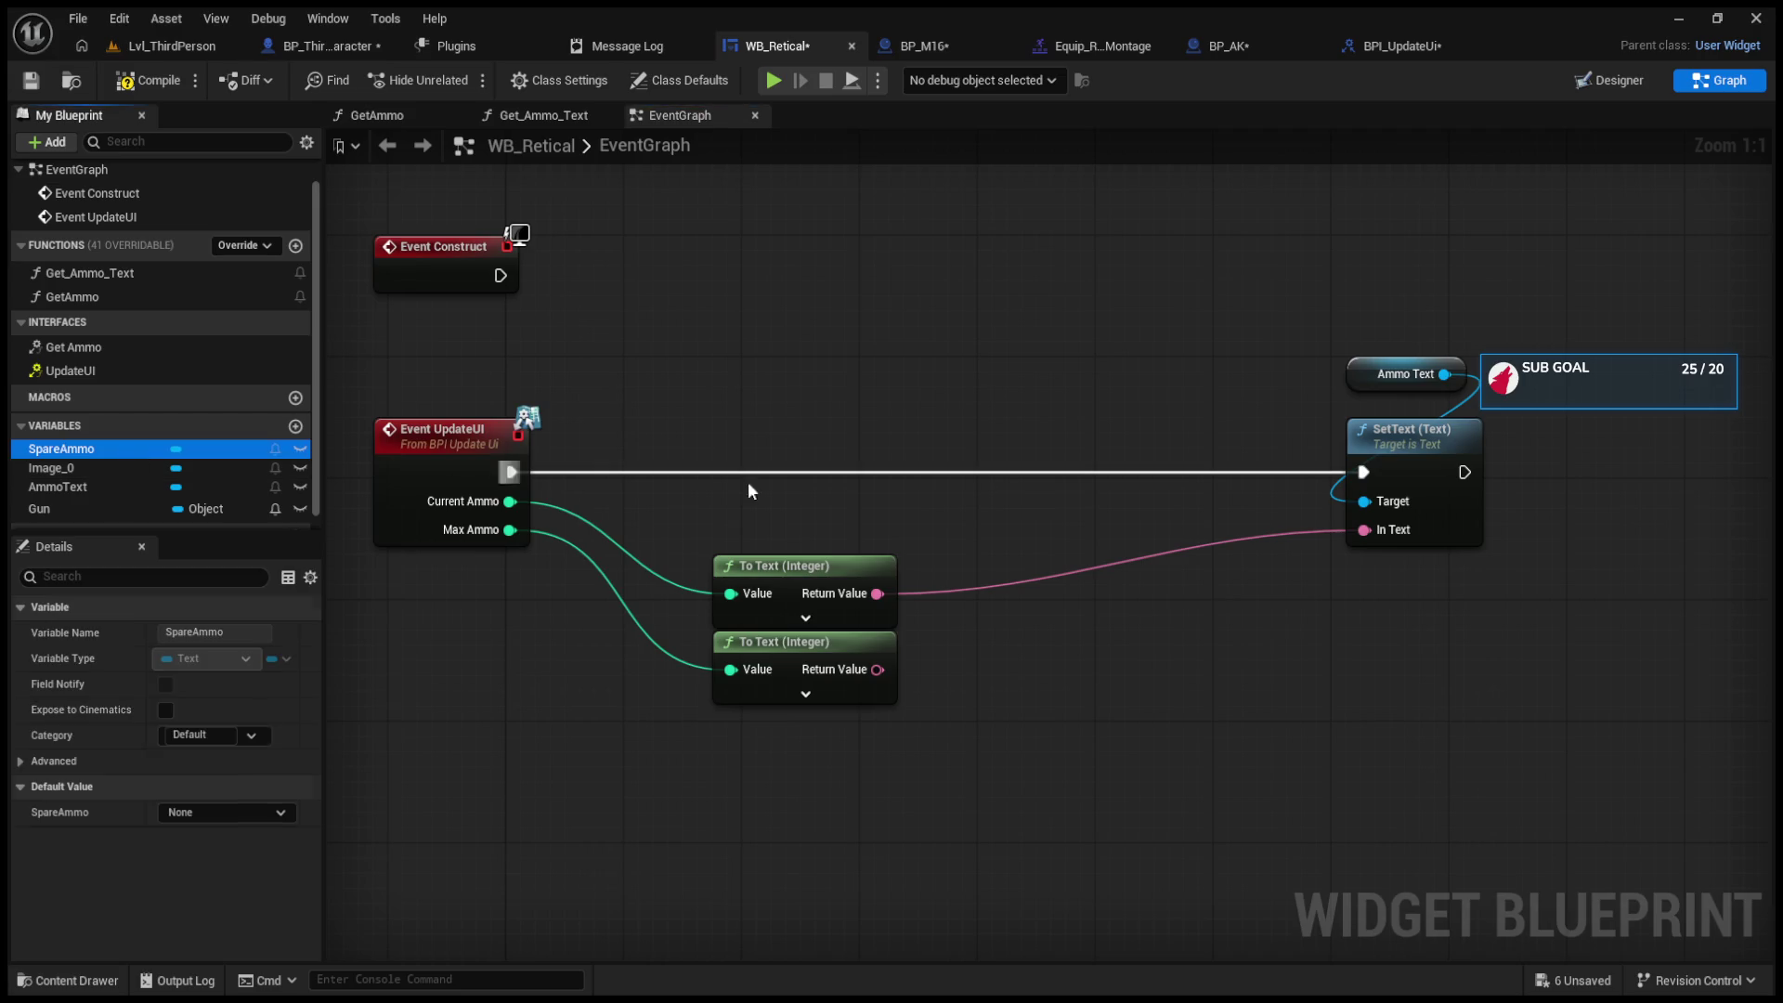
pyautogui.hotkey('ctrl', 'v')
pyautogui.moveTo(1166, 359); pyautogui.dragTo(1315, 637)
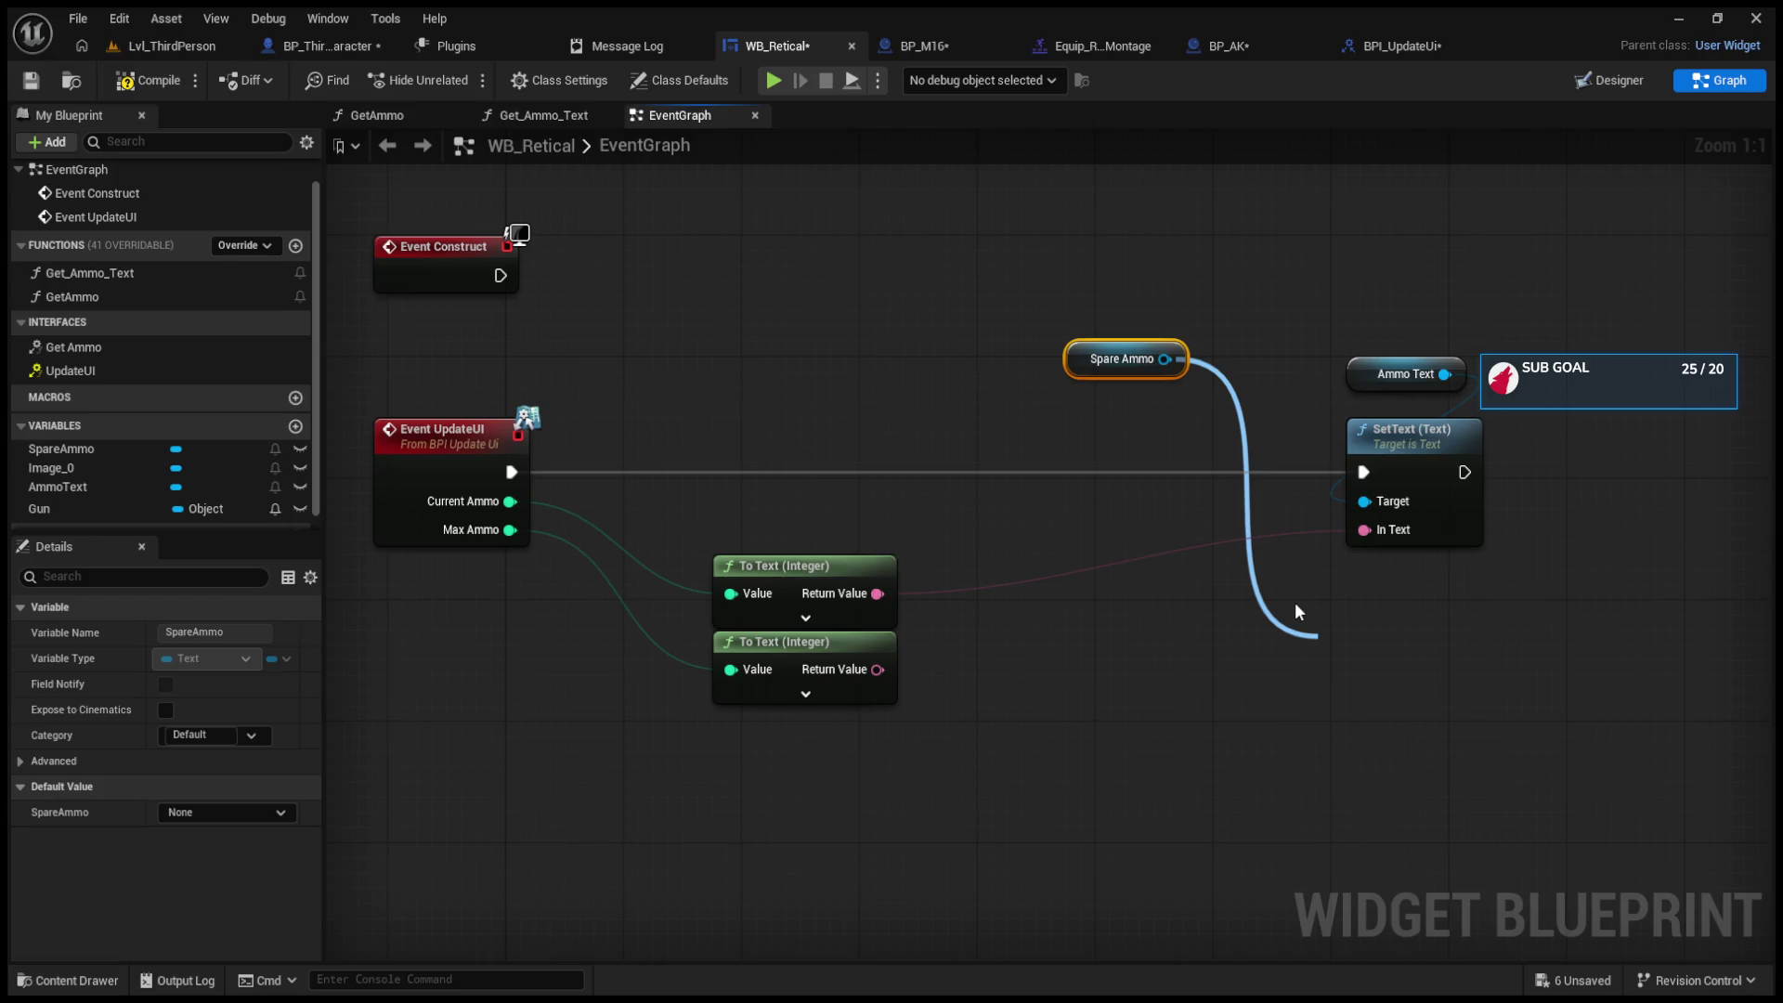
pyautogui.moveTo(1298, 611); pyautogui.dragTo(1297, 611)
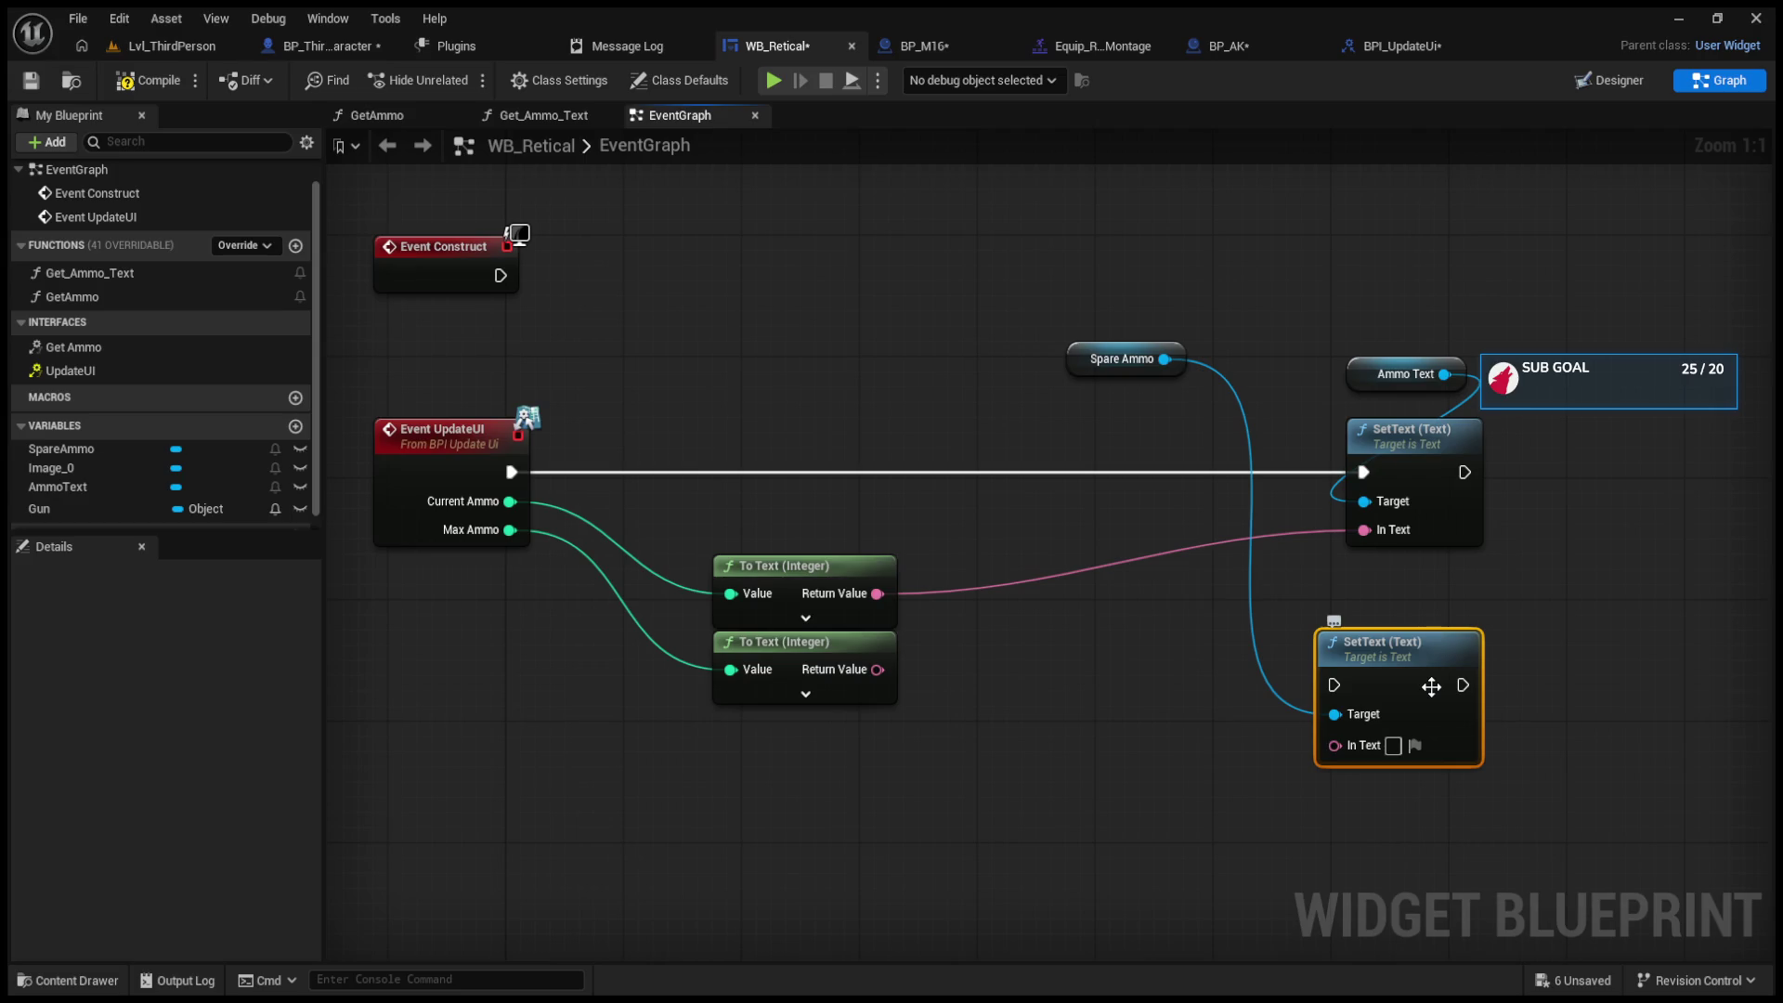
pyautogui.moveTo(1430, 686); pyautogui.dragTo(1461, 610)
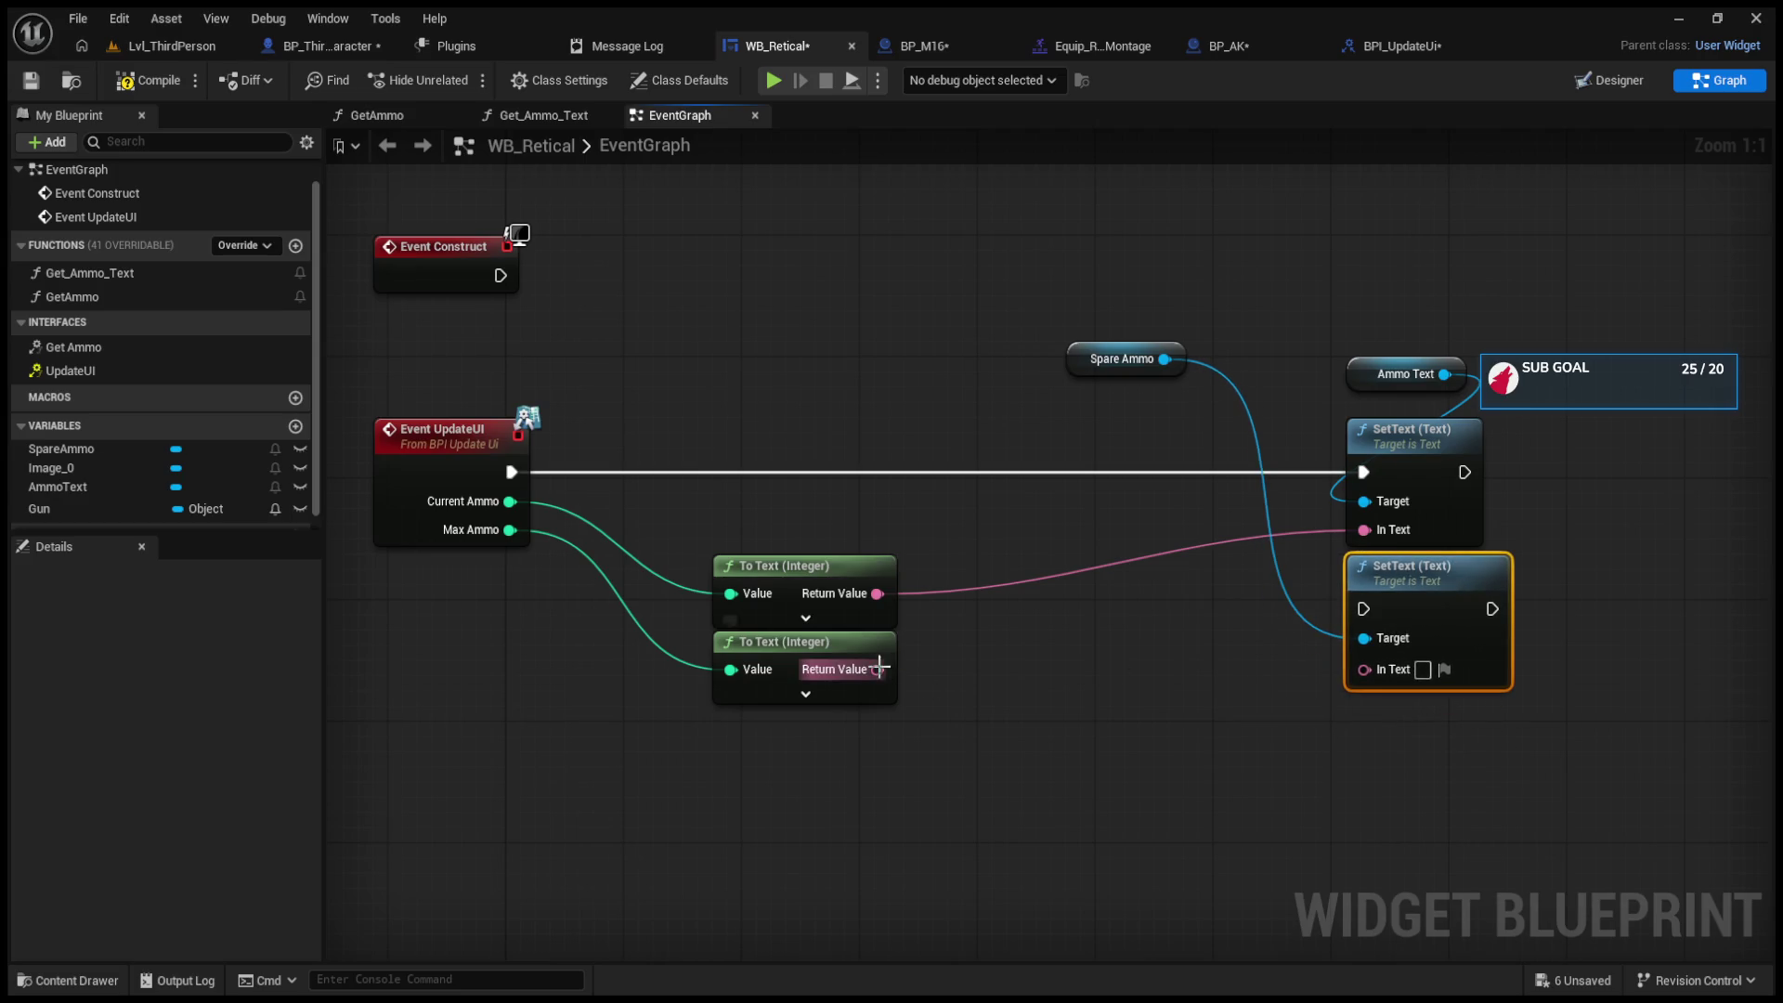
pyautogui.moveTo(879, 667); pyautogui.dragTo(1363, 665)
pyautogui.moveTo(1387, 603)
pyautogui.mouseDown()
pyautogui.moveTo(1564, 452)
pyautogui.moveTo(1541, 457)
pyautogui.mouseUp()
pyautogui.press('q')
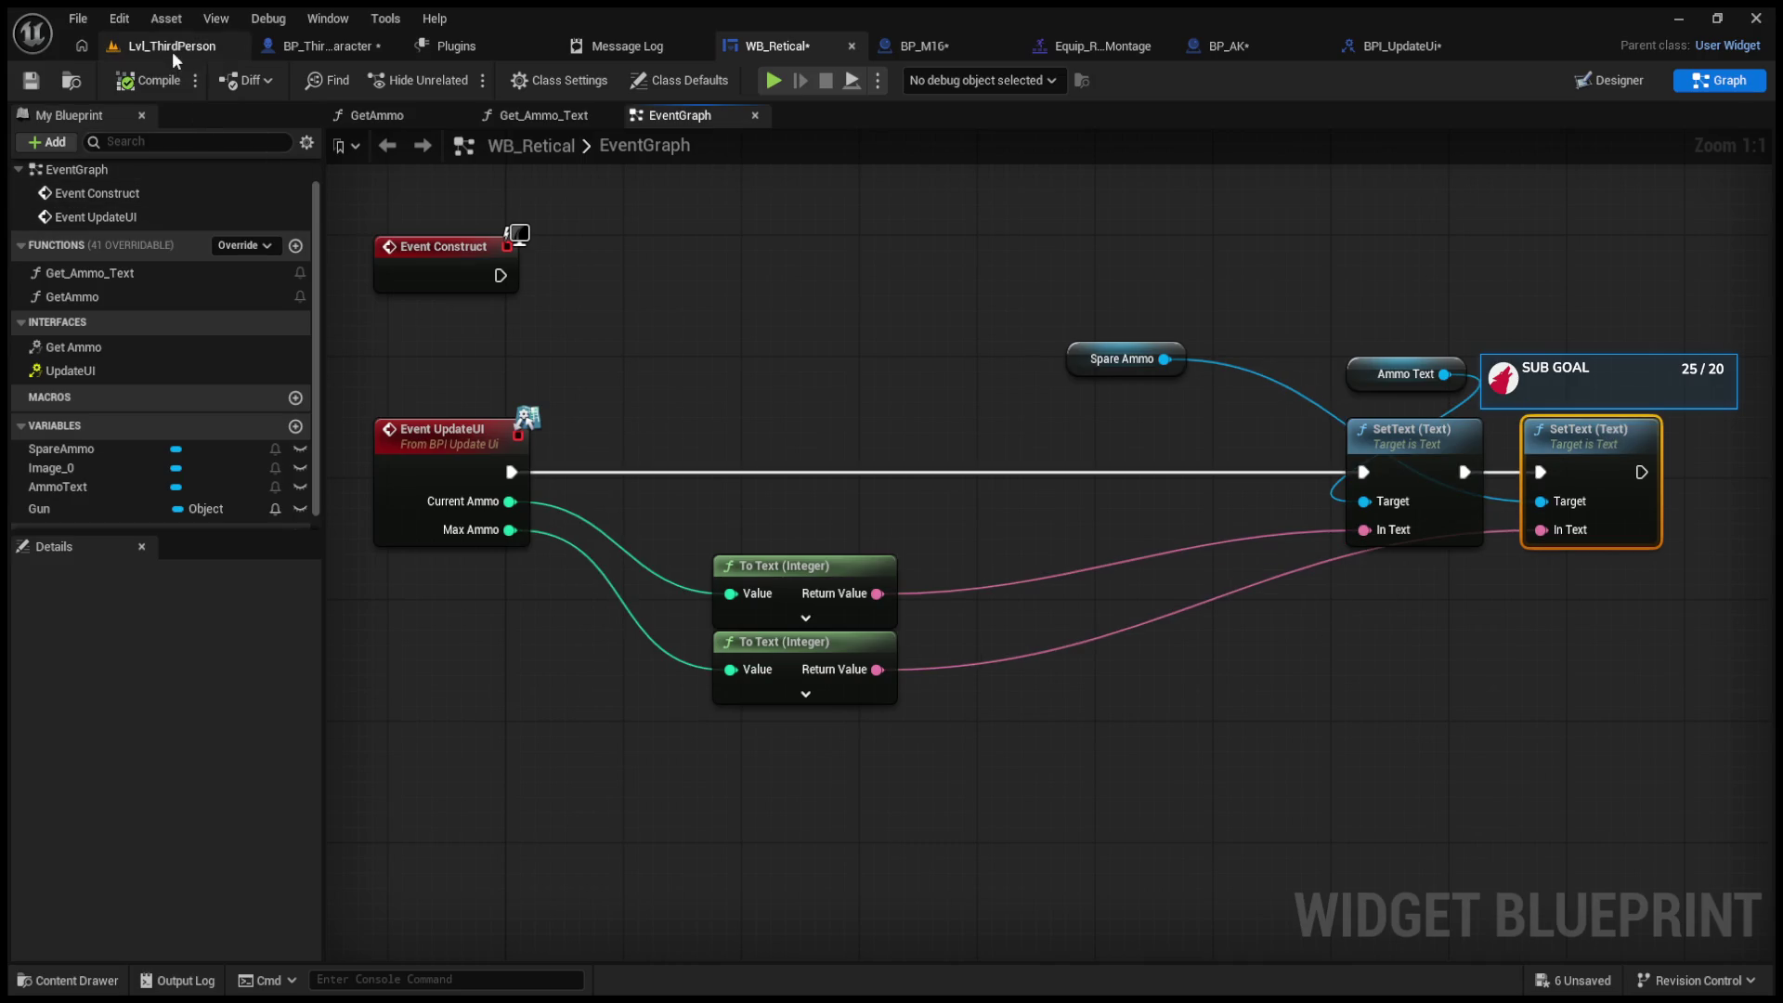
pyautogui.click(171, 50)
pyautogui.click(463, 81)
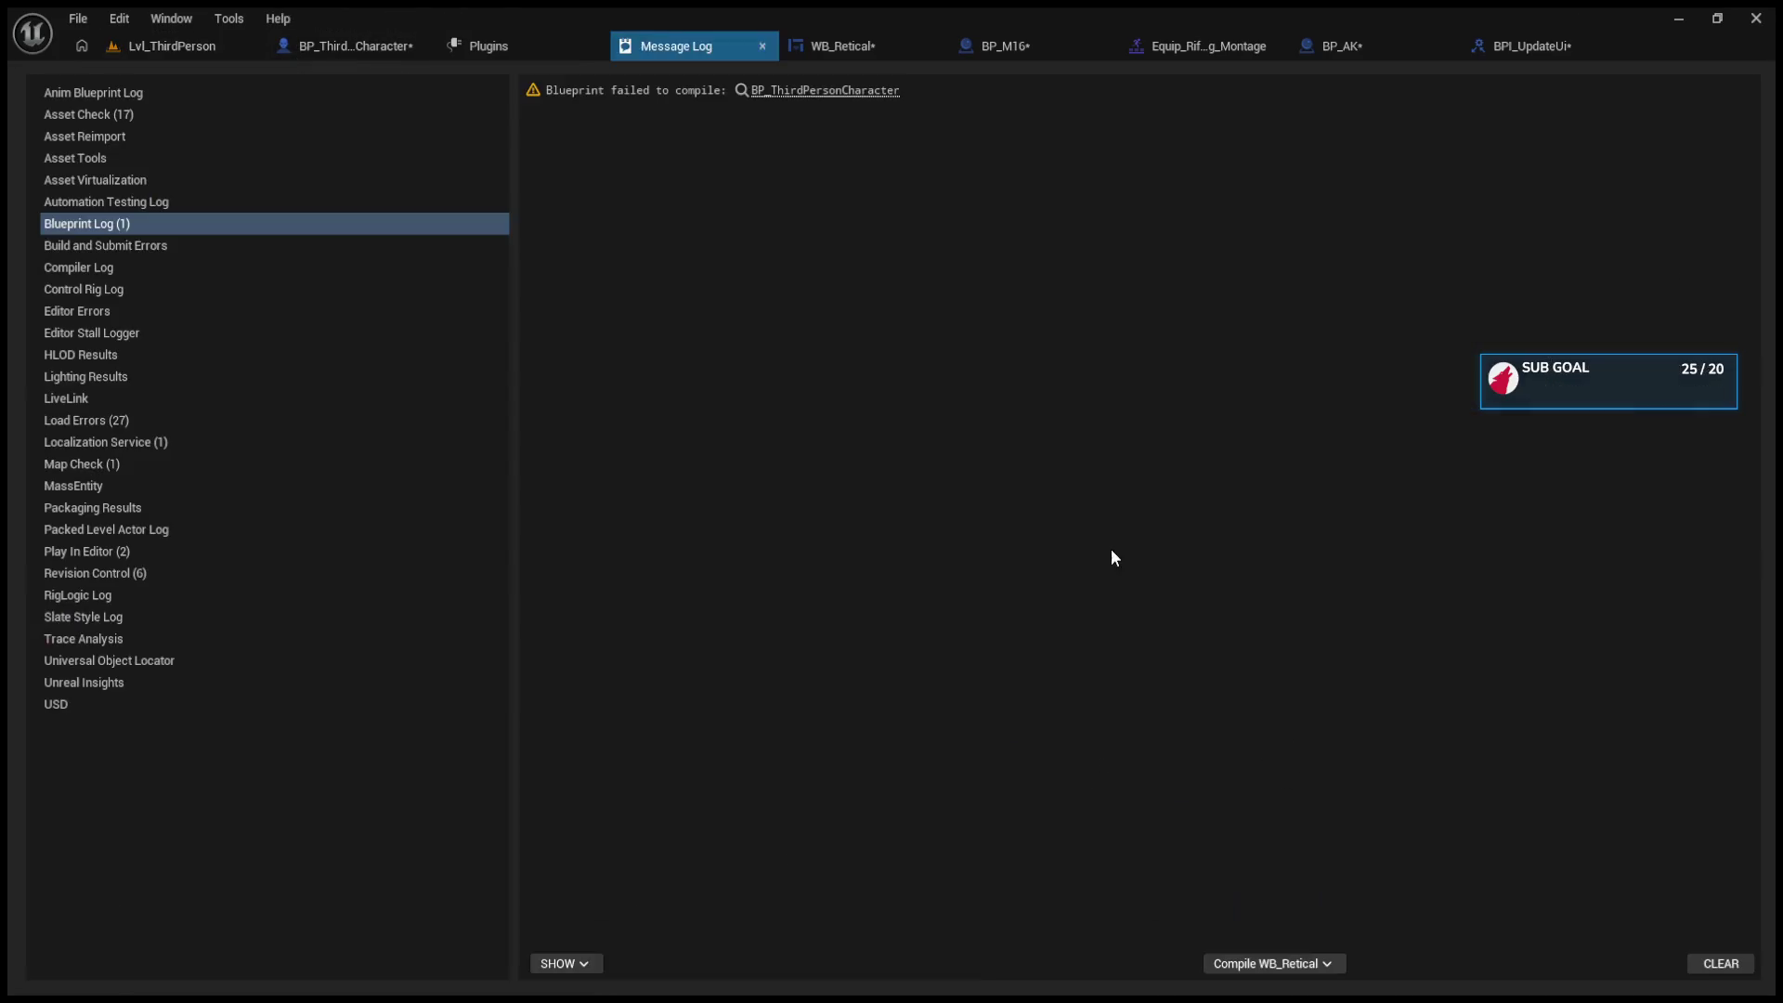
# Step: Reconnect the weapon's Max Ammo to Switch Weapon's Update UI and recompile BP_ThirdPersonCharacter
pyautogui.click(758, 93)
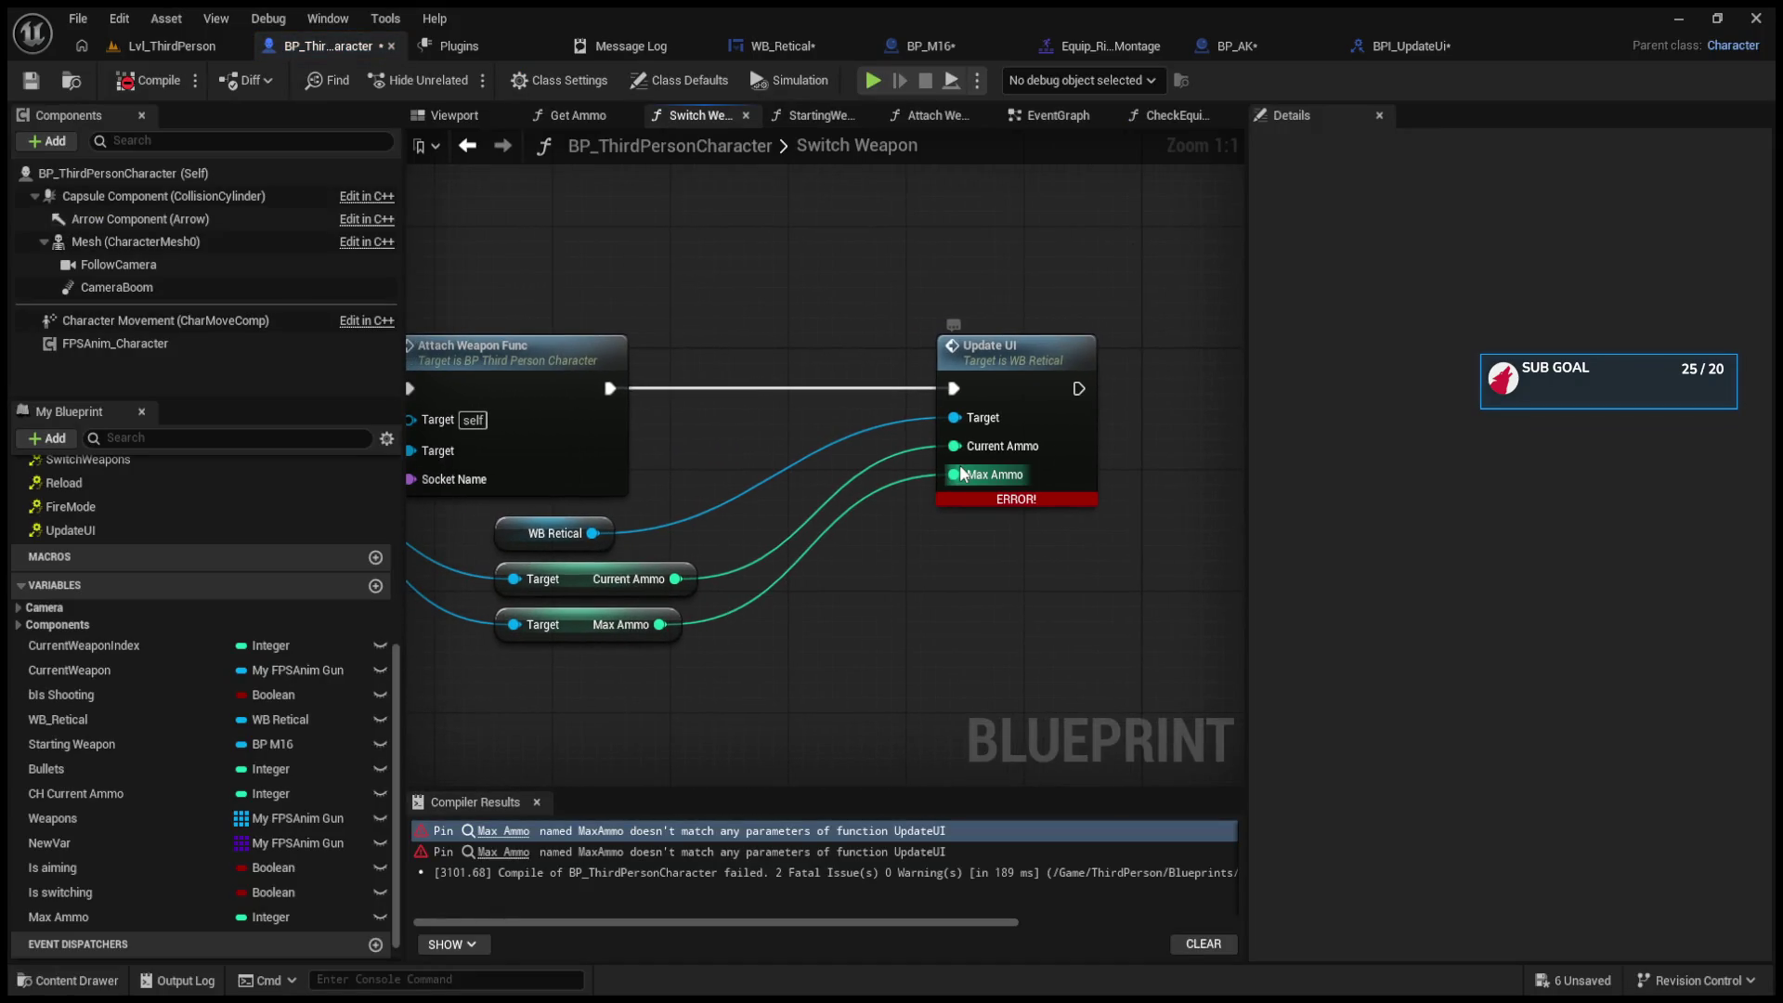
pyautogui.keyDown('alt'); pyautogui.click(954, 477); pyautogui.keyUp('alt')
pyautogui.click(151, 80)
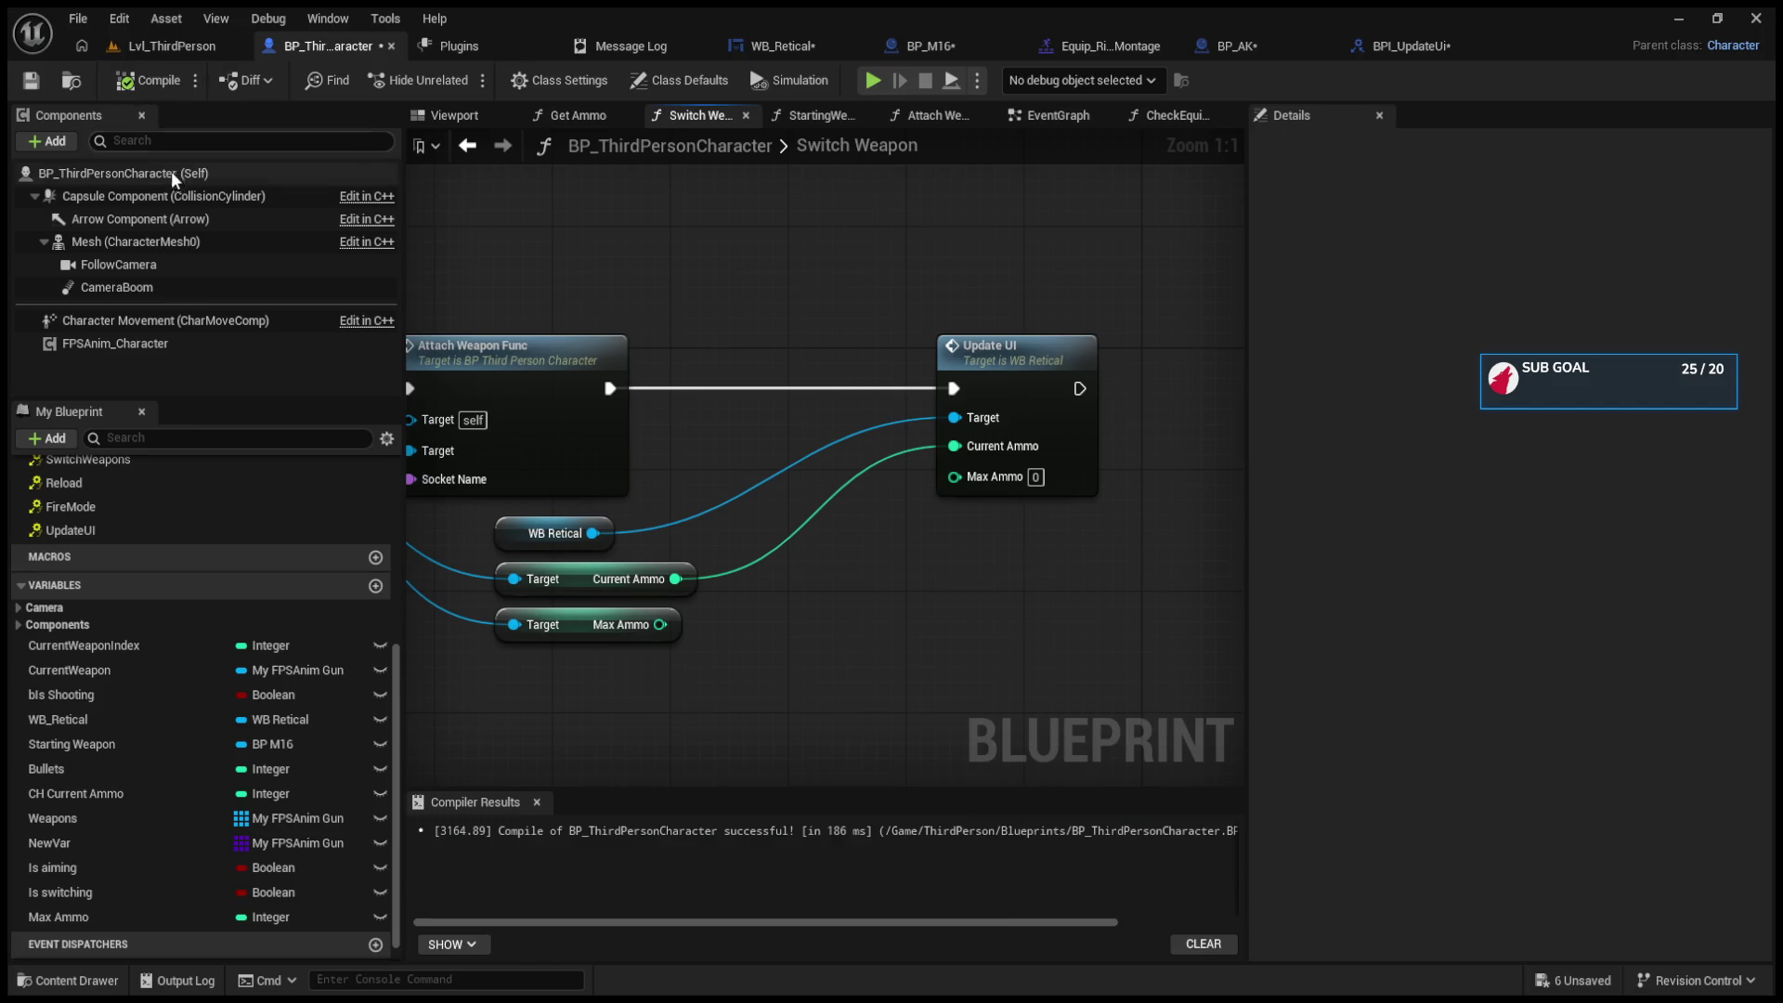
pyautogui.moveTo(413, 539)
pyautogui.mouseDown()
pyautogui.moveTo(486, 534)
pyautogui.moveTo(522, 492)
pyautogui.moveTo(546, 510)
pyautogui.moveTo(530, 507)
pyautogui.moveTo(540, 322)
pyautogui.moveTo(557, 324)
pyautogui.moveTo(592, 500)
pyautogui.moveTo(648, 247)
pyautogui.mouseUp()
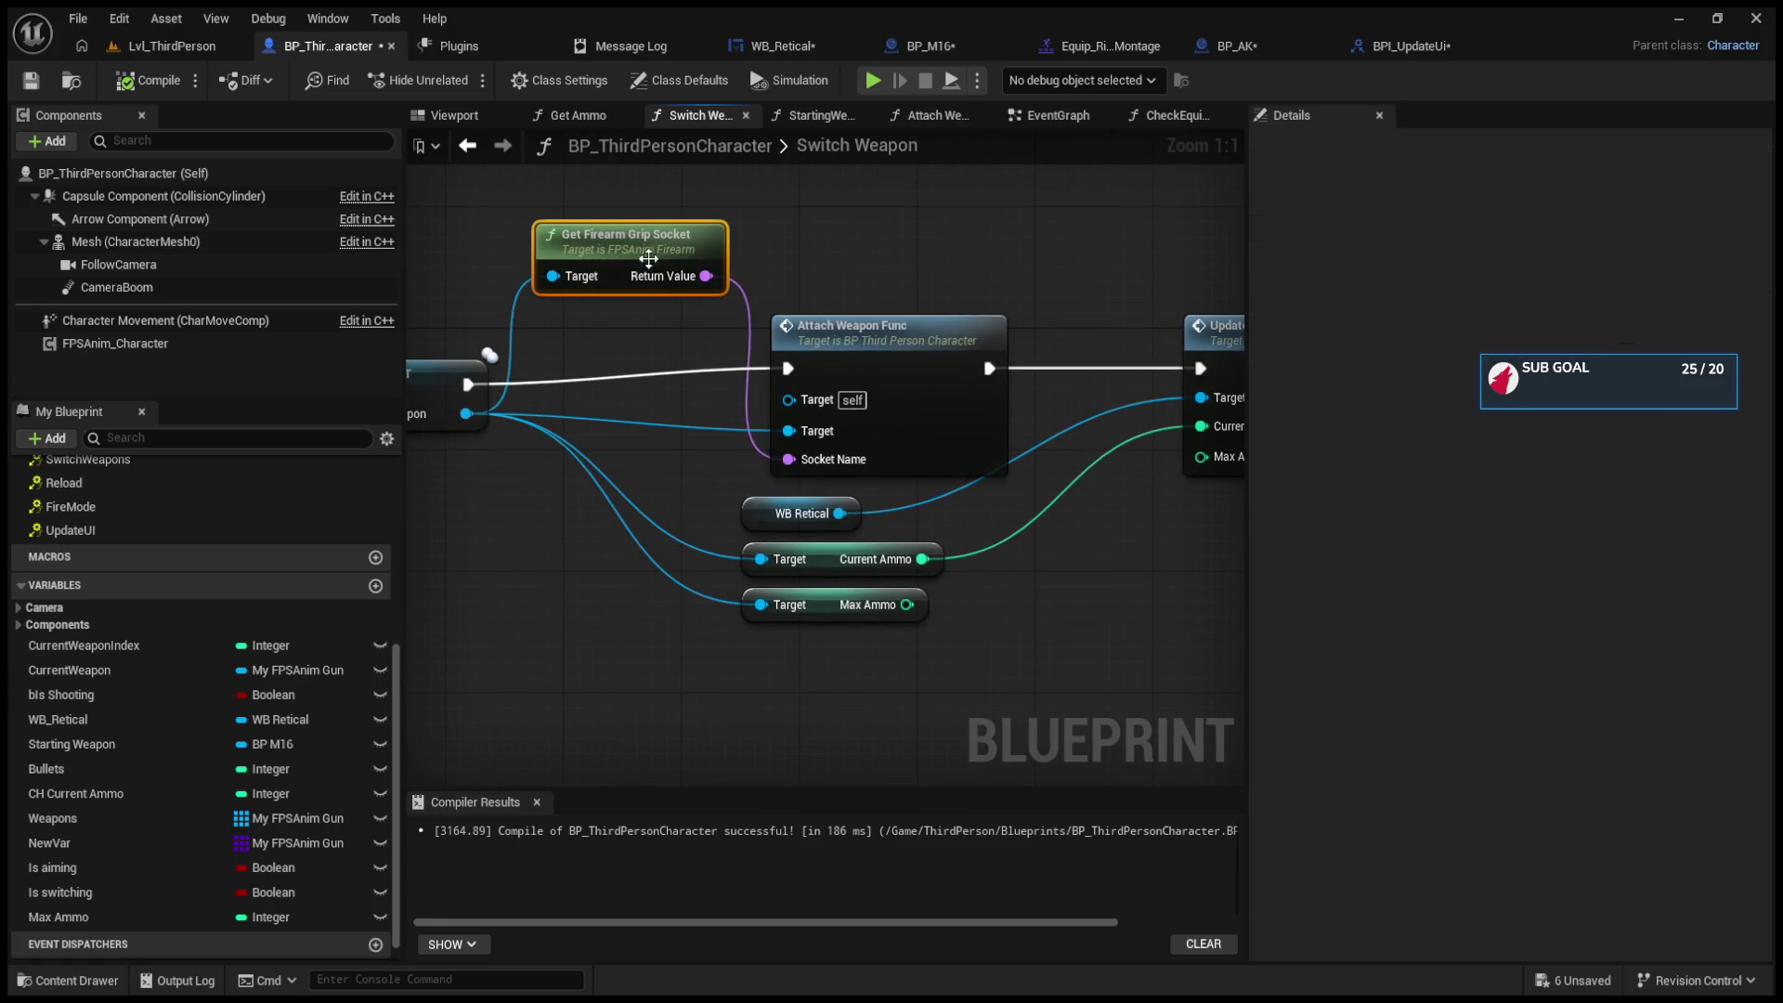
pyautogui.moveTo(681, 418); pyautogui.dragTo(539, 394)
pyautogui.moveTo(762, 577); pyautogui.dragTo(1057, 427)
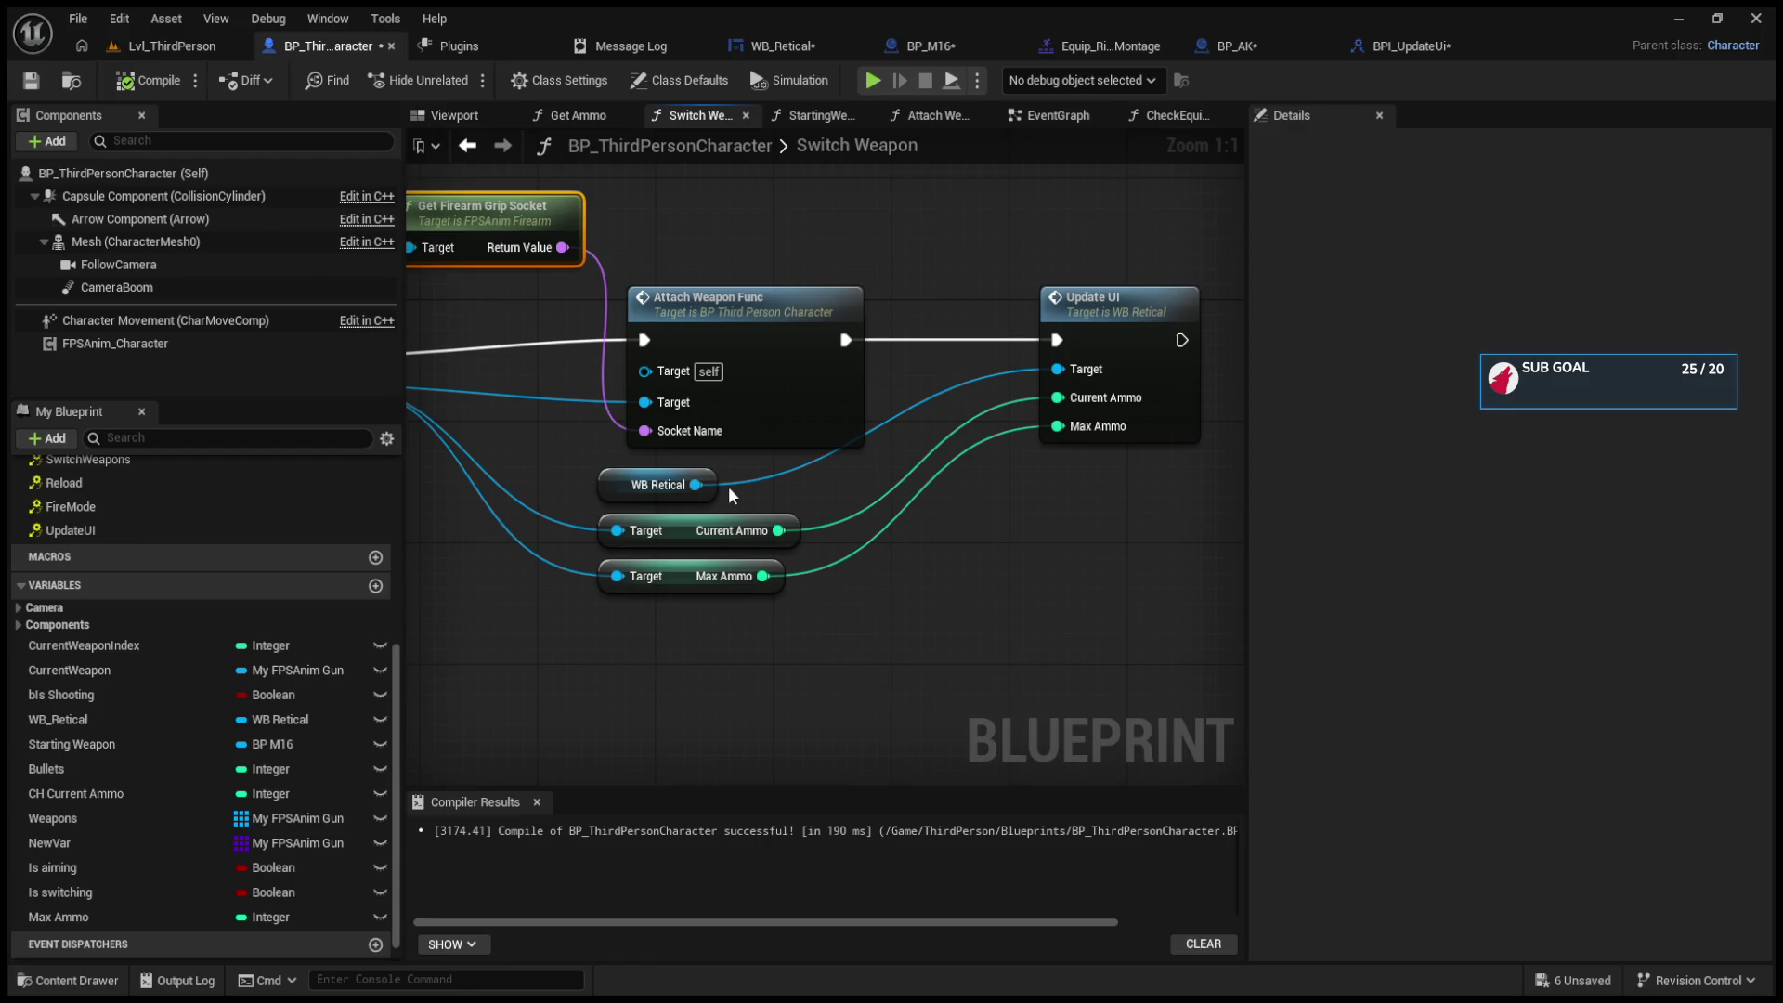
pyautogui.click(205, 48)
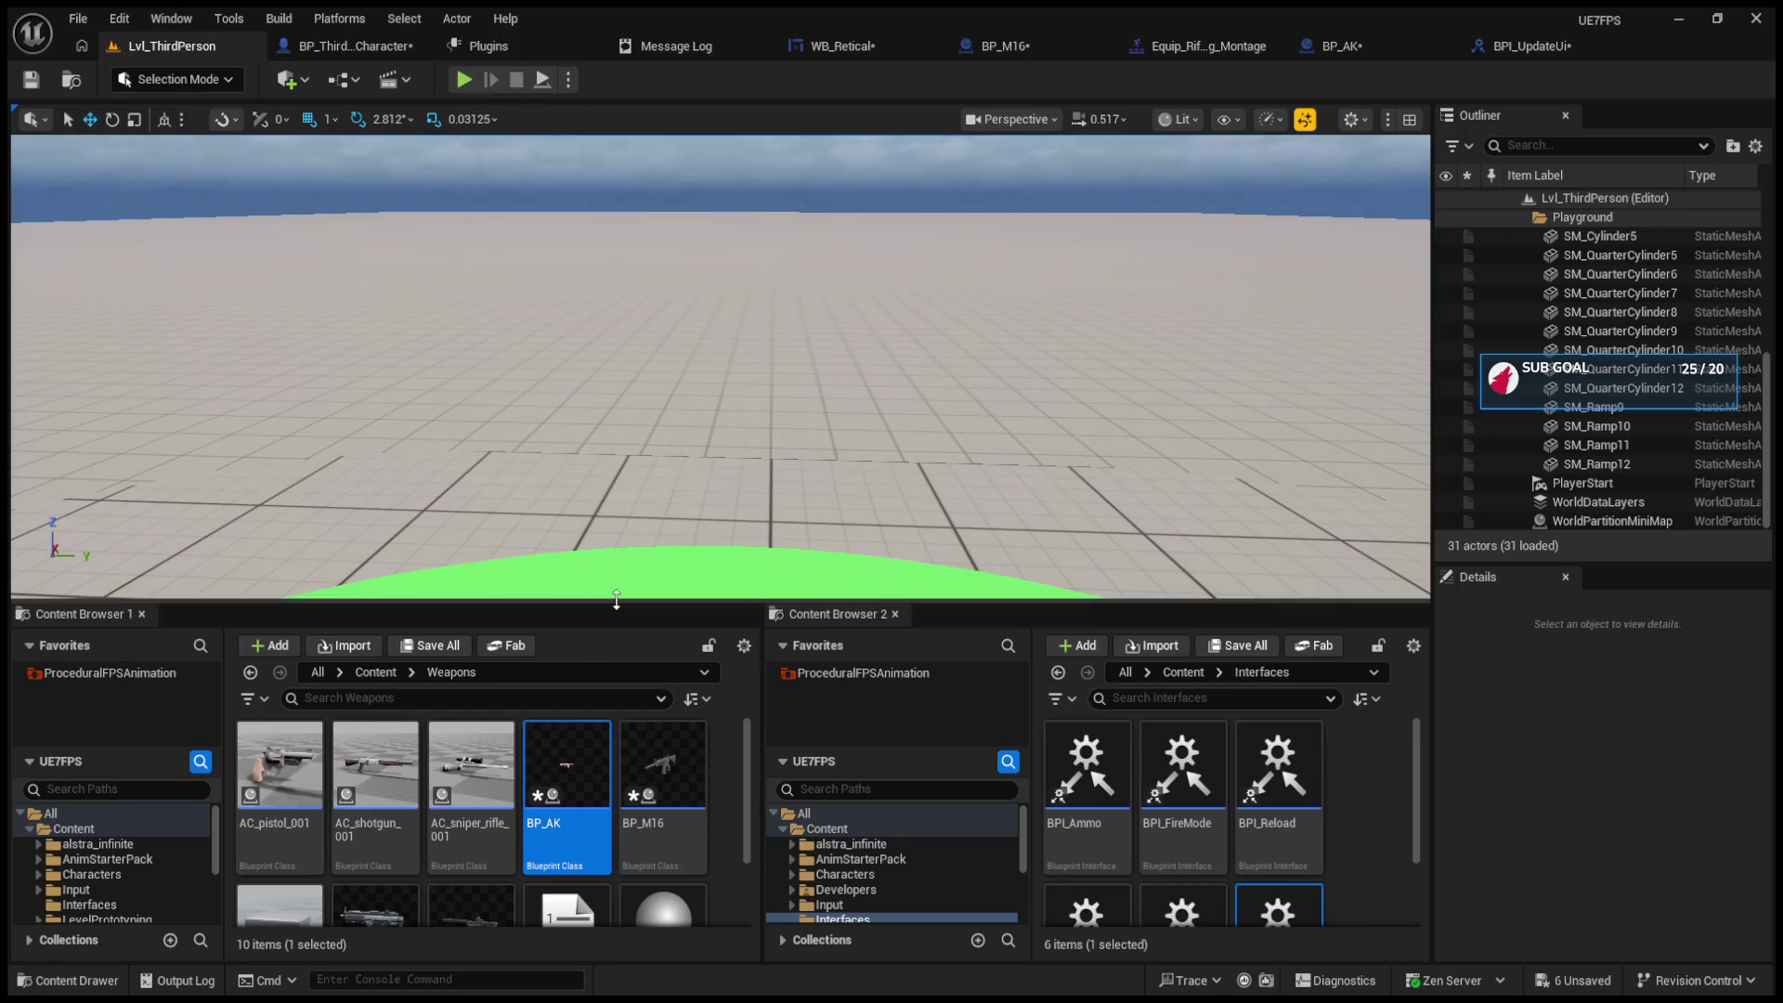
pyautogui.moveTo(620, 608); pyautogui.dragTo(616, 721)
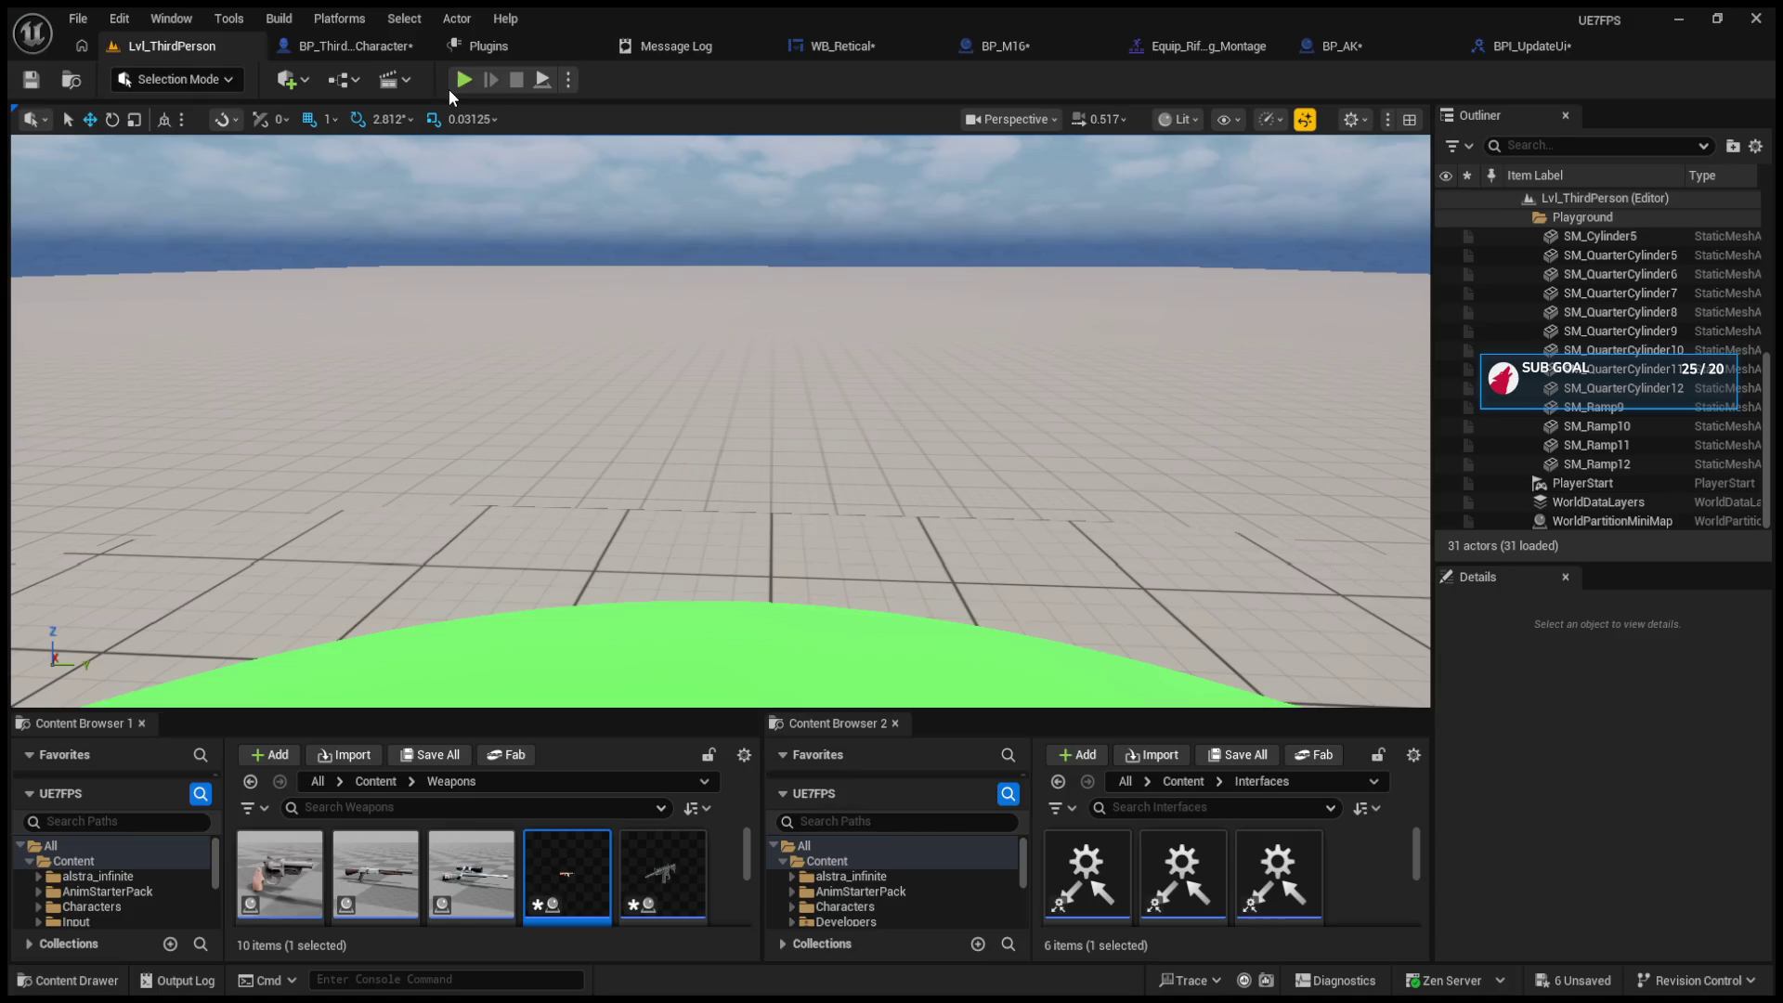
pyautogui.click(455, 84)
pyautogui.click(507, 230)
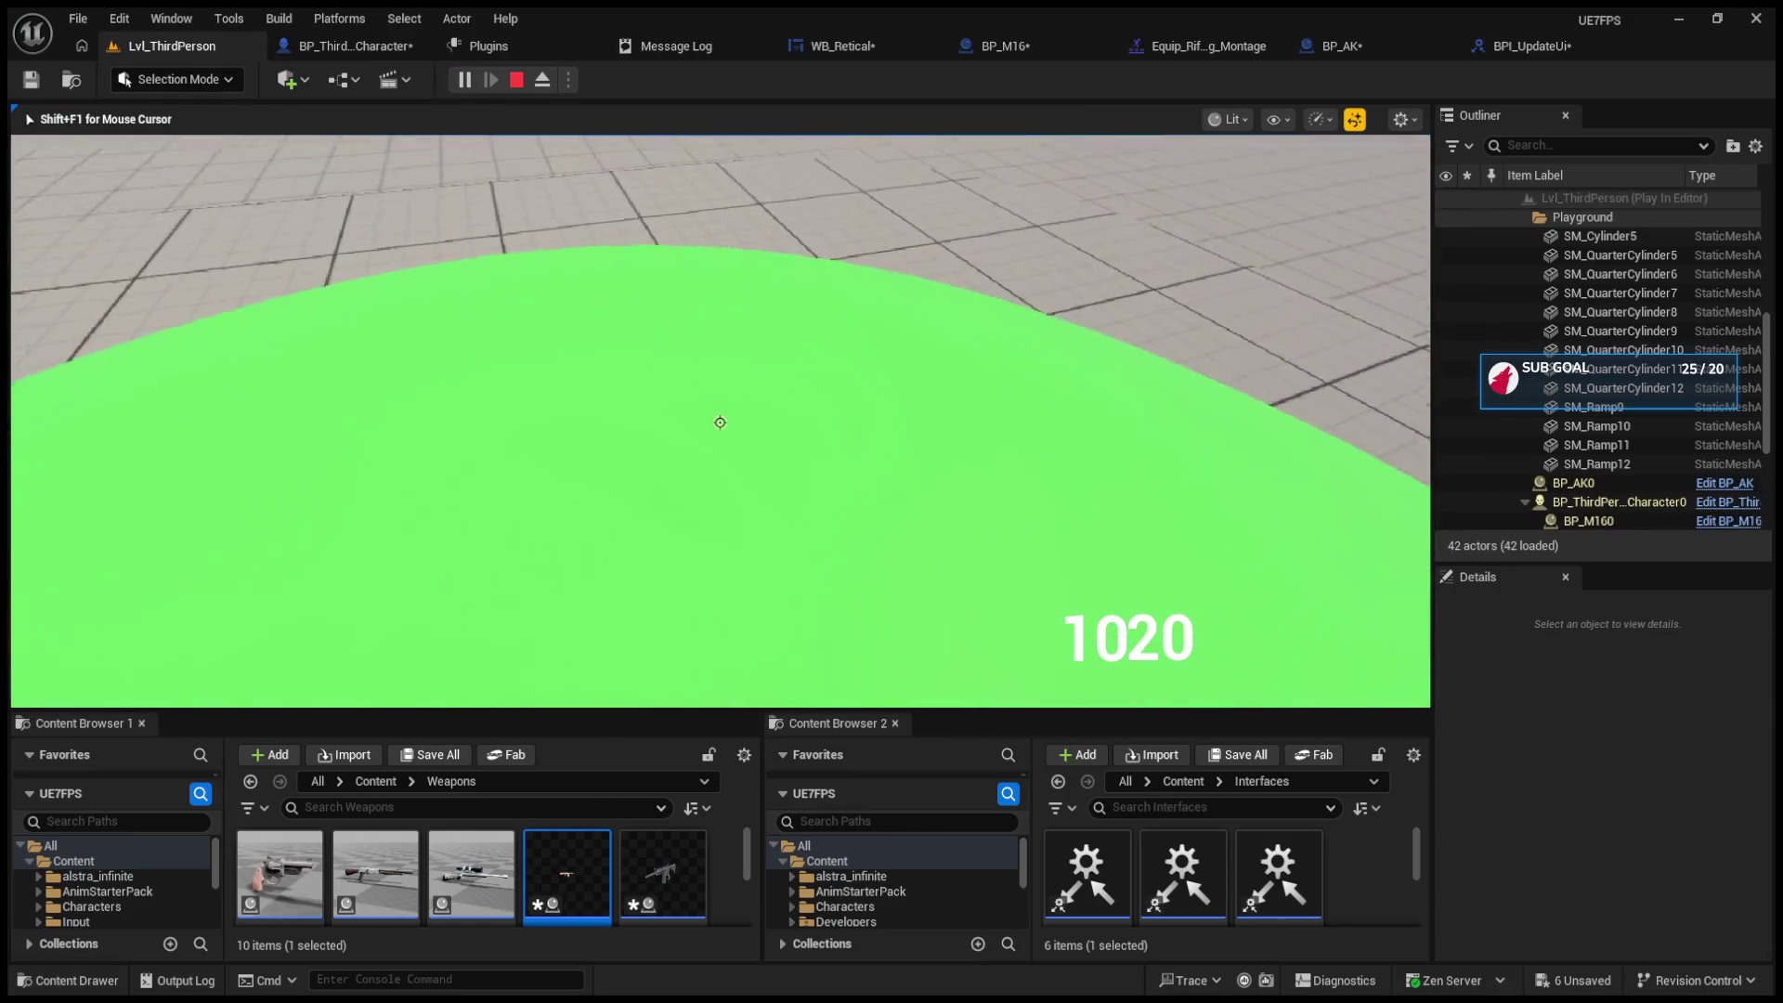
pyautogui.click(720, 423)
pyautogui.click(720, 422)
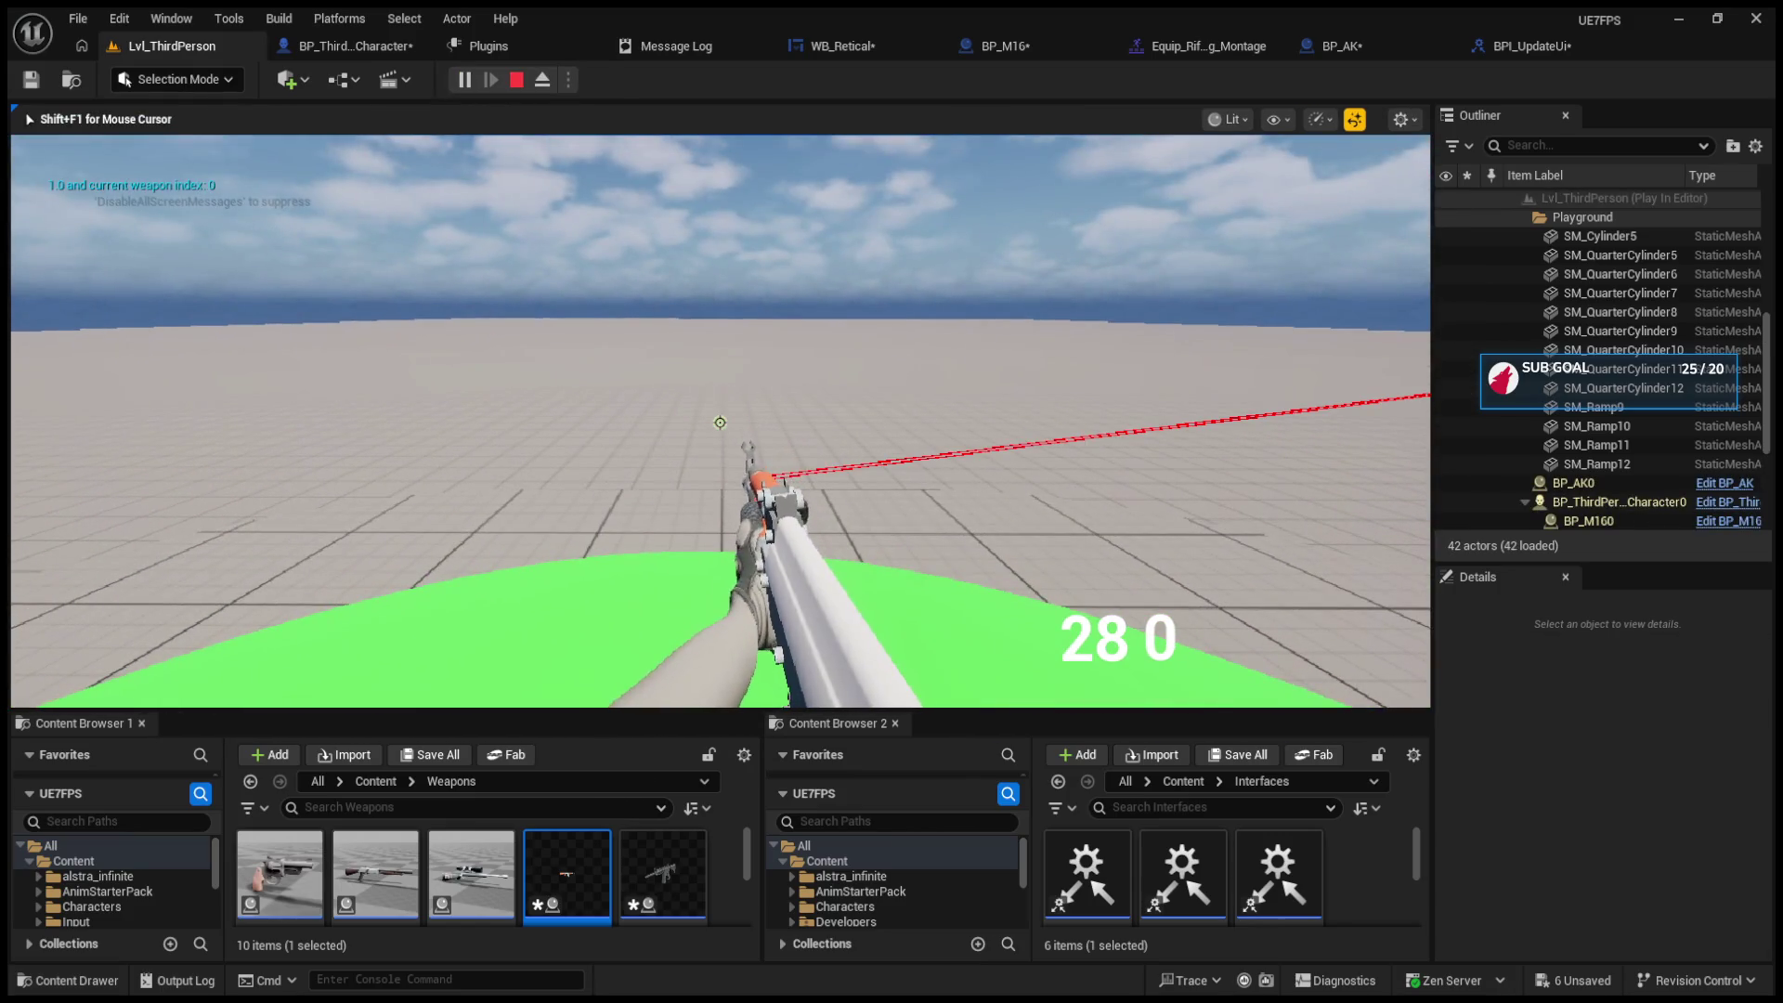
pyautogui.press('r')
pyautogui.click(719, 423)
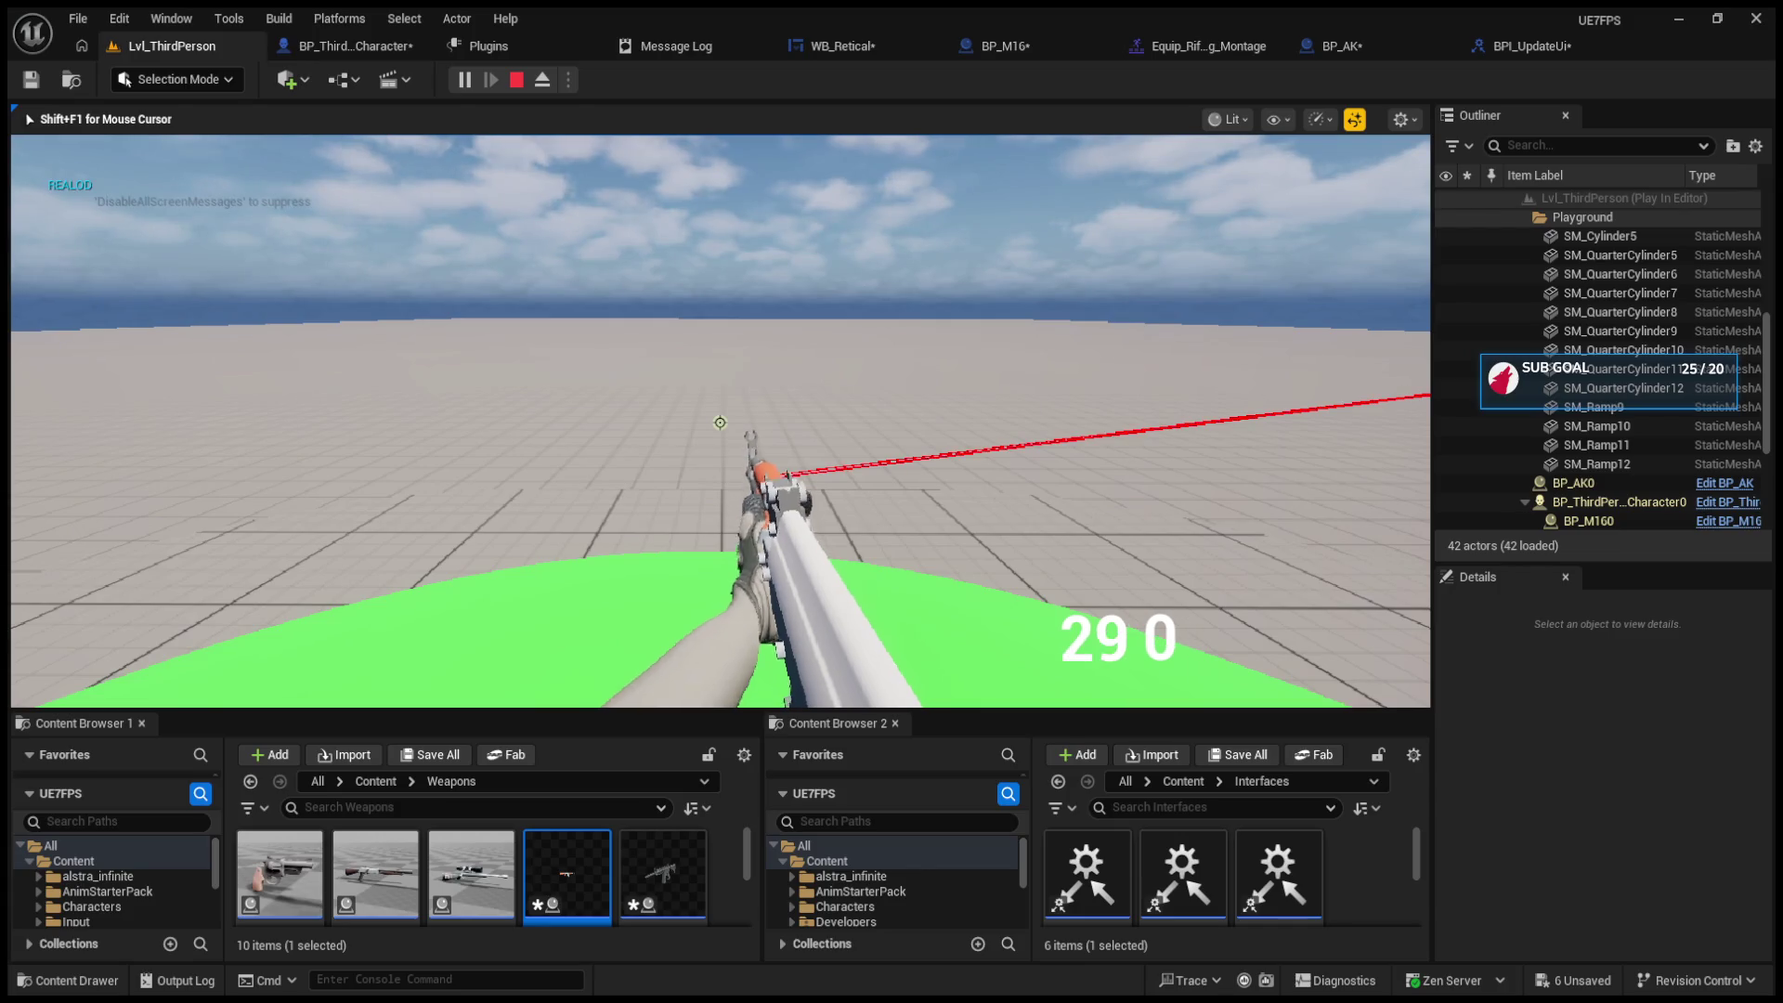
pyautogui.click(720, 422)
pyautogui.click(720, 423)
pyautogui.click(719, 422)
pyautogui.click(719, 423)
pyautogui.press('r')
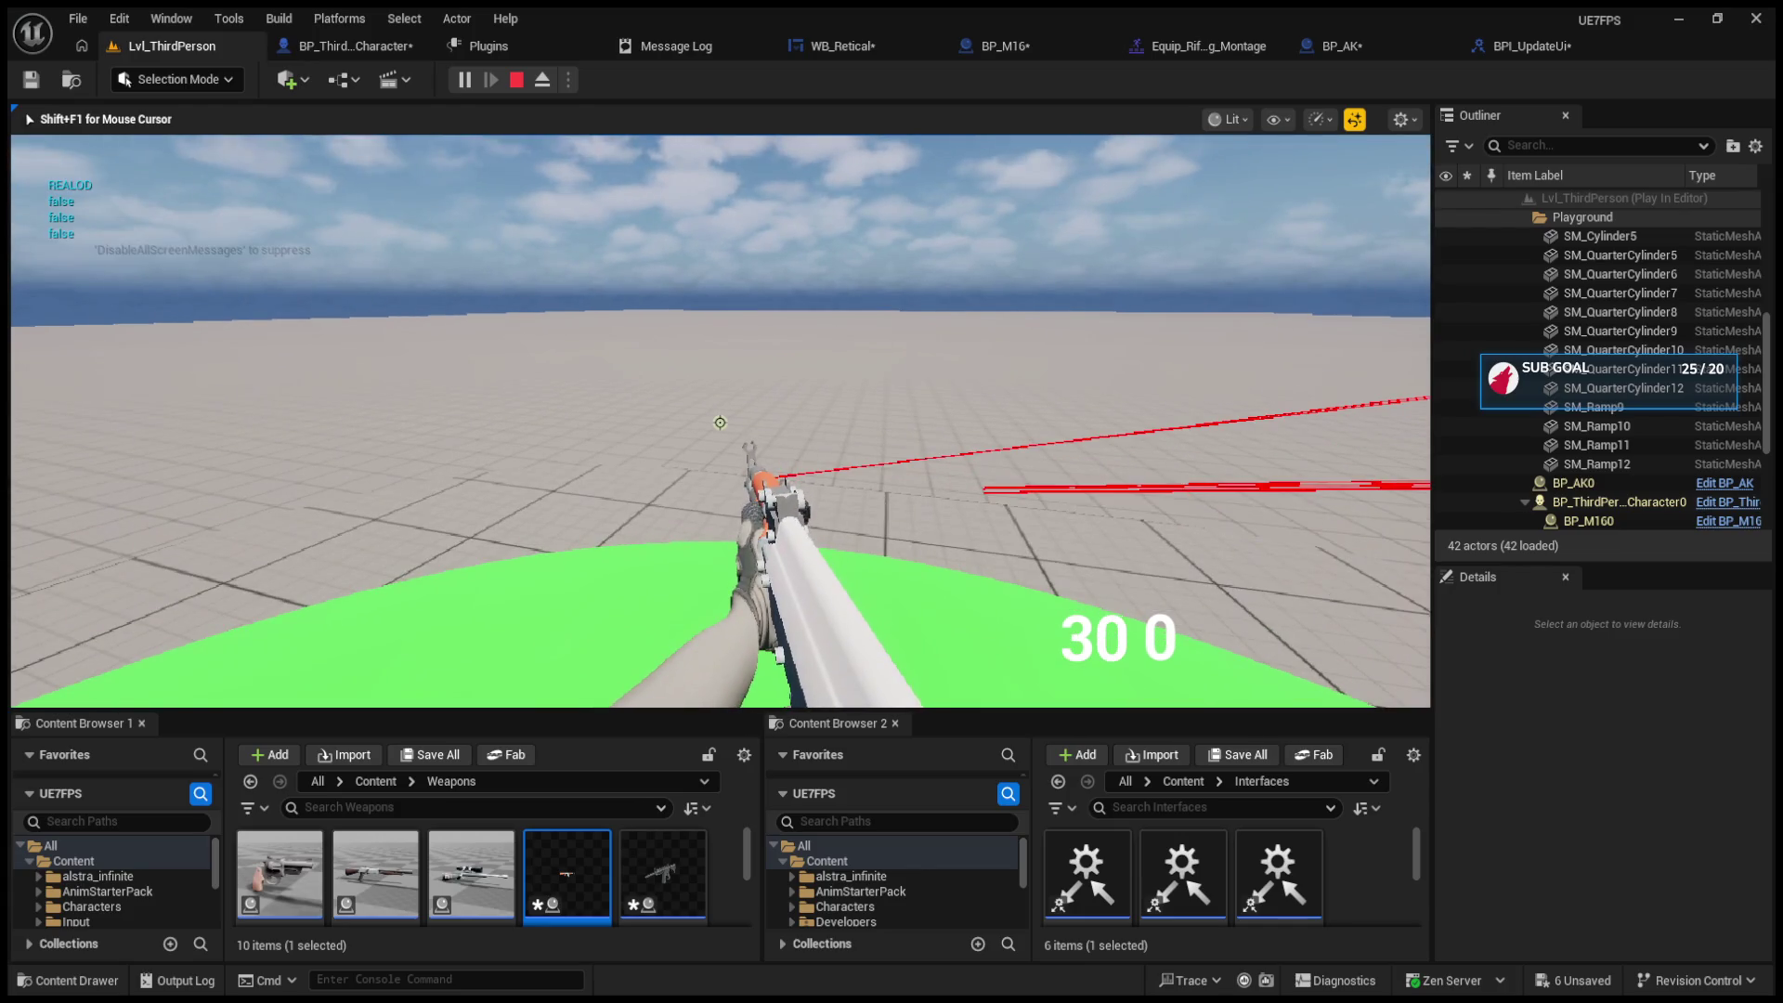
pyautogui.press('Escape')
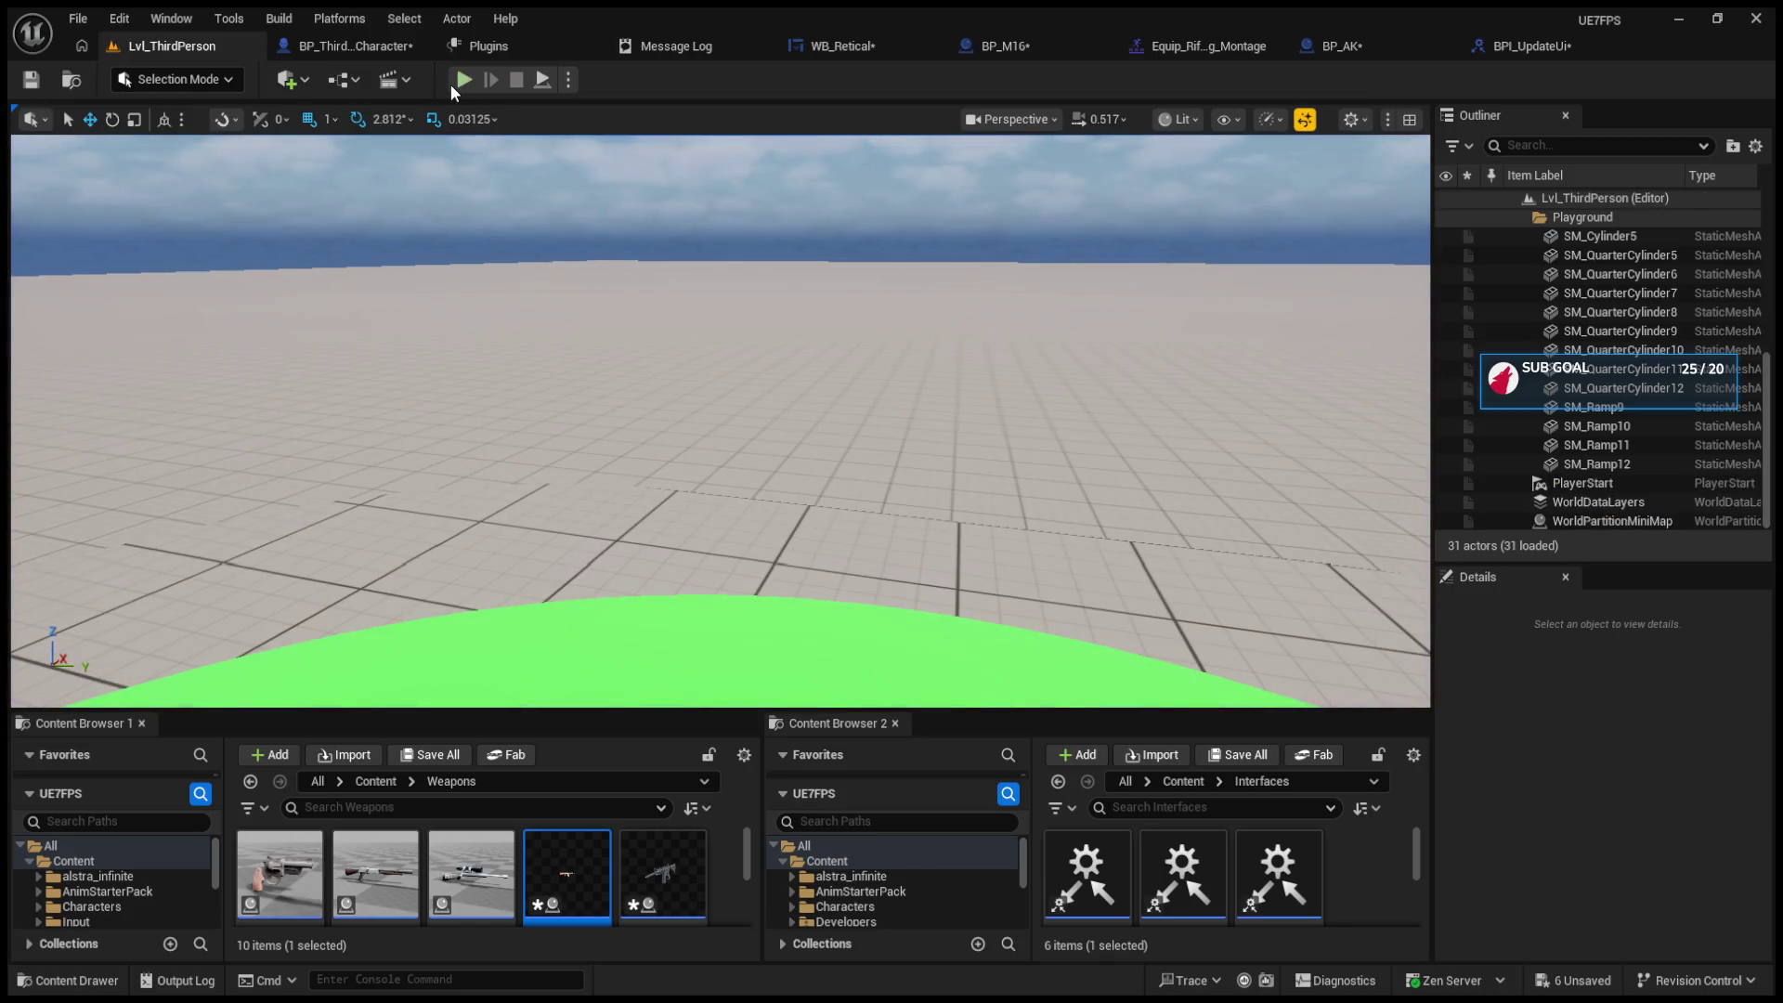
pyautogui.click(463, 80)
pyautogui.click(719, 423)
pyautogui.press('r')
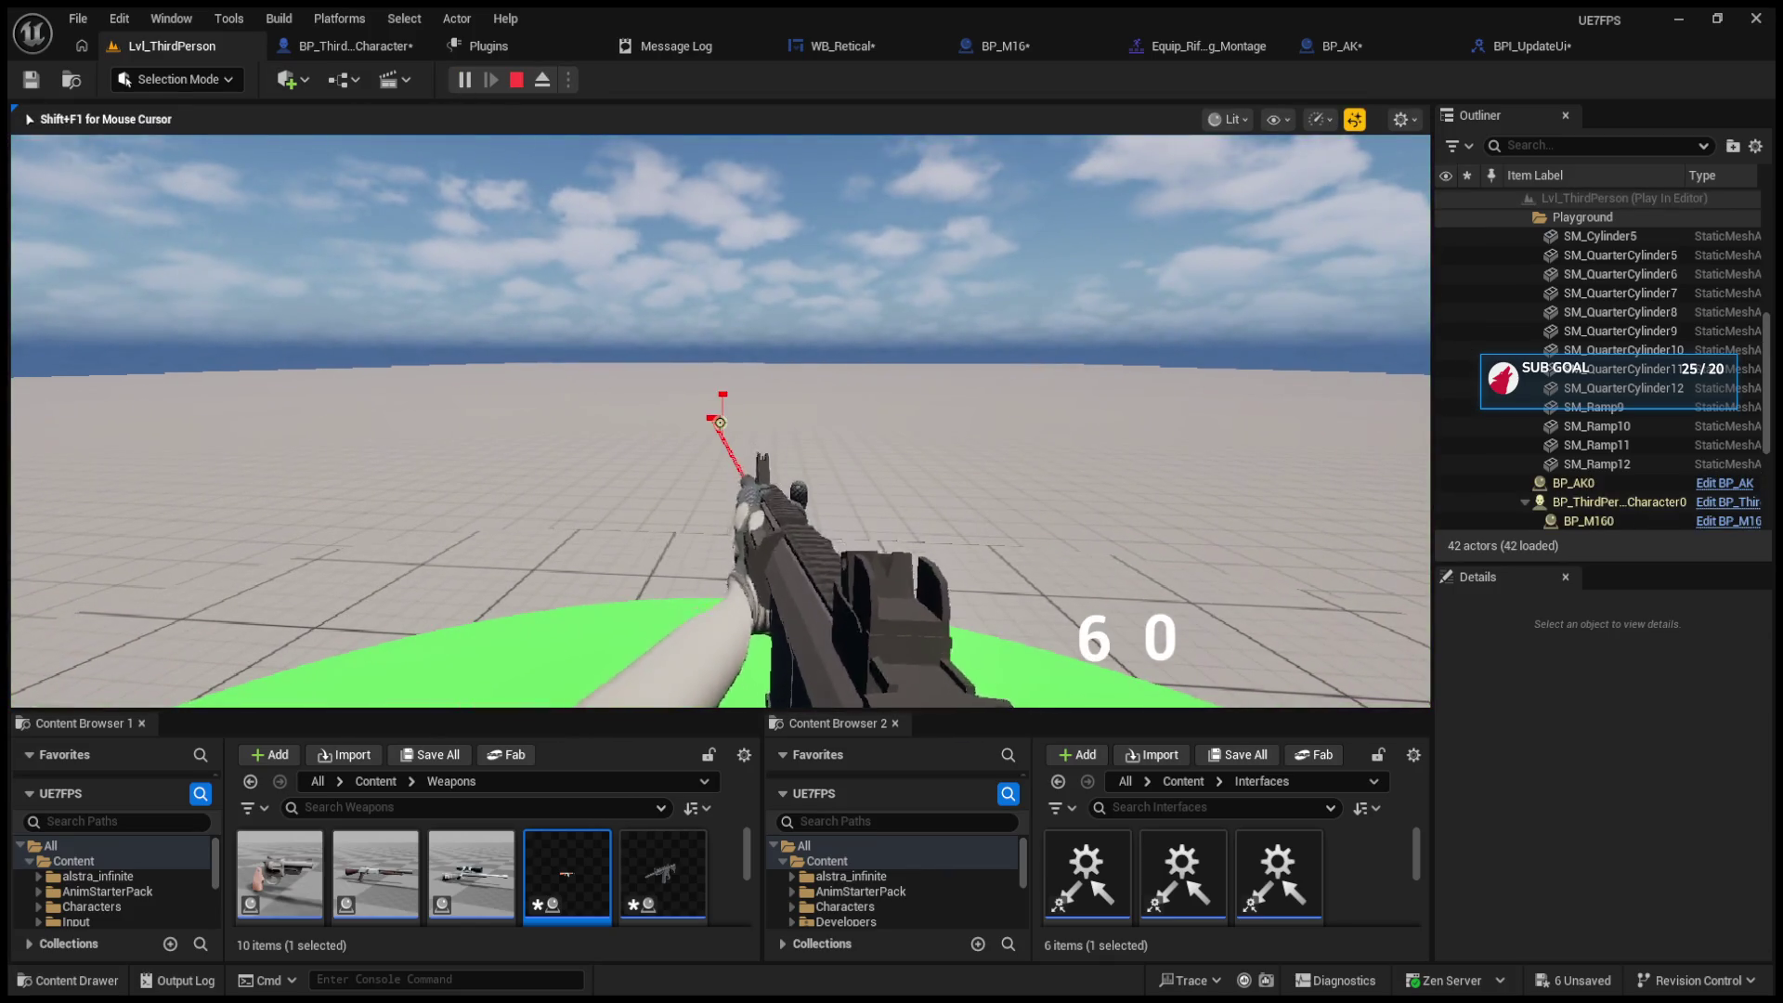
pyautogui.press('1')
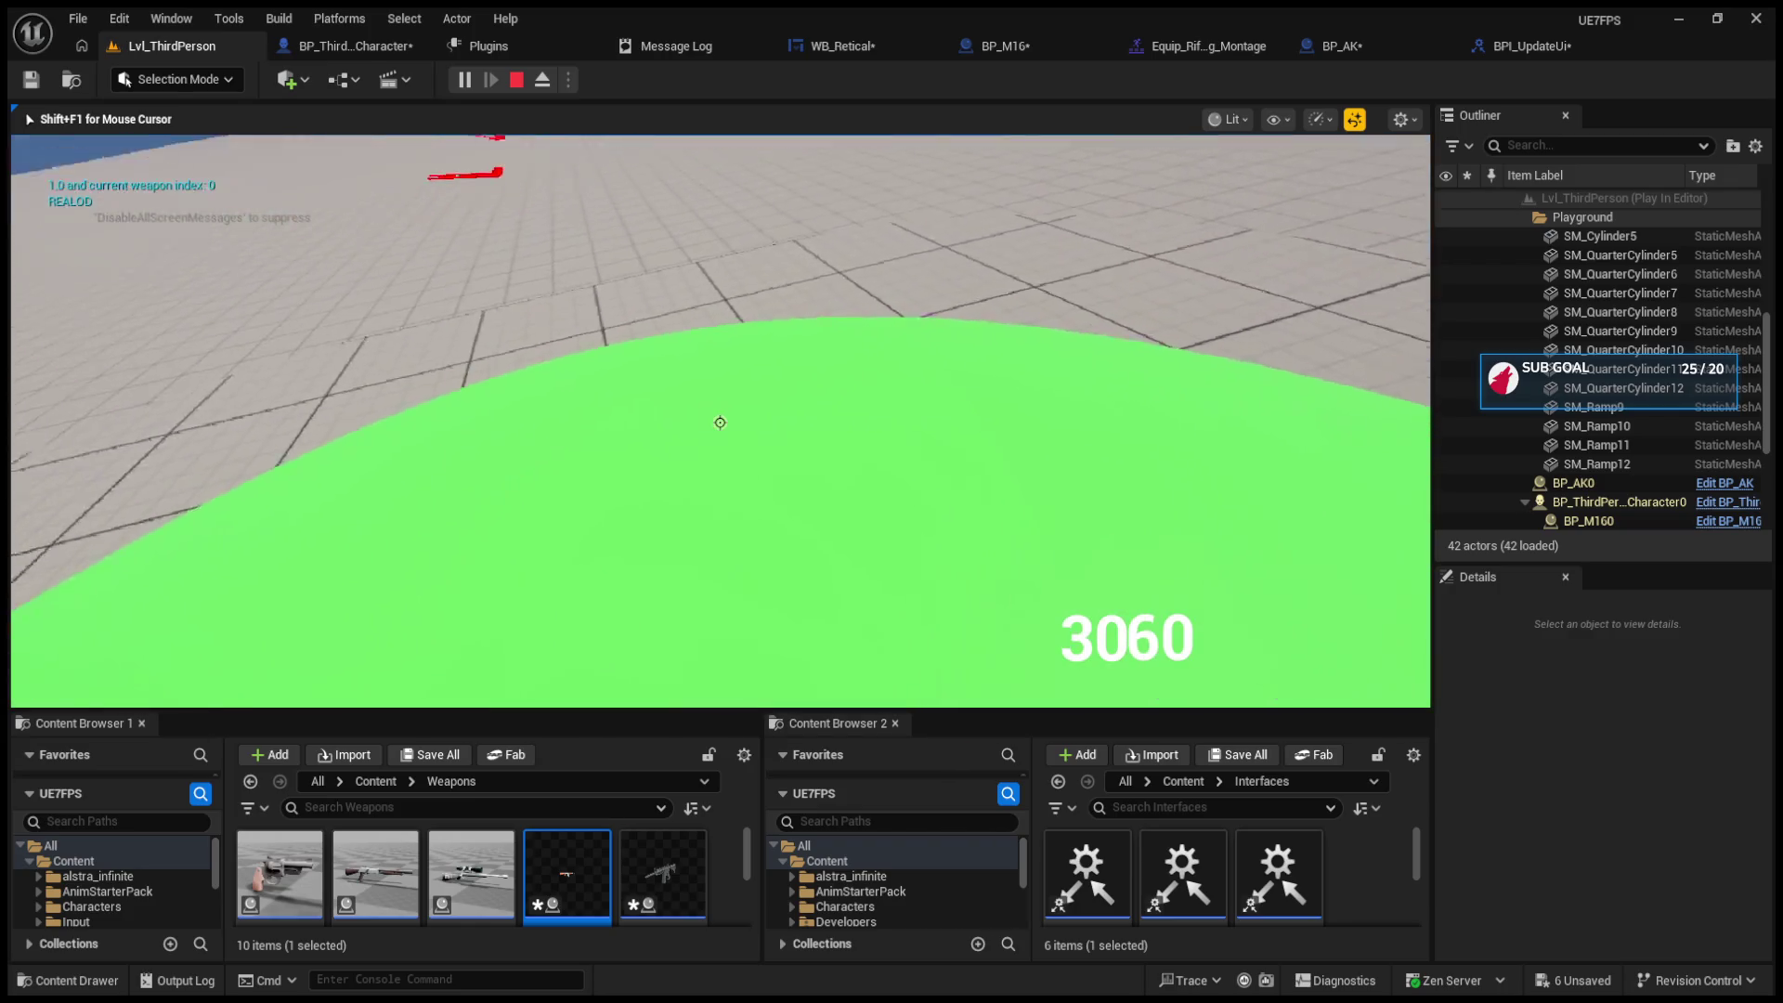
pyautogui.click(719, 422)
pyautogui.press('r')
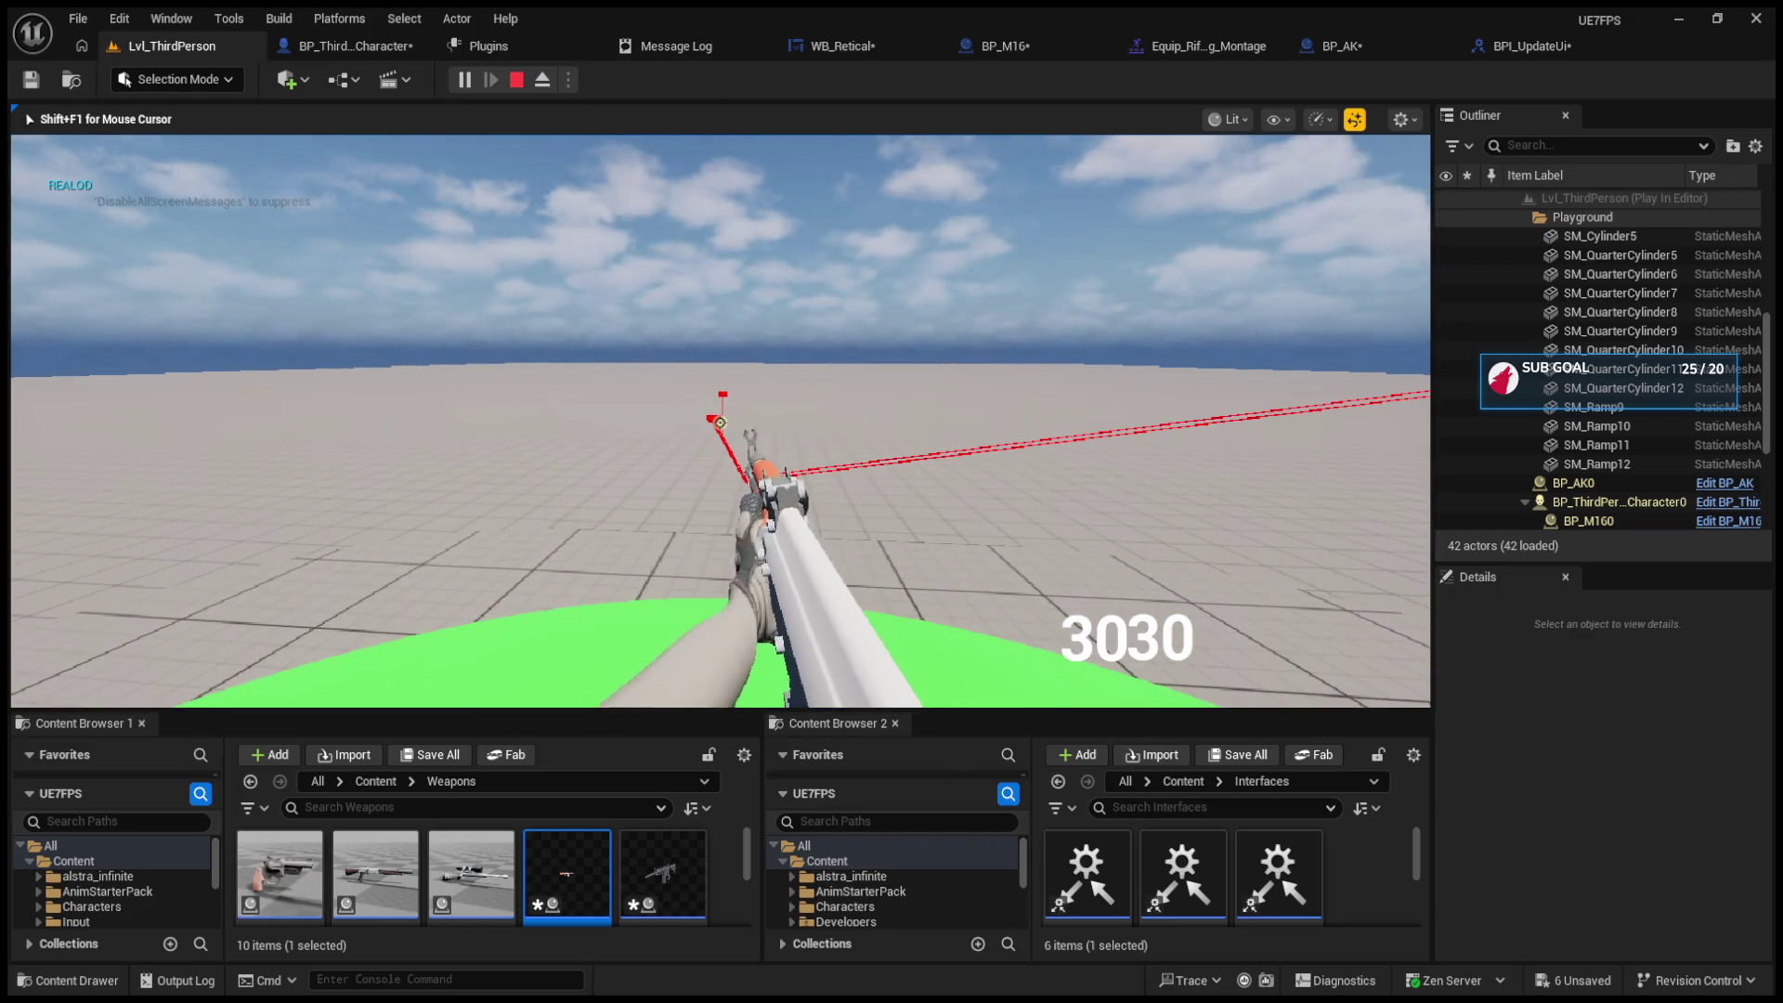
pyautogui.click(720, 423)
pyautogui.click(719, 422)
pyautogui.press('r')
pyautogui.click(719, 422)
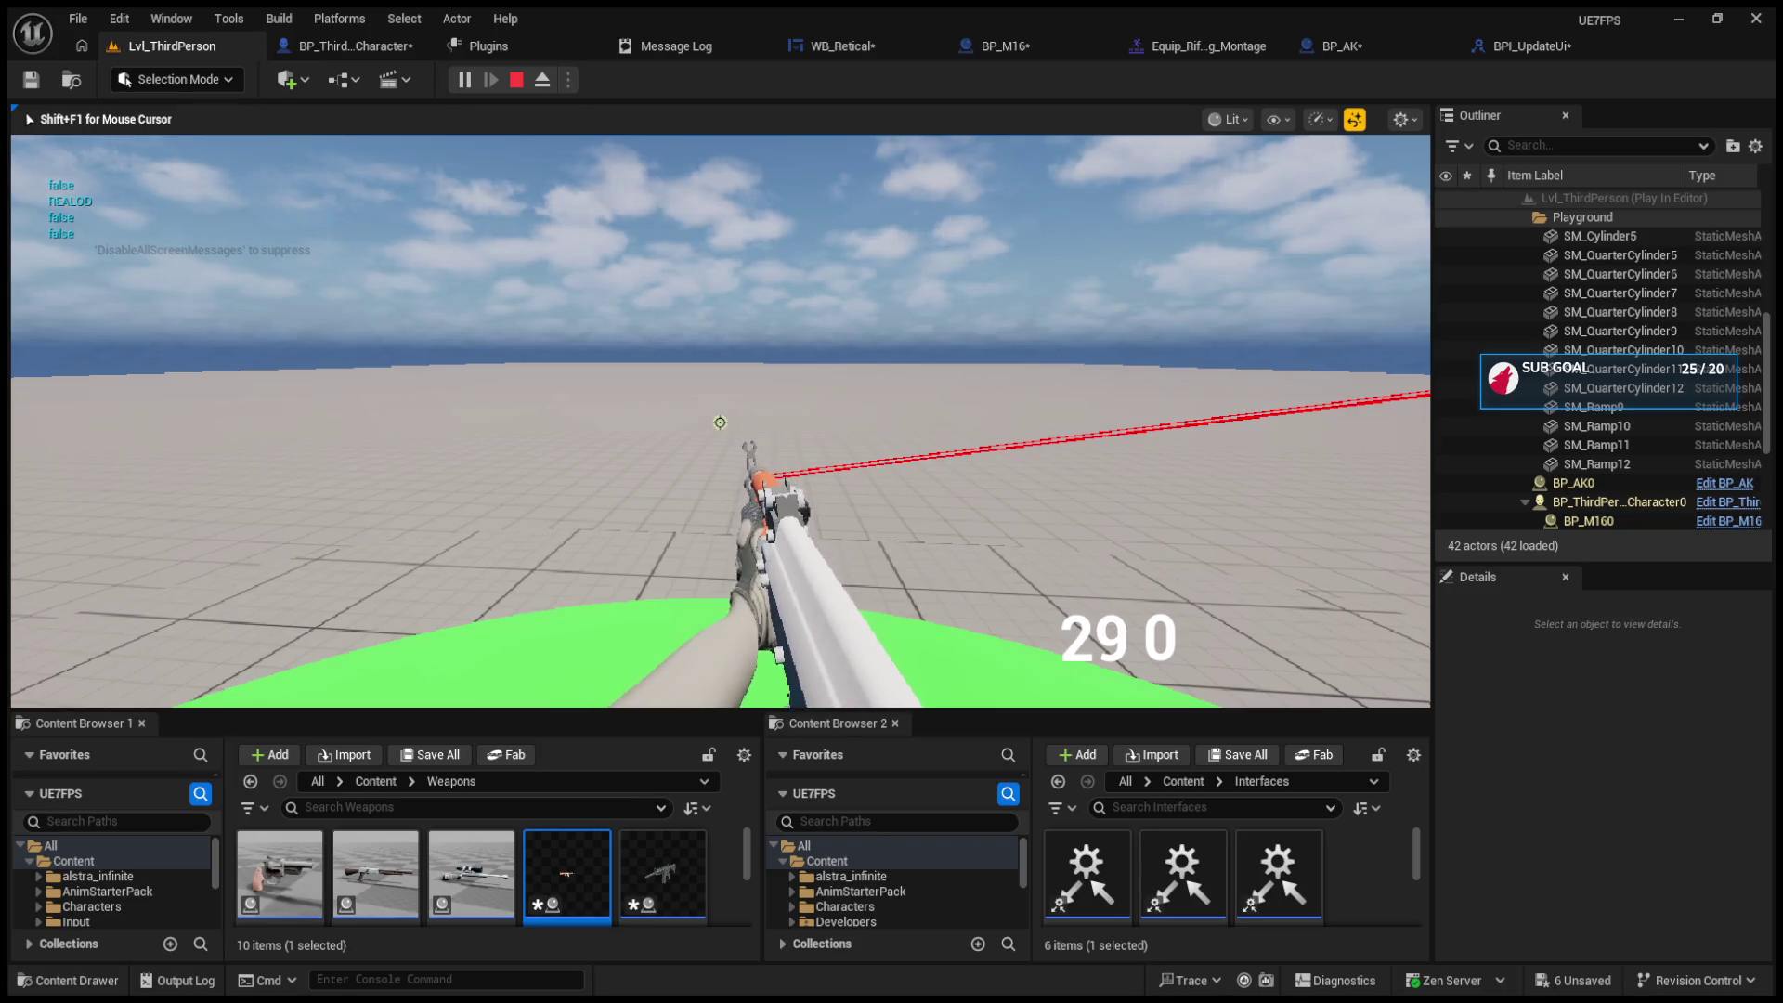
pyautogui.click(719, 422)
pyautogui.click(720, 422)
pyautogui.click(719, 423)
pyautogui.click(720, 422)
pyautogui.click(719, 422)
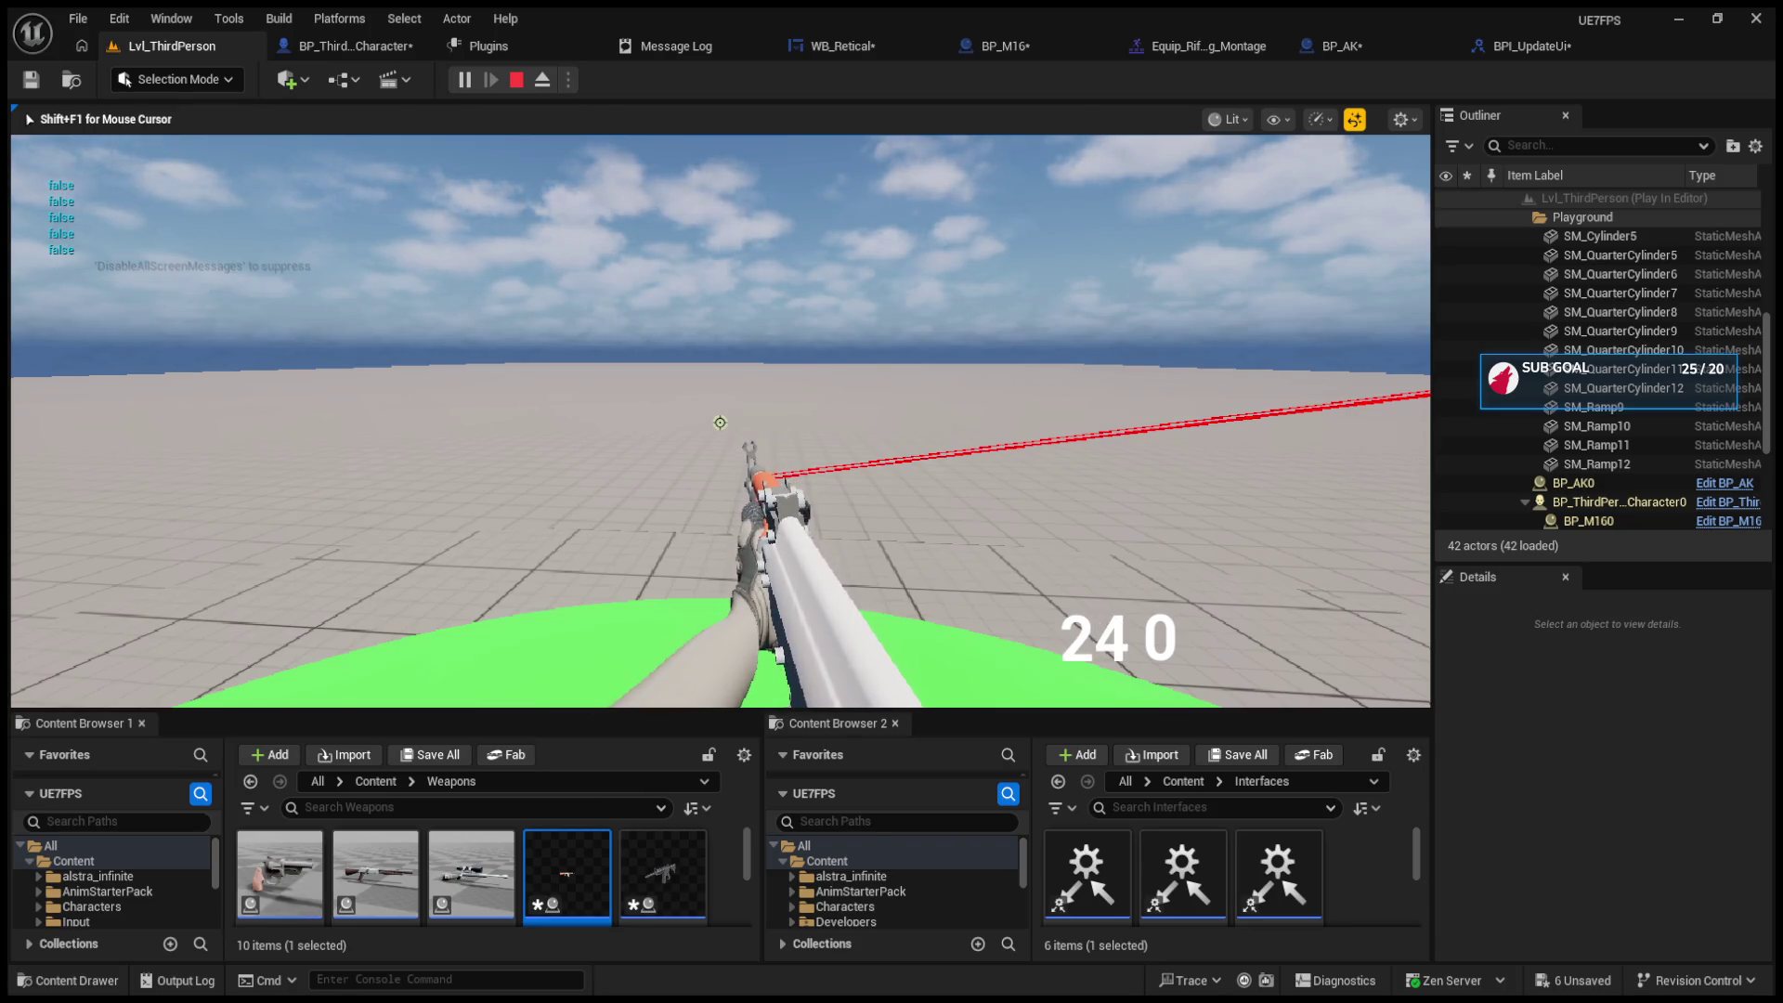
pyautogui.press('Escape')
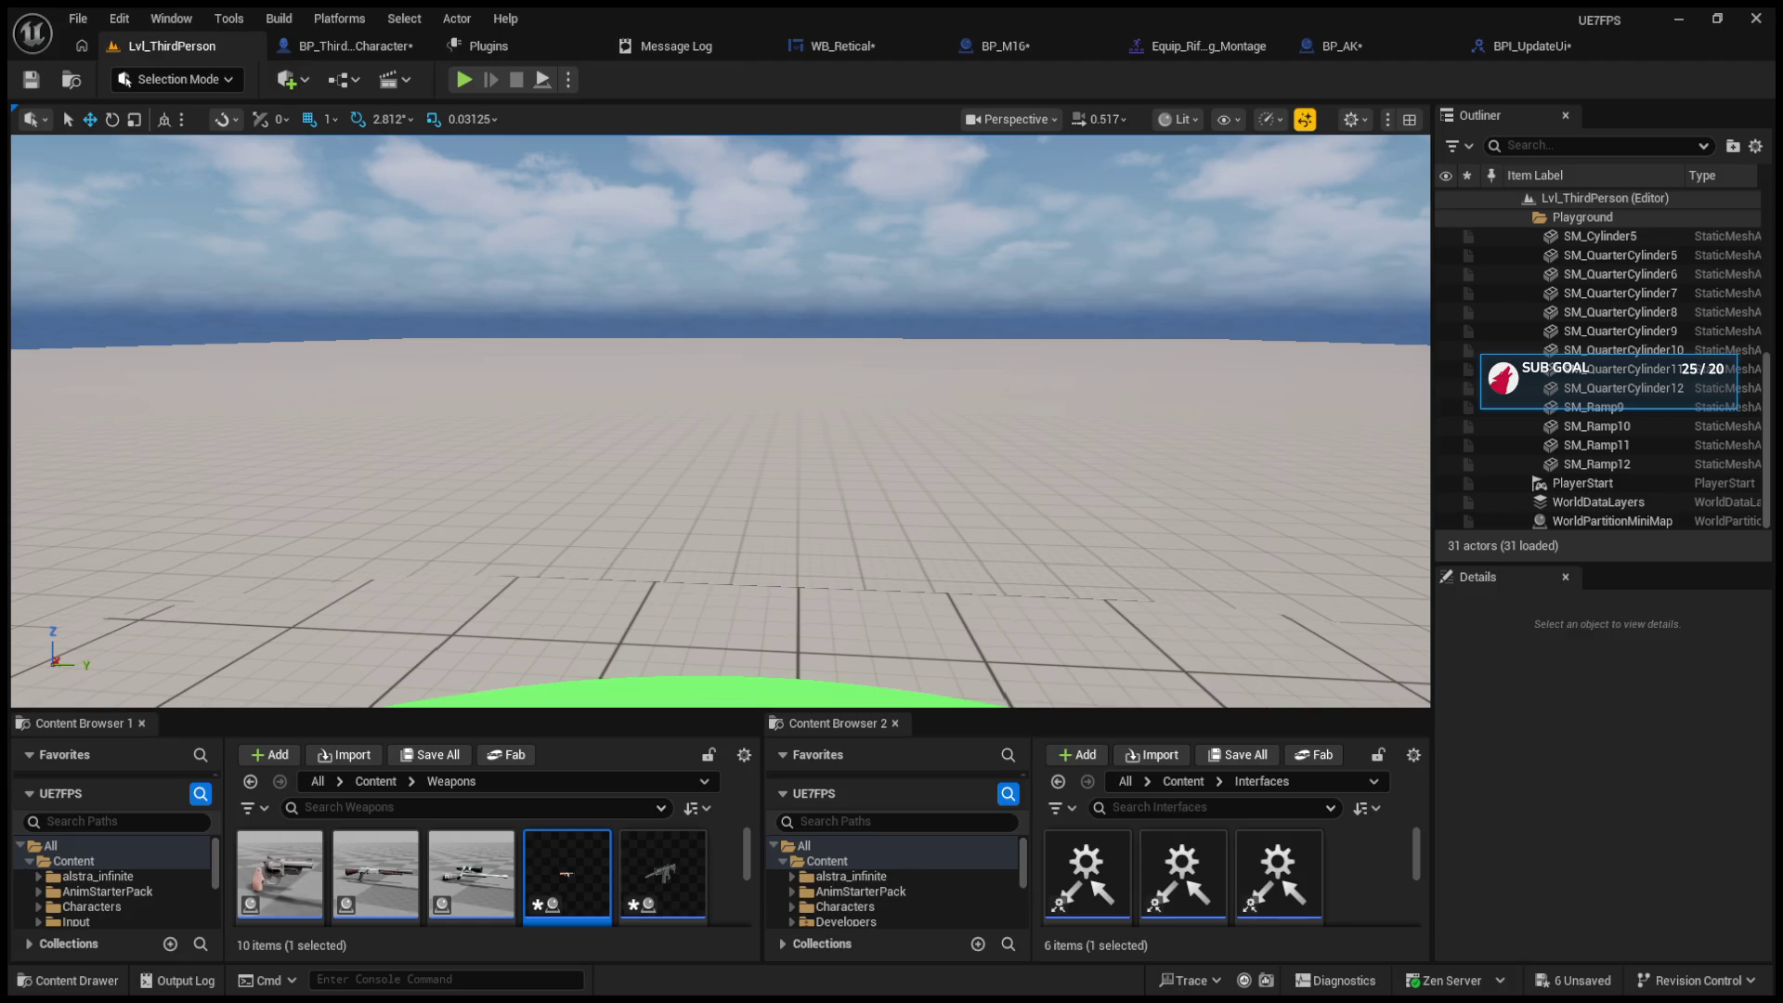
# Step: In BP_M16's ShootLine, wire a Max Ammo getter into Update UI's Max Ammo and compile
pyautogui.click(998, 46)
pyautogui.moveTo(891, 316); pyautogui.dragTo(787, 309)
pyautogui.moveTo(874, 442)
pyautogui.mouseDown()
pyautogui.moveTo(1003, 510)
pyautogui.moveTo(1040, 499)
pyautogui.mouseUp()
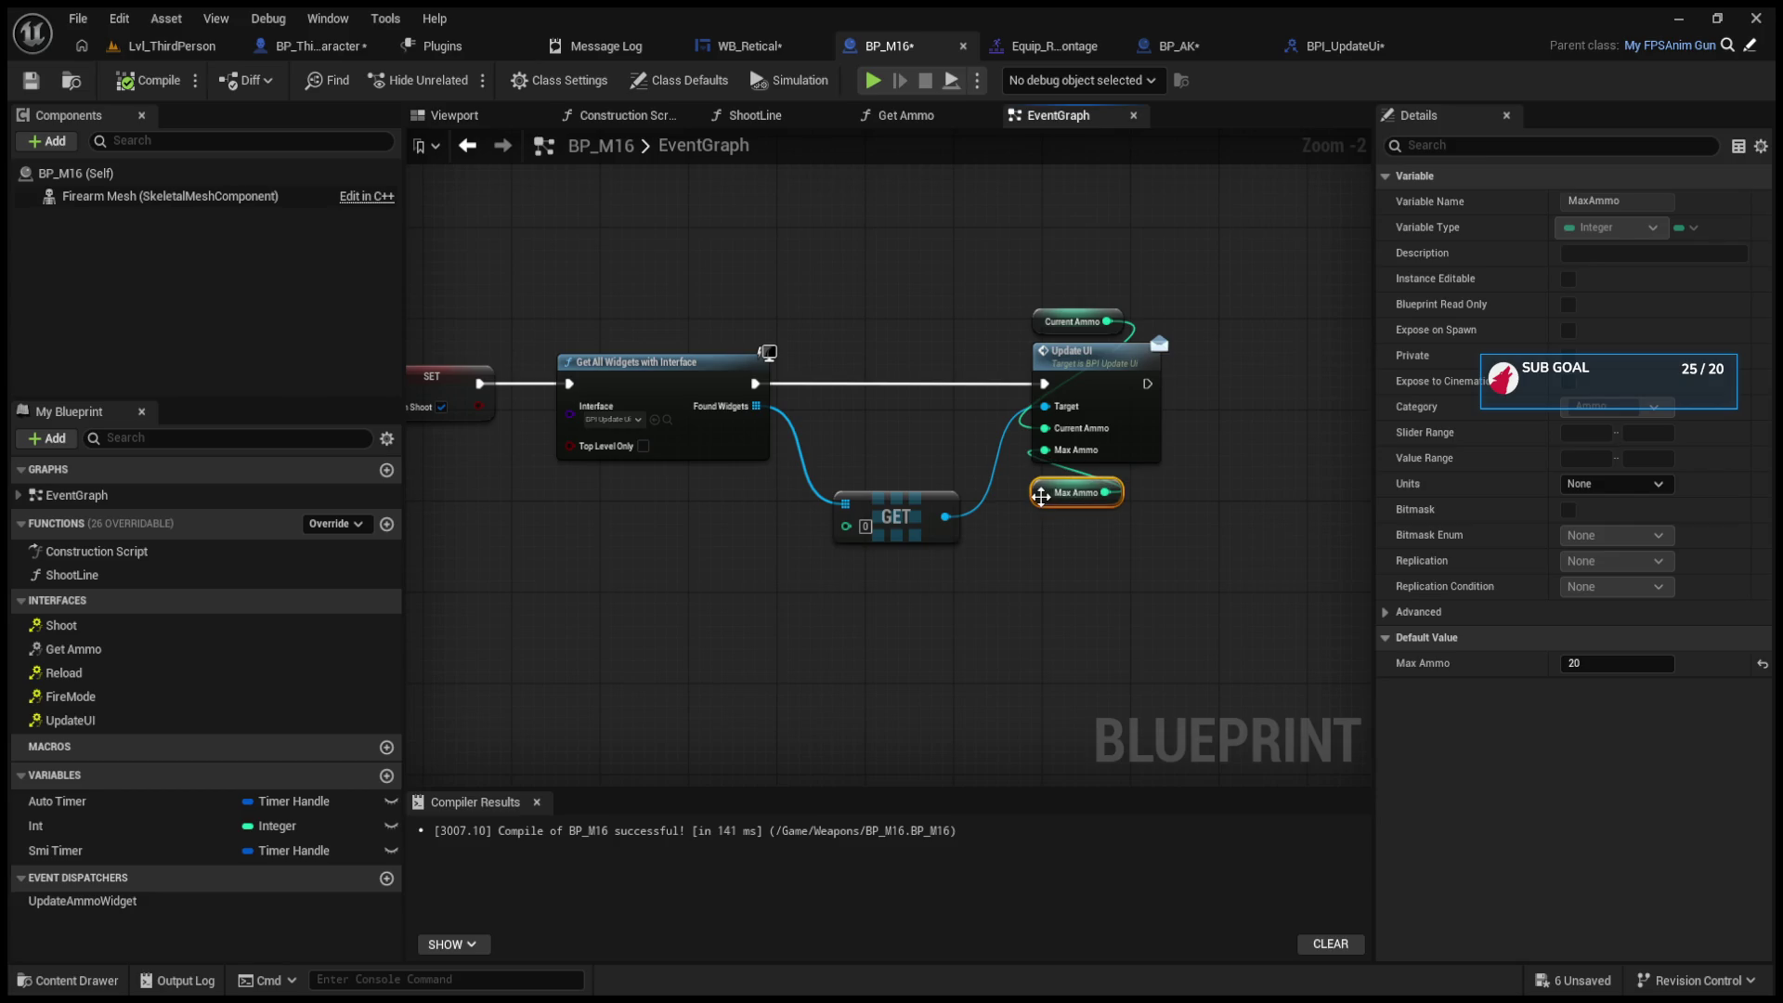
pyautogui.click(758, 118)
pyautogui.scroll(4, 975, 288)
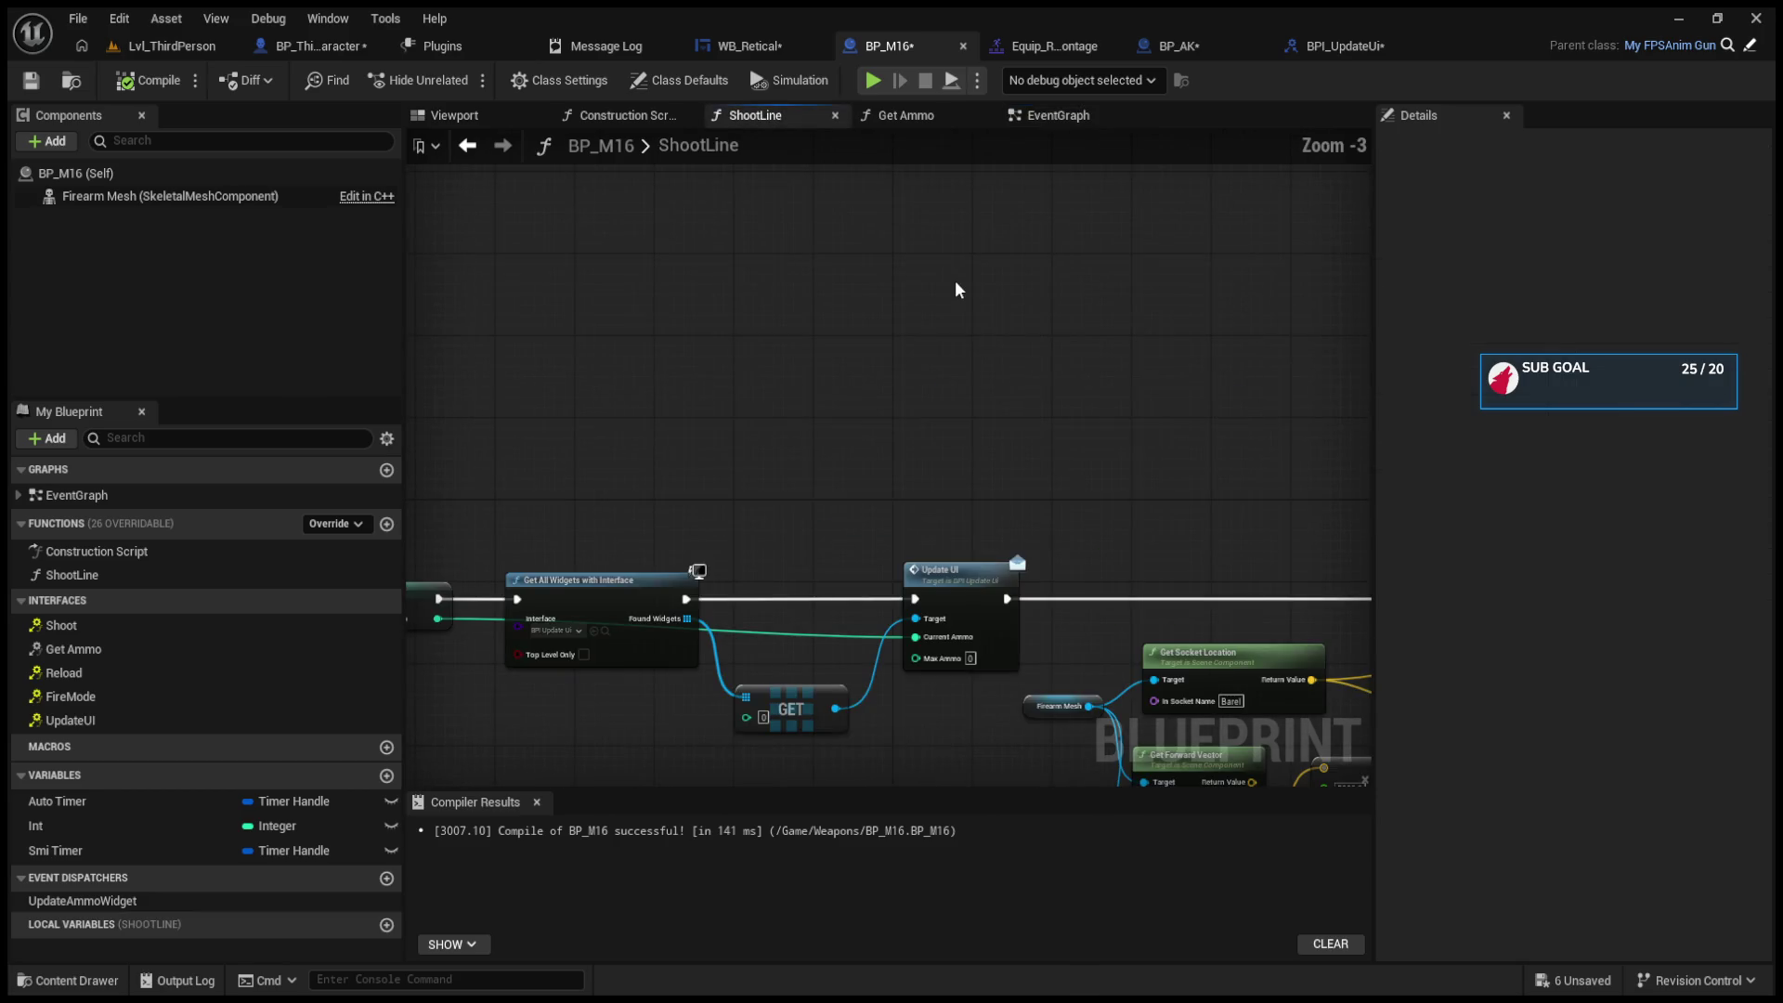
pyautogui.scroll(-1, 952, 279)
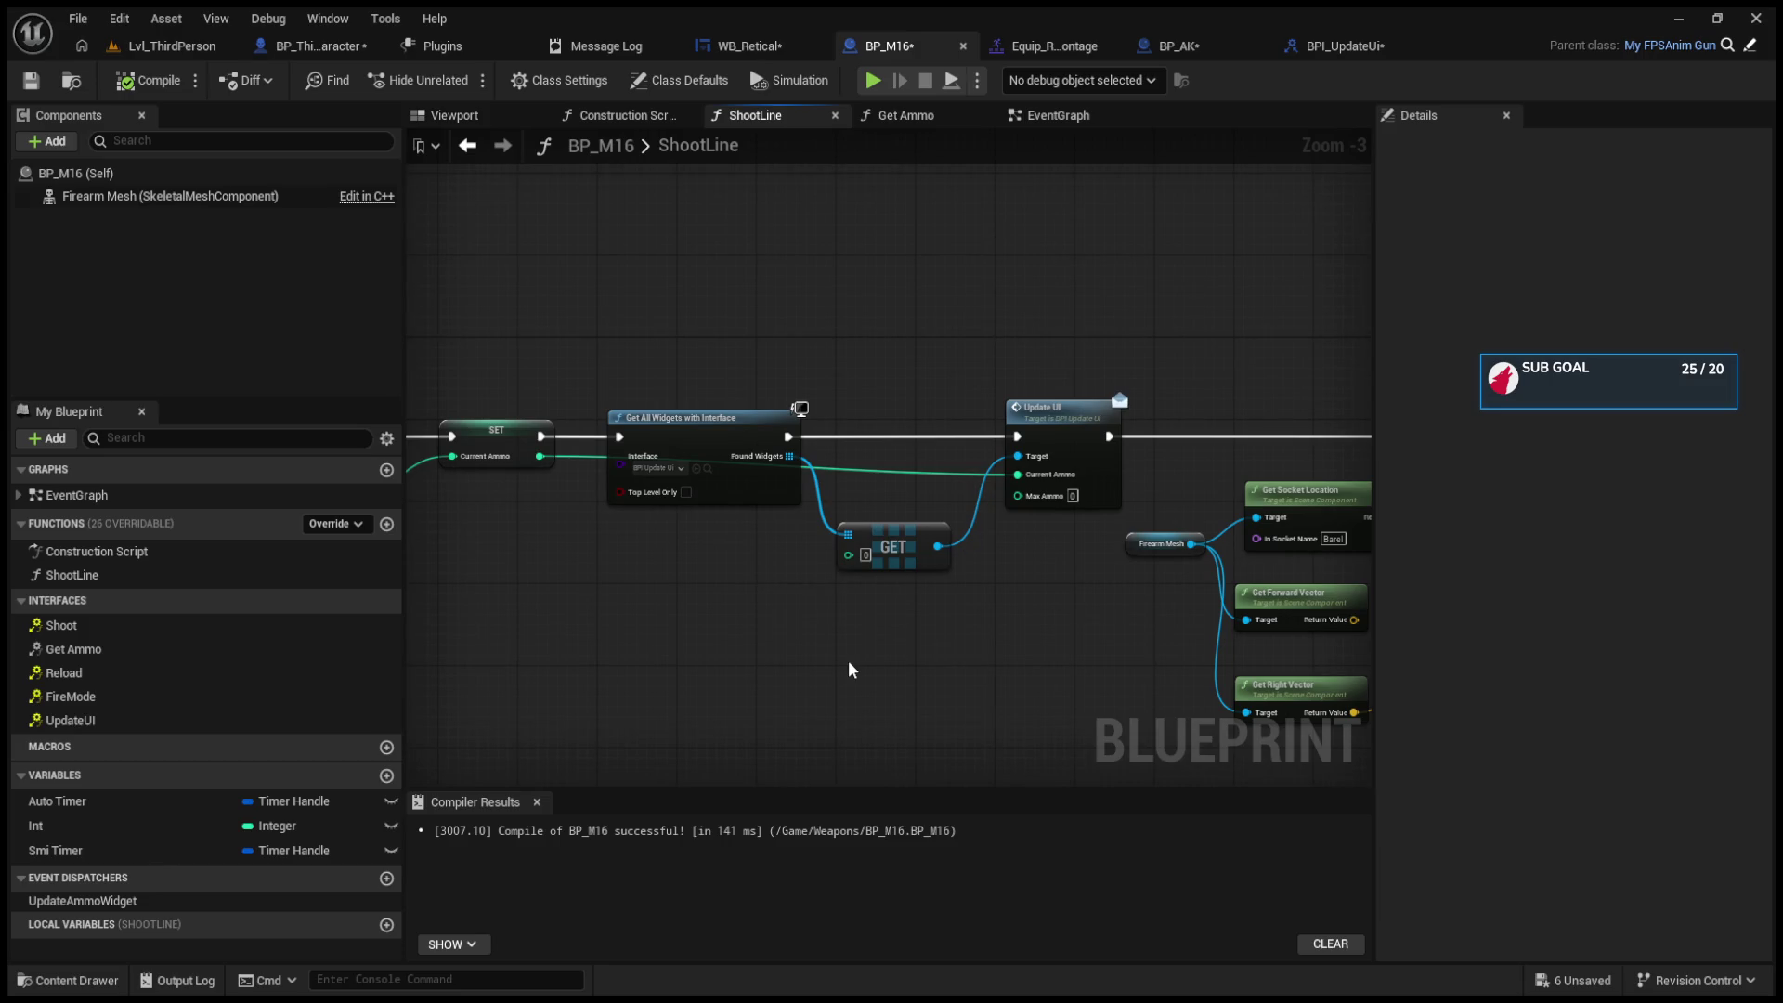
pyautogui.hotkey('ctrl', 'v')
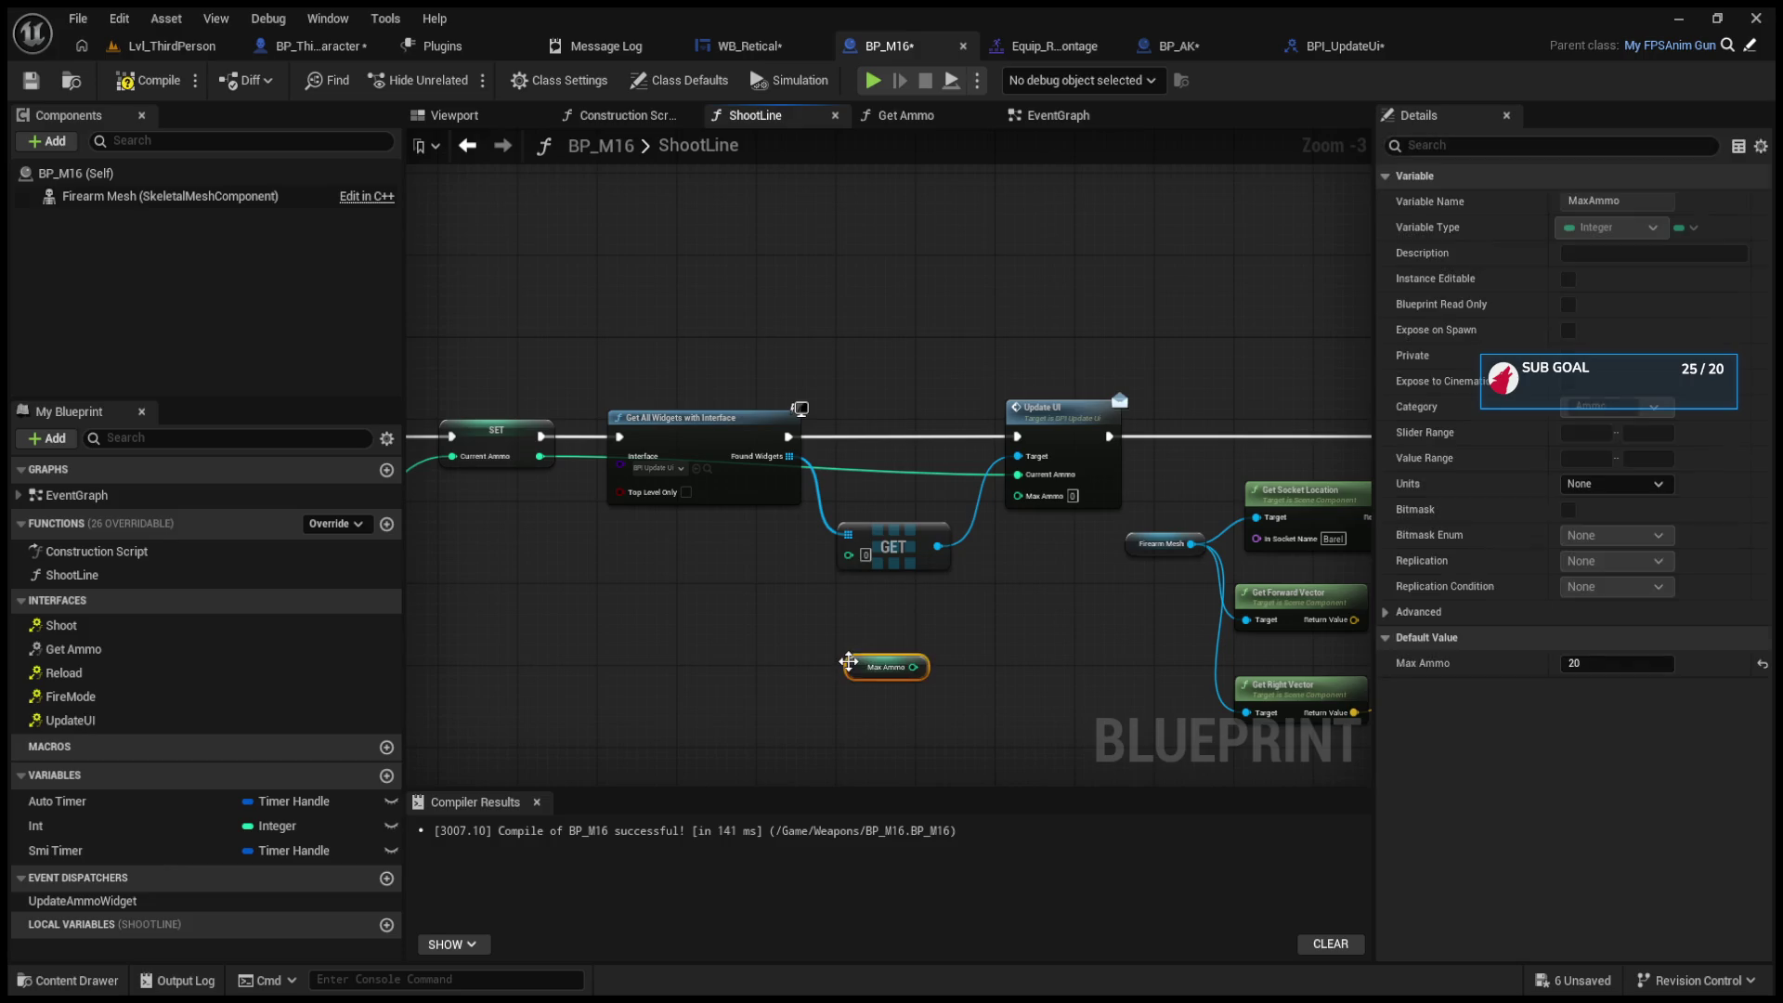
pyautogui.moveTo(850, 665)
pyautogui.mouseDown()
pyautogui.moveTo(896, 400)
pyautogui.moveTo(1072, 536)
pyautogui.mouseUp()
pyautogui.scroll(3, 896, 400)
pyautogui.click(170, 82)
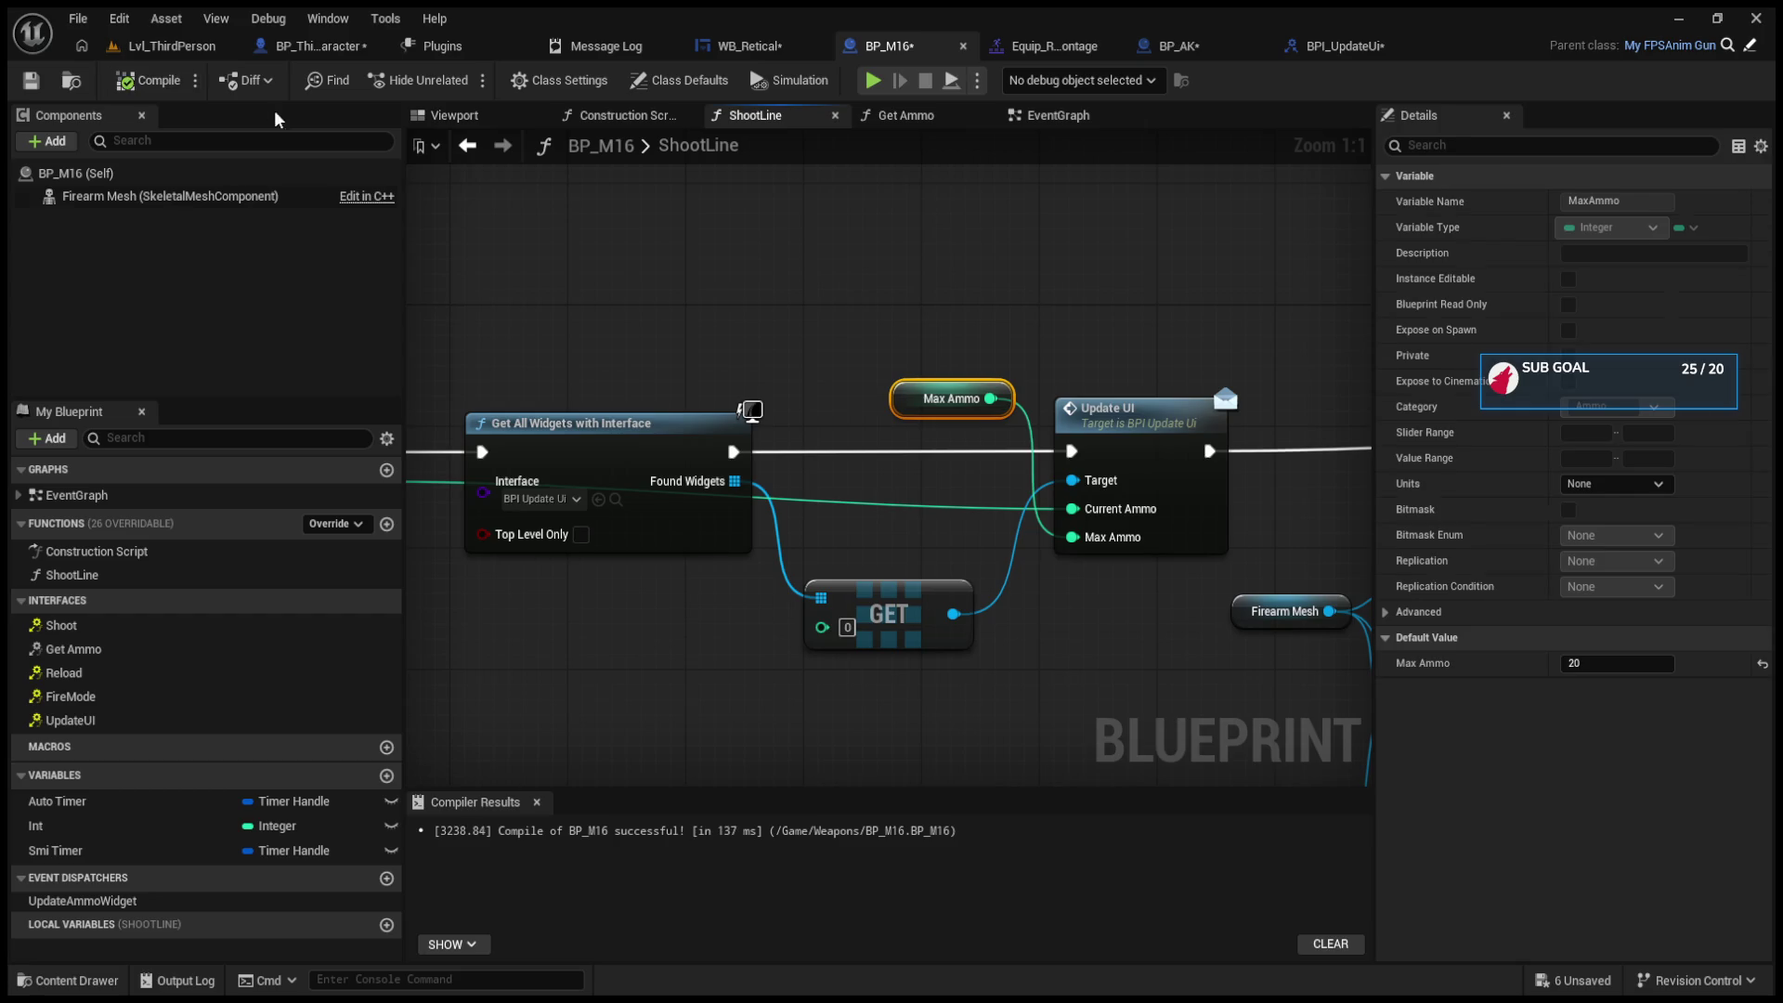
# Step: In BP_AK's LineTrace, wire a Max Ammo getter into Update UI's Max Ammo and compile
pyautogui.click(1198, 45)
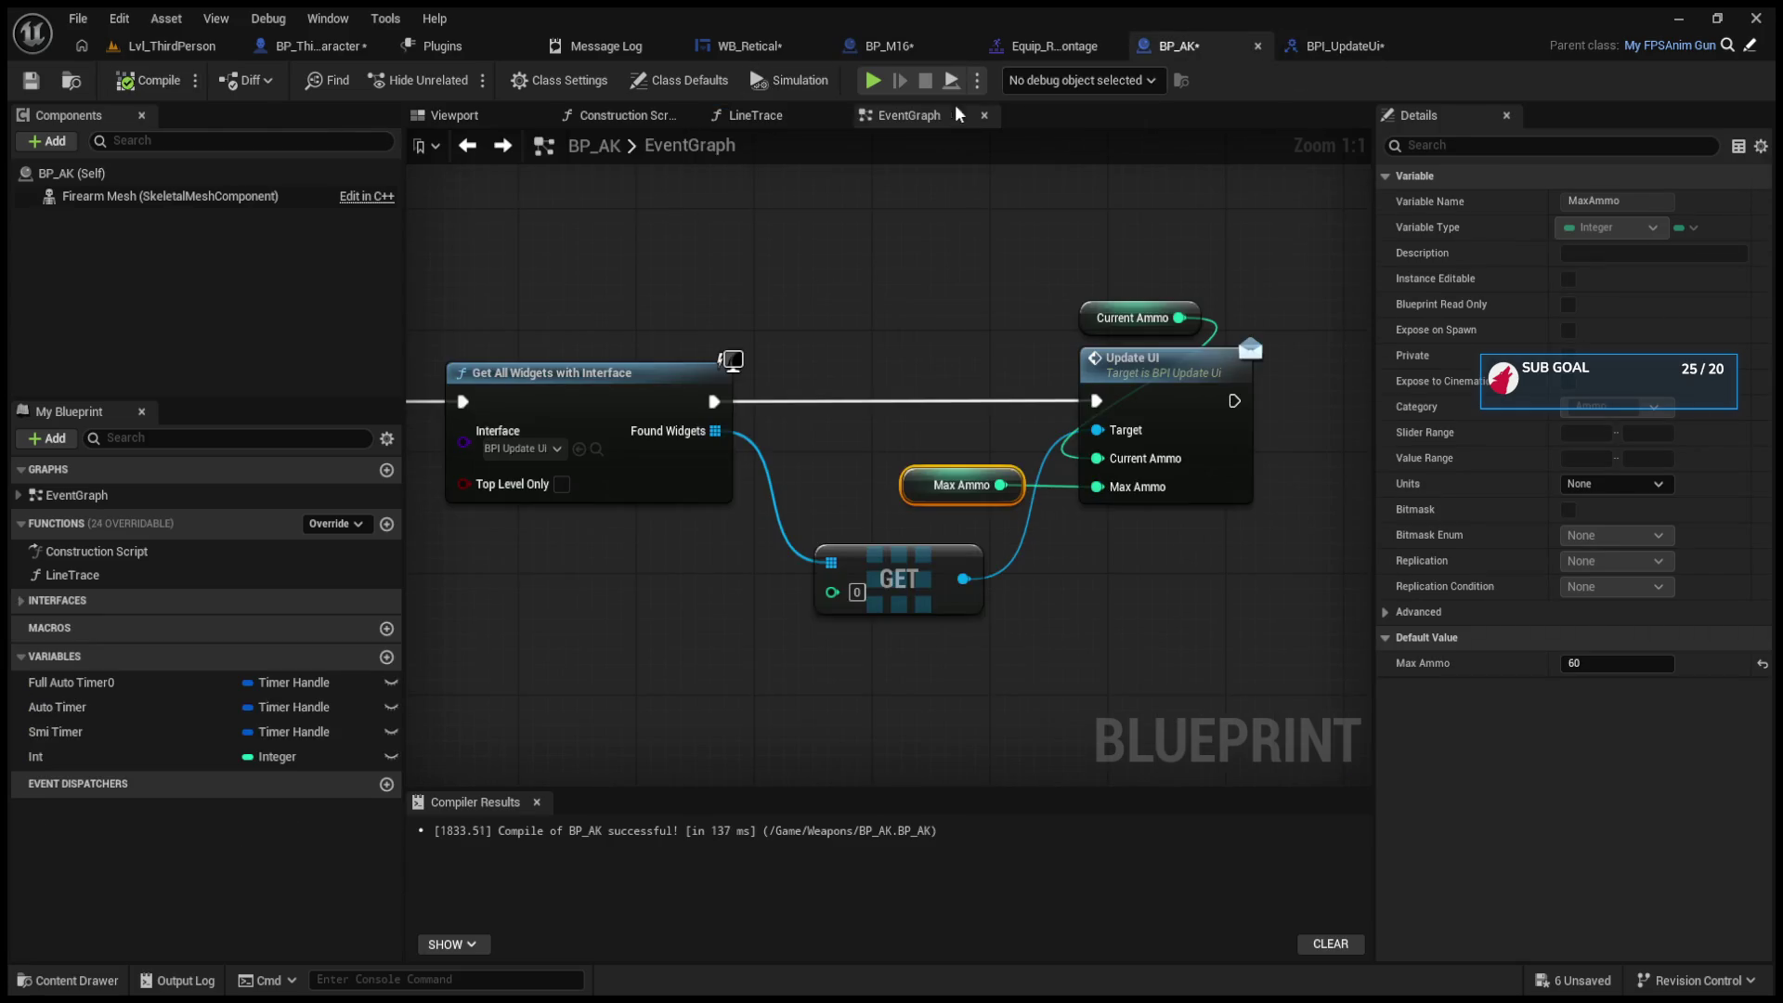
pyautogui.moveTo(1253, 446); pyautogui.dragTo(554, 447)
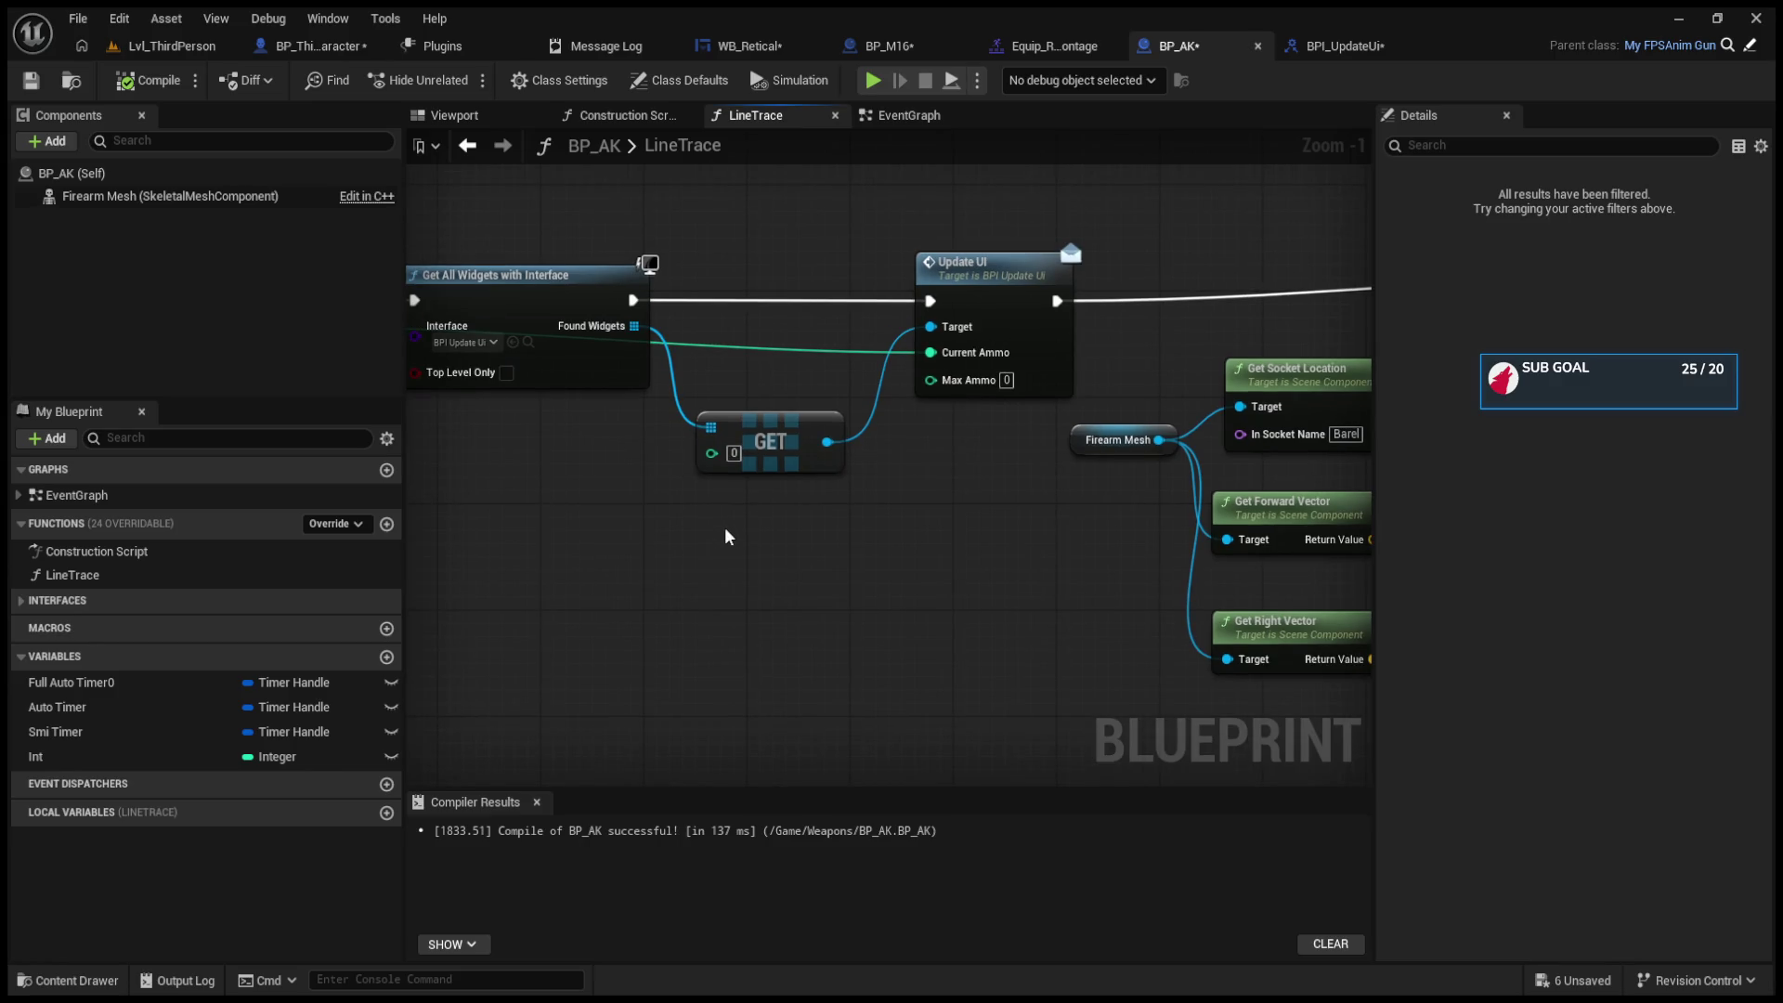
pyautogui.hotkey('ctrl', 'v')
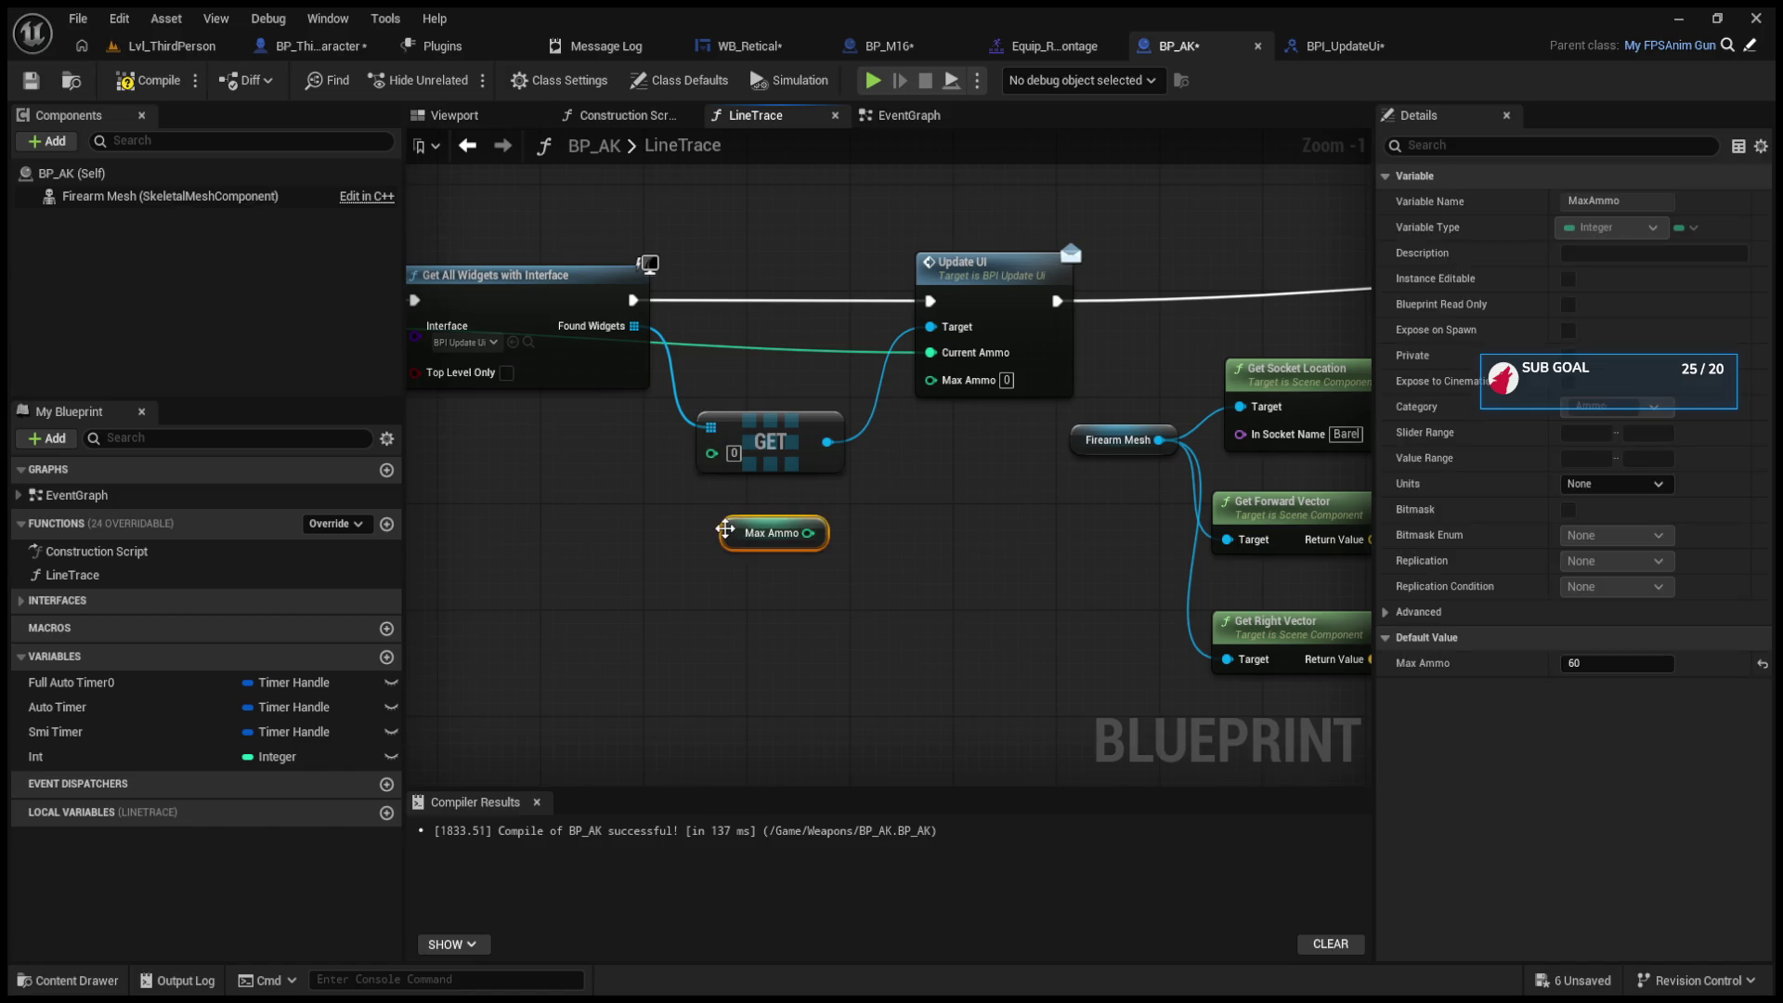
pyautogui.moveTo(822, 533); pyautogui.dragTo(930, 377)
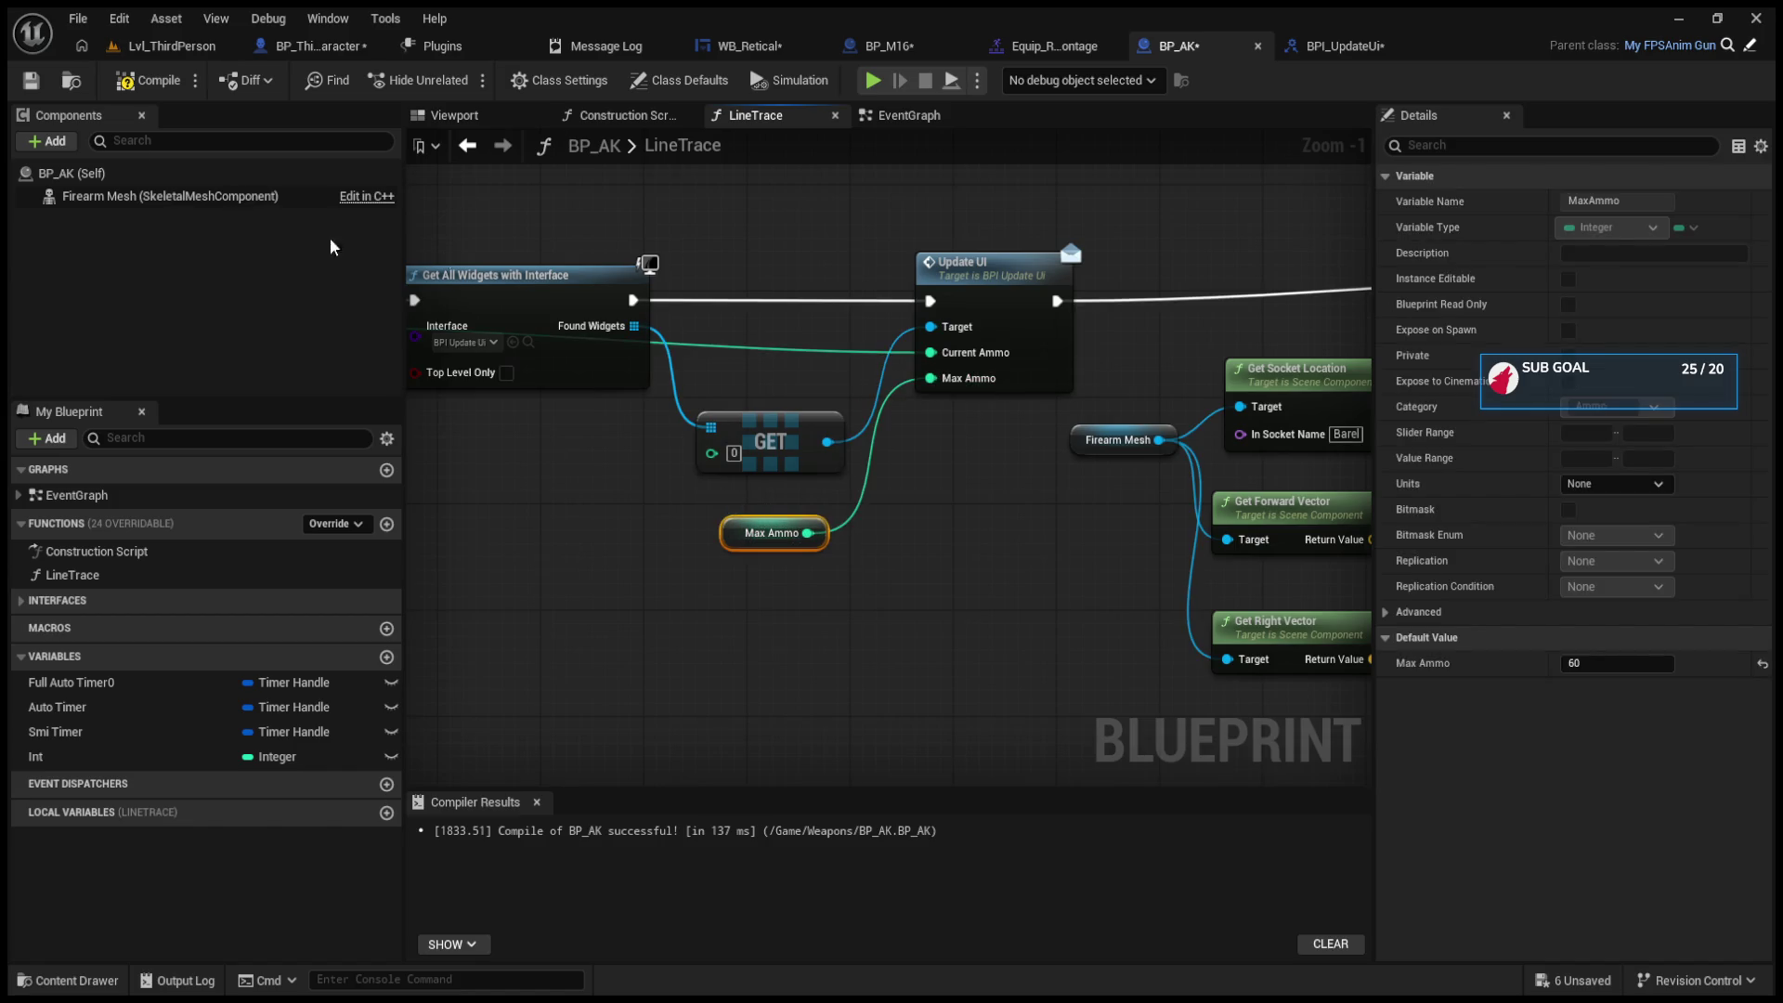
pyautogui.click(128, 88)
pyautogui.click(153, 48)
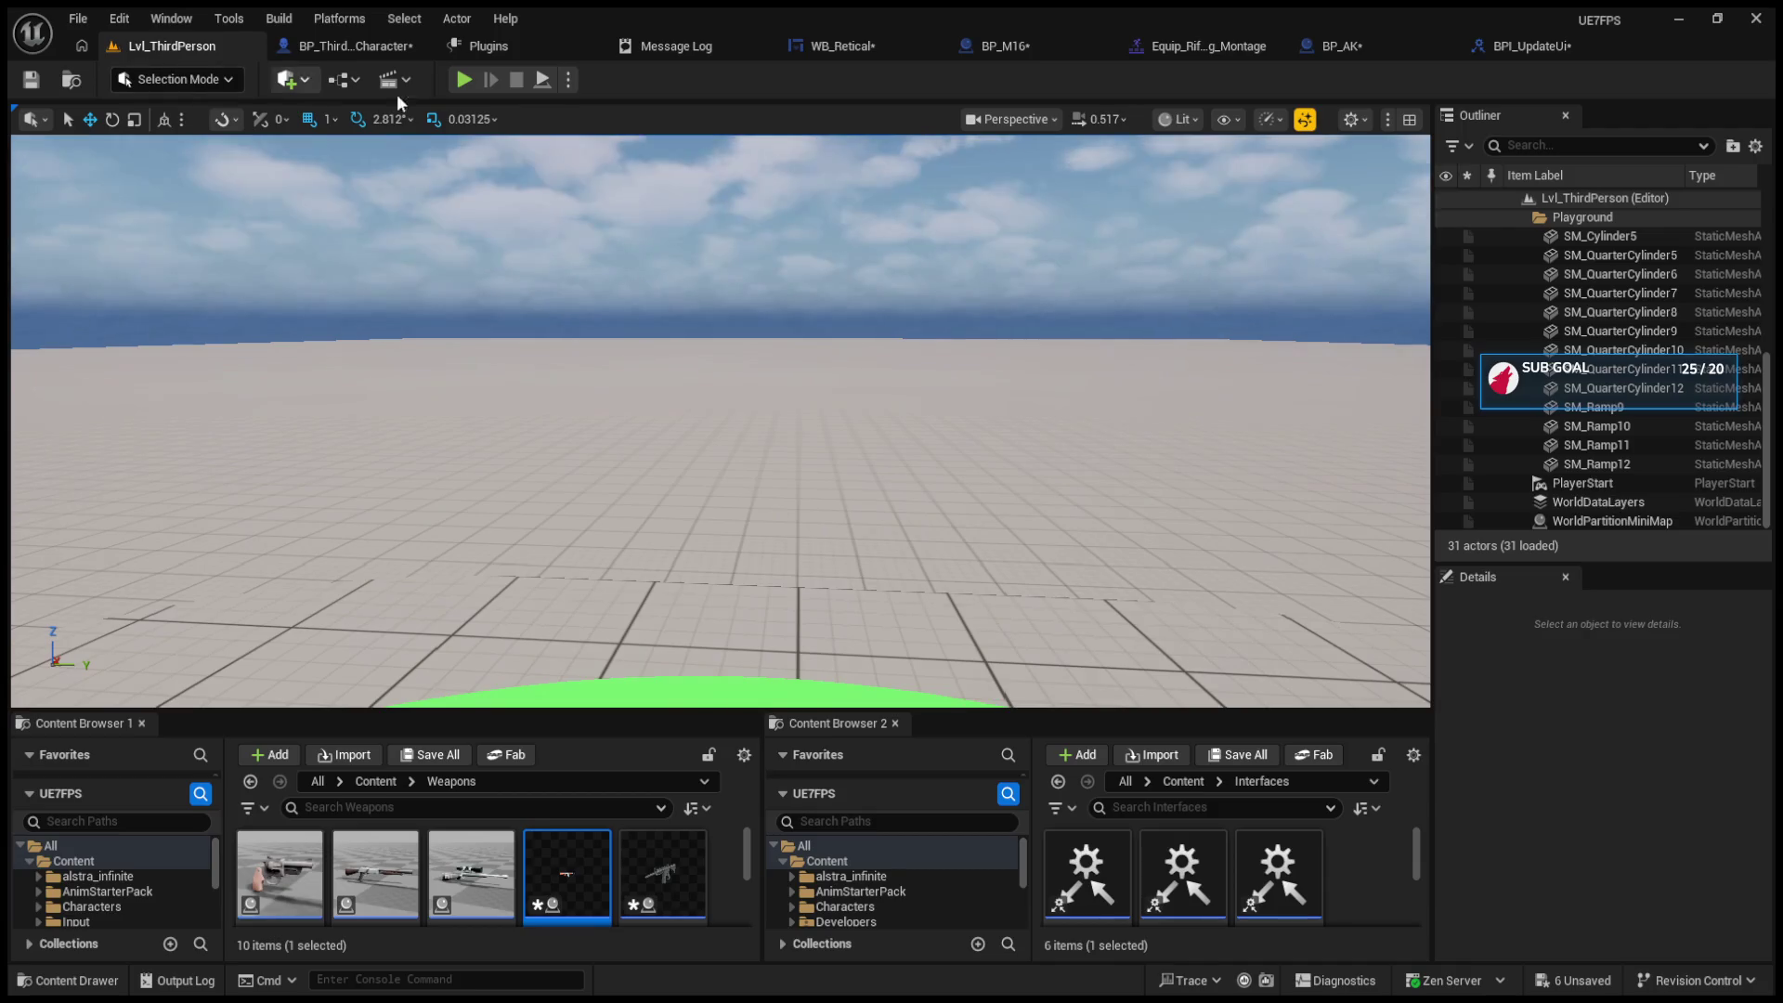
# Step: Start a play test and fire and reload the M16 while watching the ammo counts
pyautogui.click(464, 79)
pyautogui.click(719, 422)
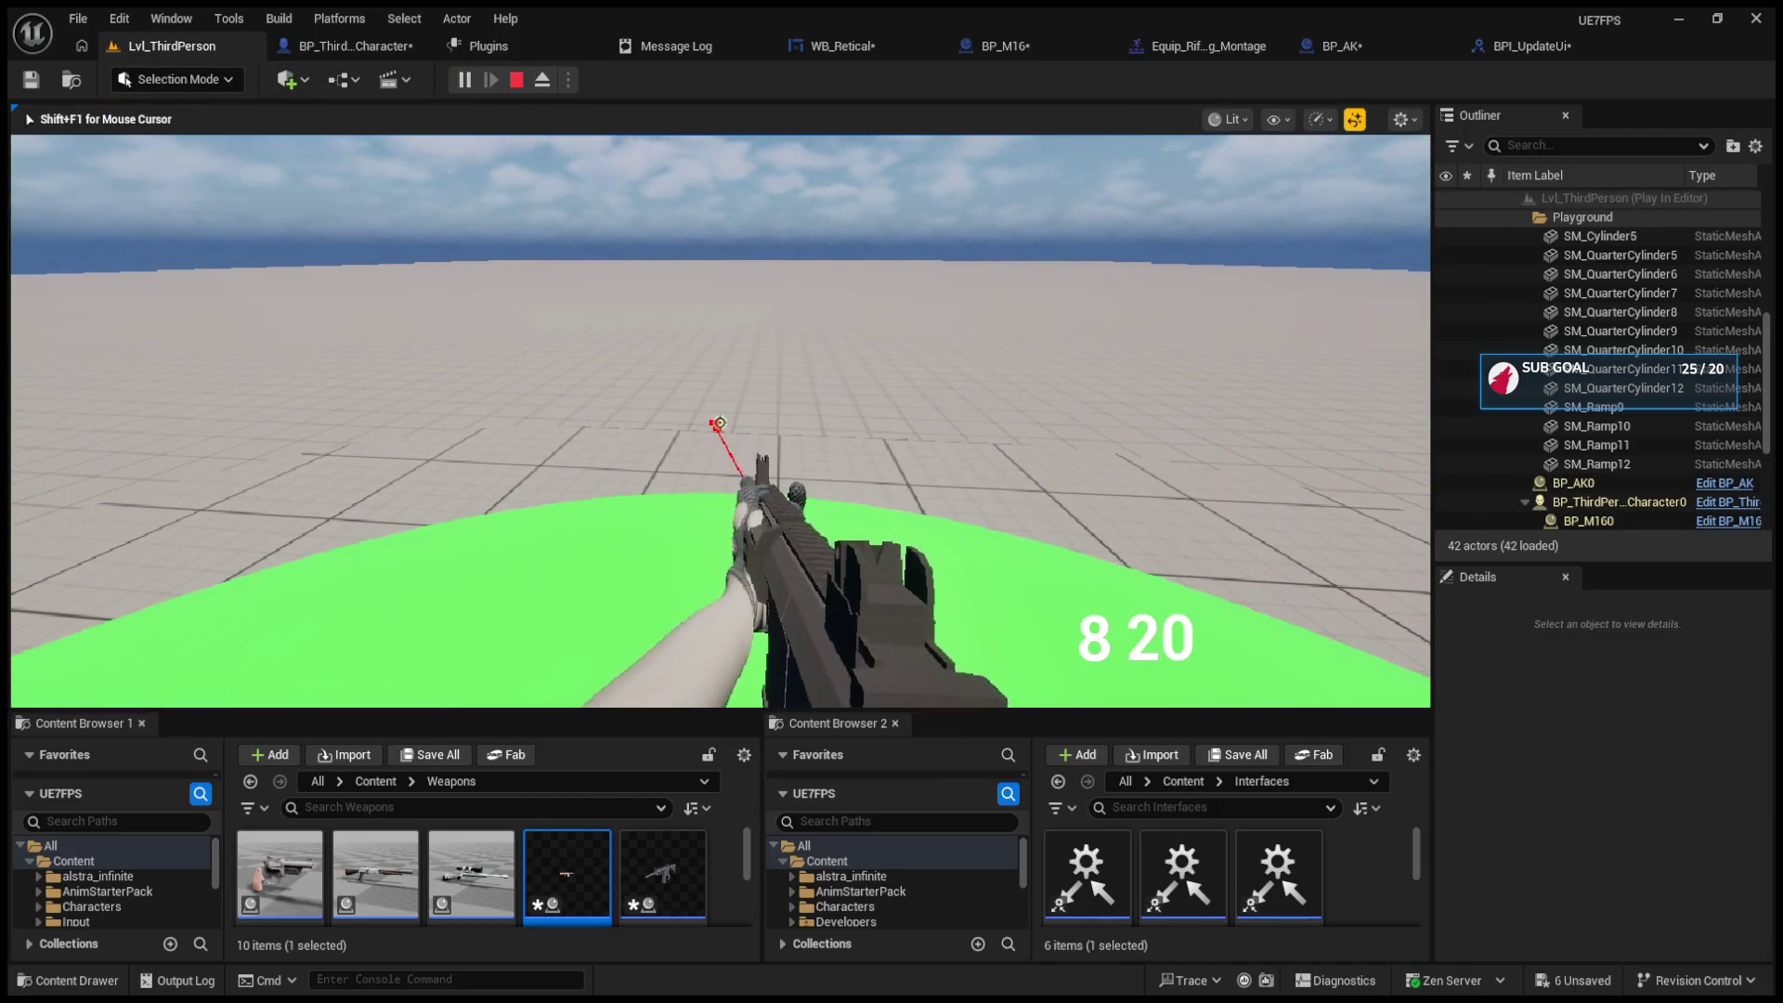
pyautogui.click(719, 423)
pyautogui.click(720, 423)
pyautogui.press('r')
pyautogui.click(720, 423)
pyautogui.click(720, 422)
pyautogui.press('r')
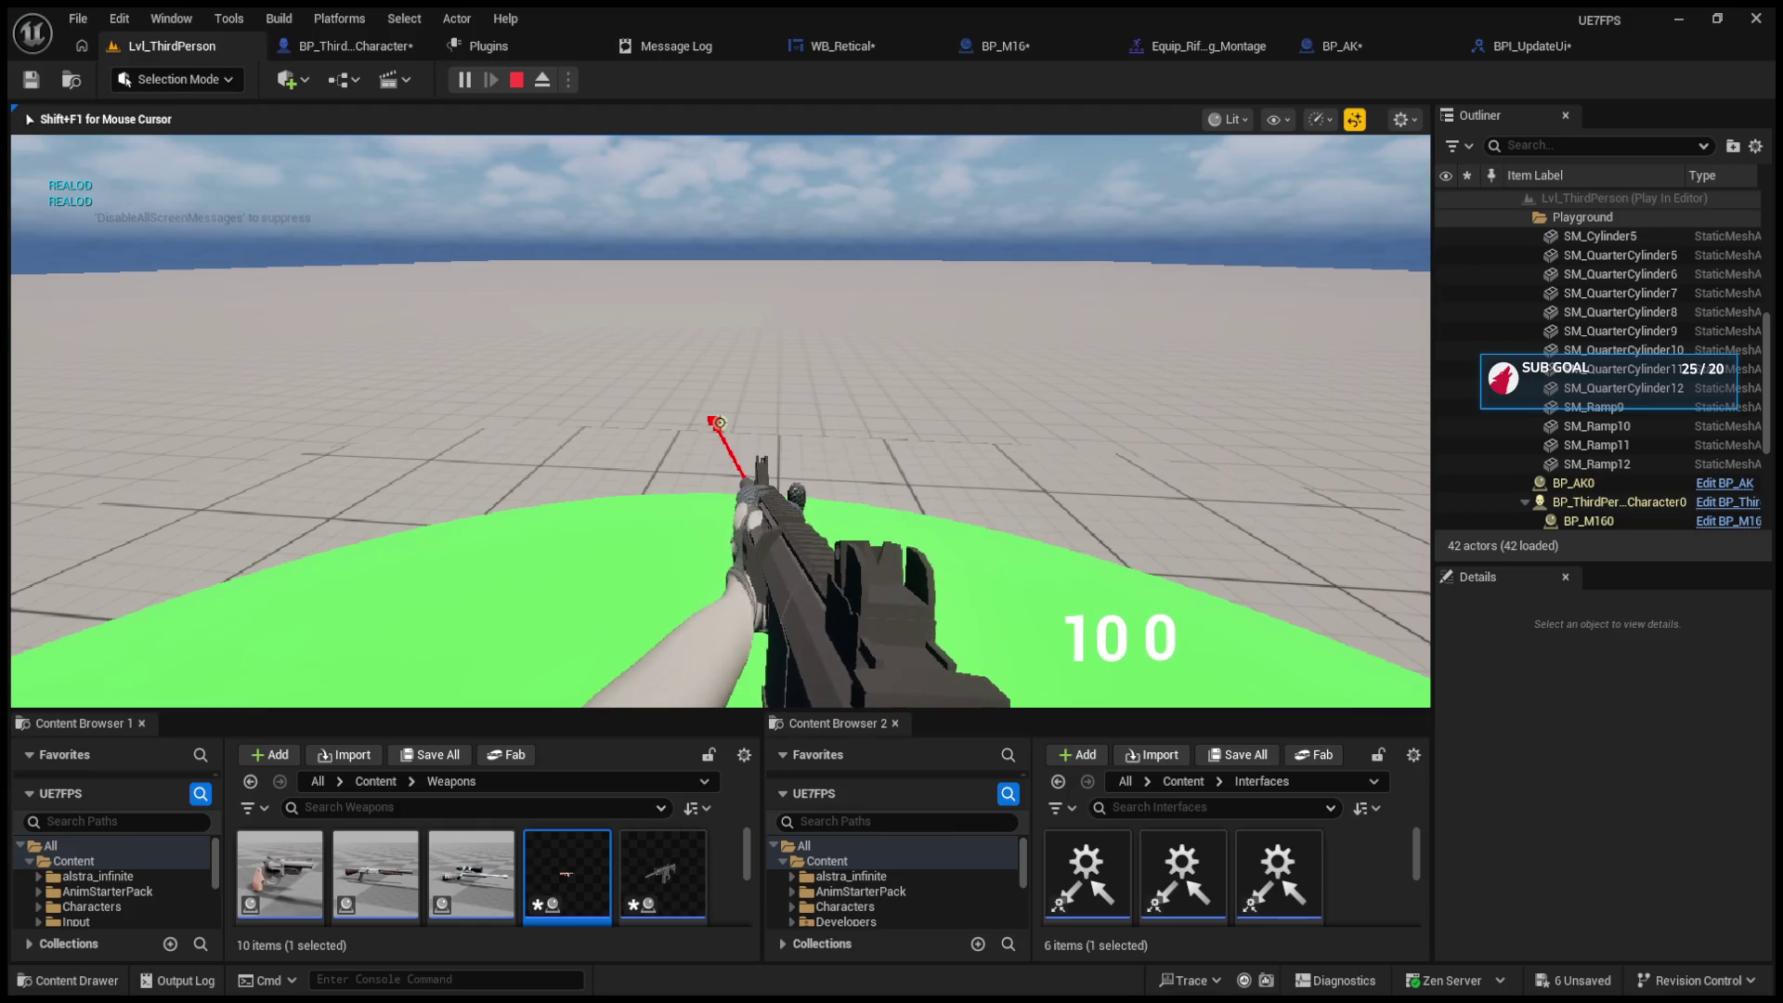
pyautogui.click(720, 423)
# Step: Switch to the AK and fire and reload it to check its magazine and spare counts
pyautogui.click(720, 423)
pyautogui.click(720, 422)
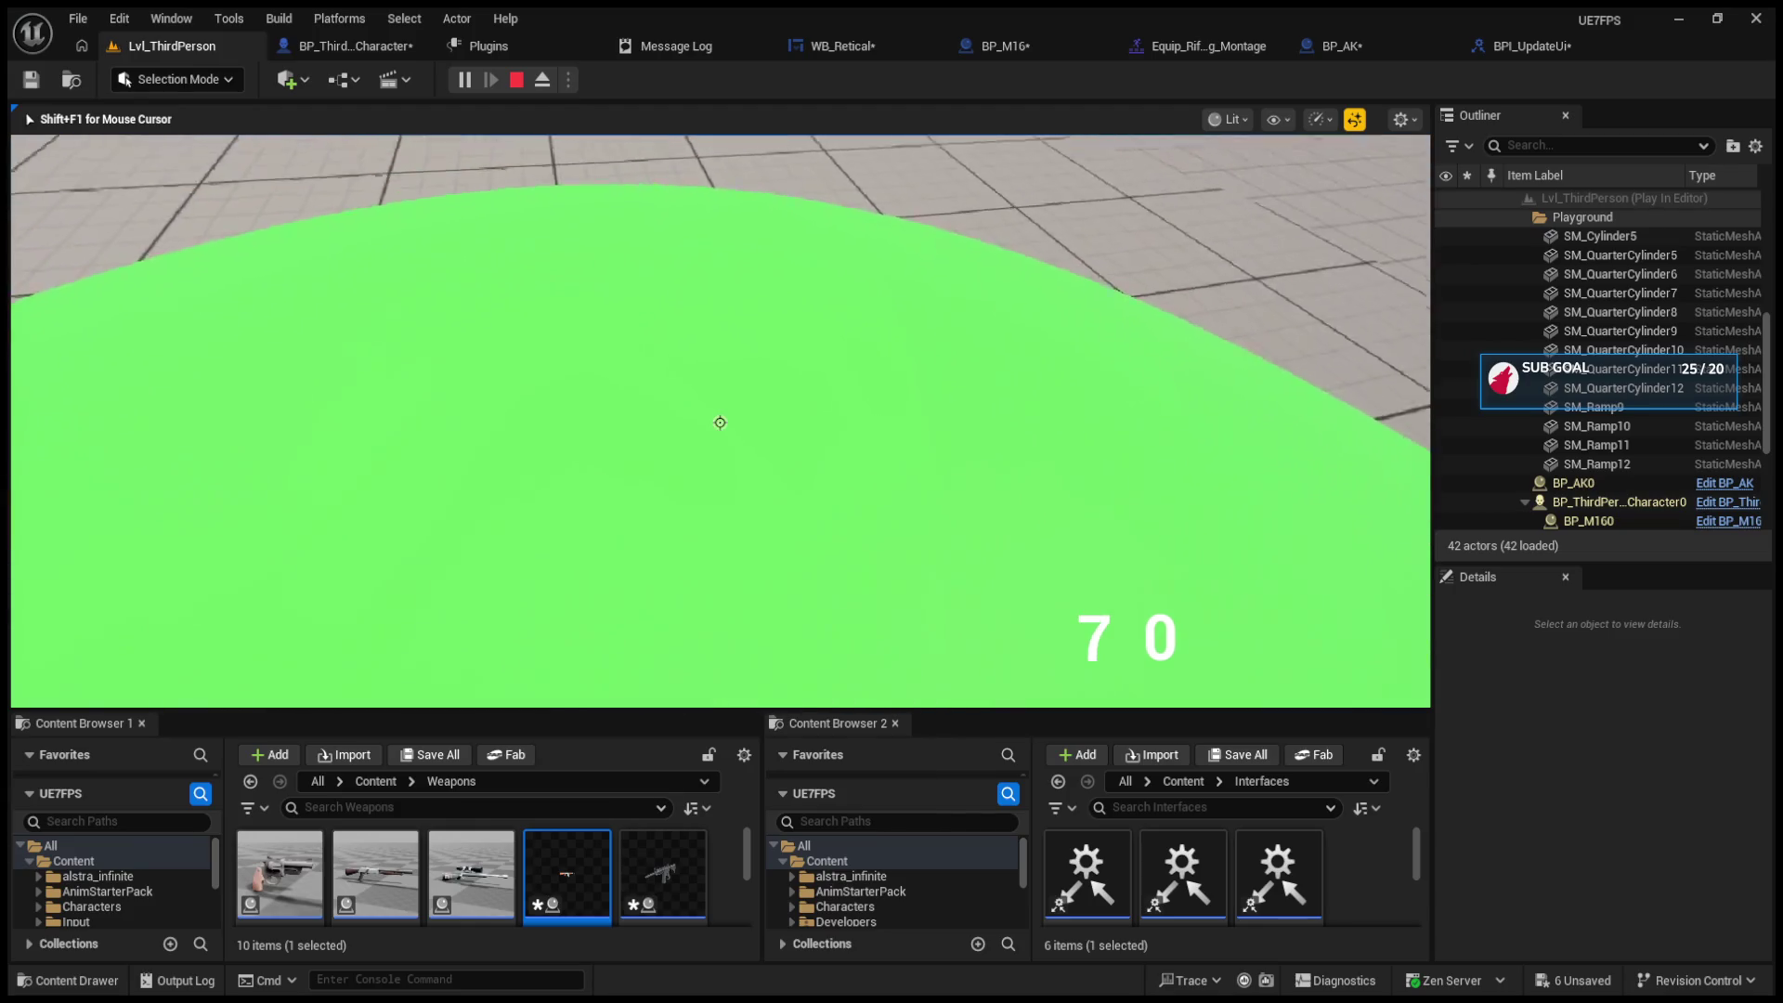
pyautogui.press('1')
pyautogui.click(720, 423)
pyautogui.press('r')
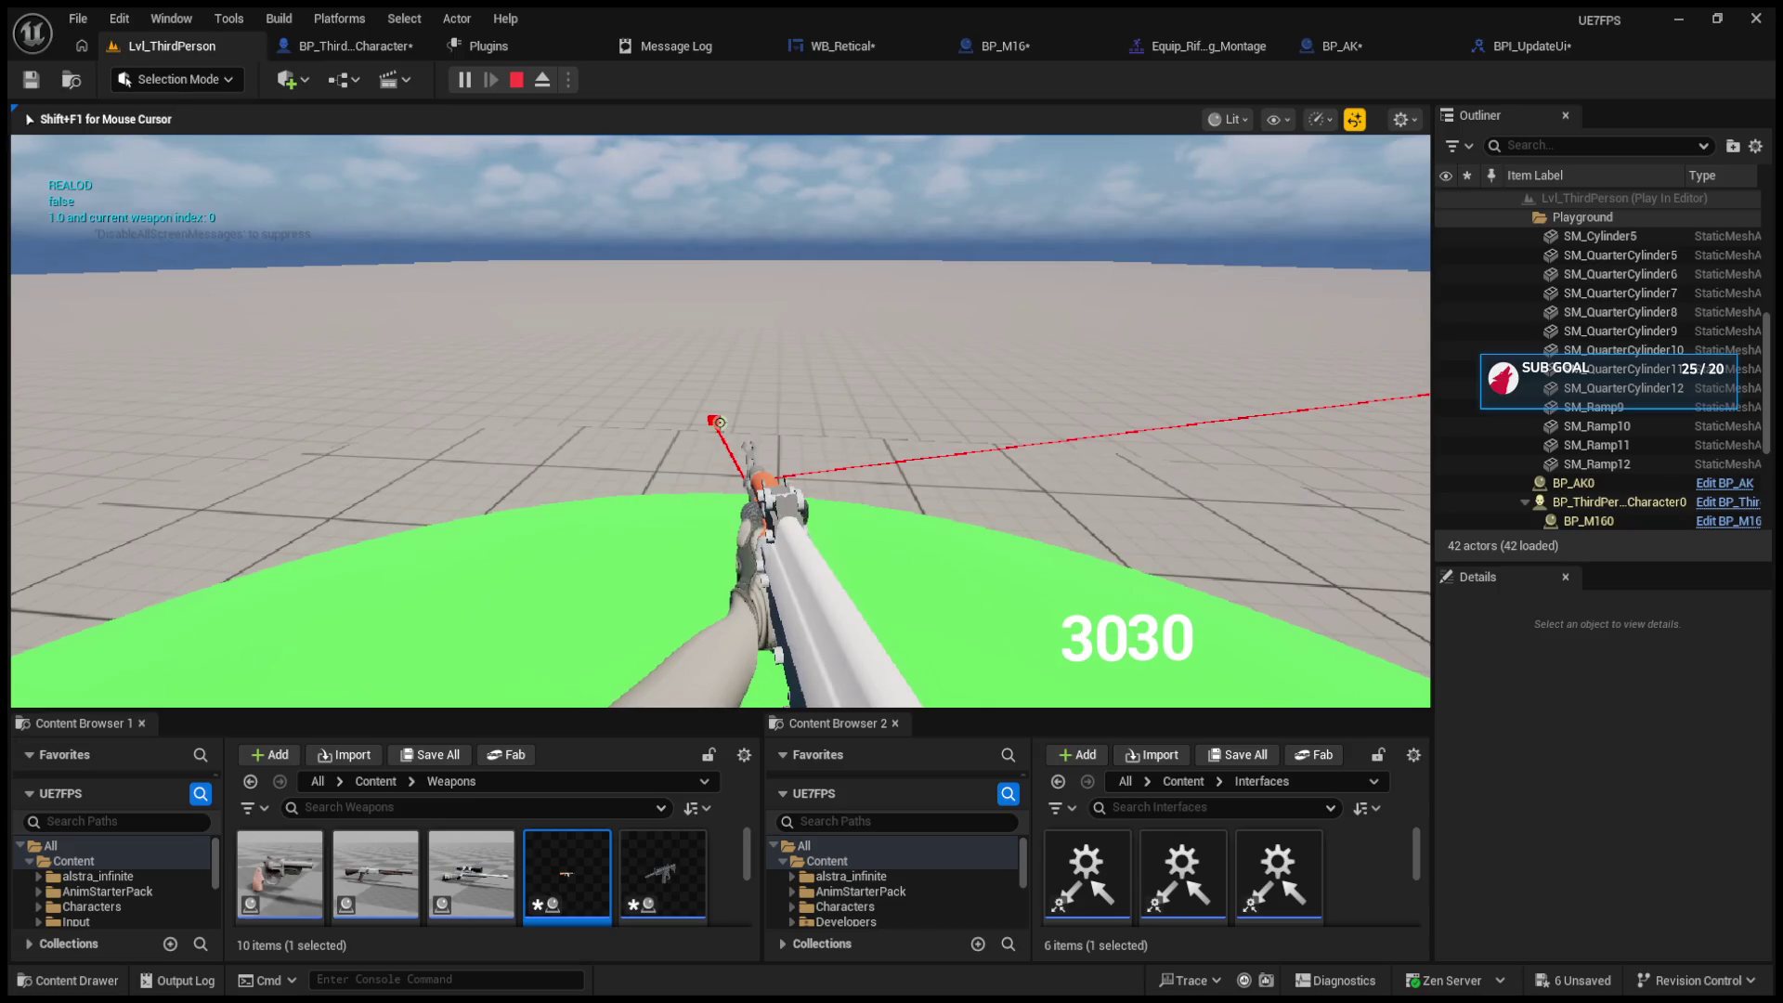
pyautogui.click(719, 422)
pyautogui.click(720, 423)
pyautogui.click(720, 423)
pyautogui.press('r')
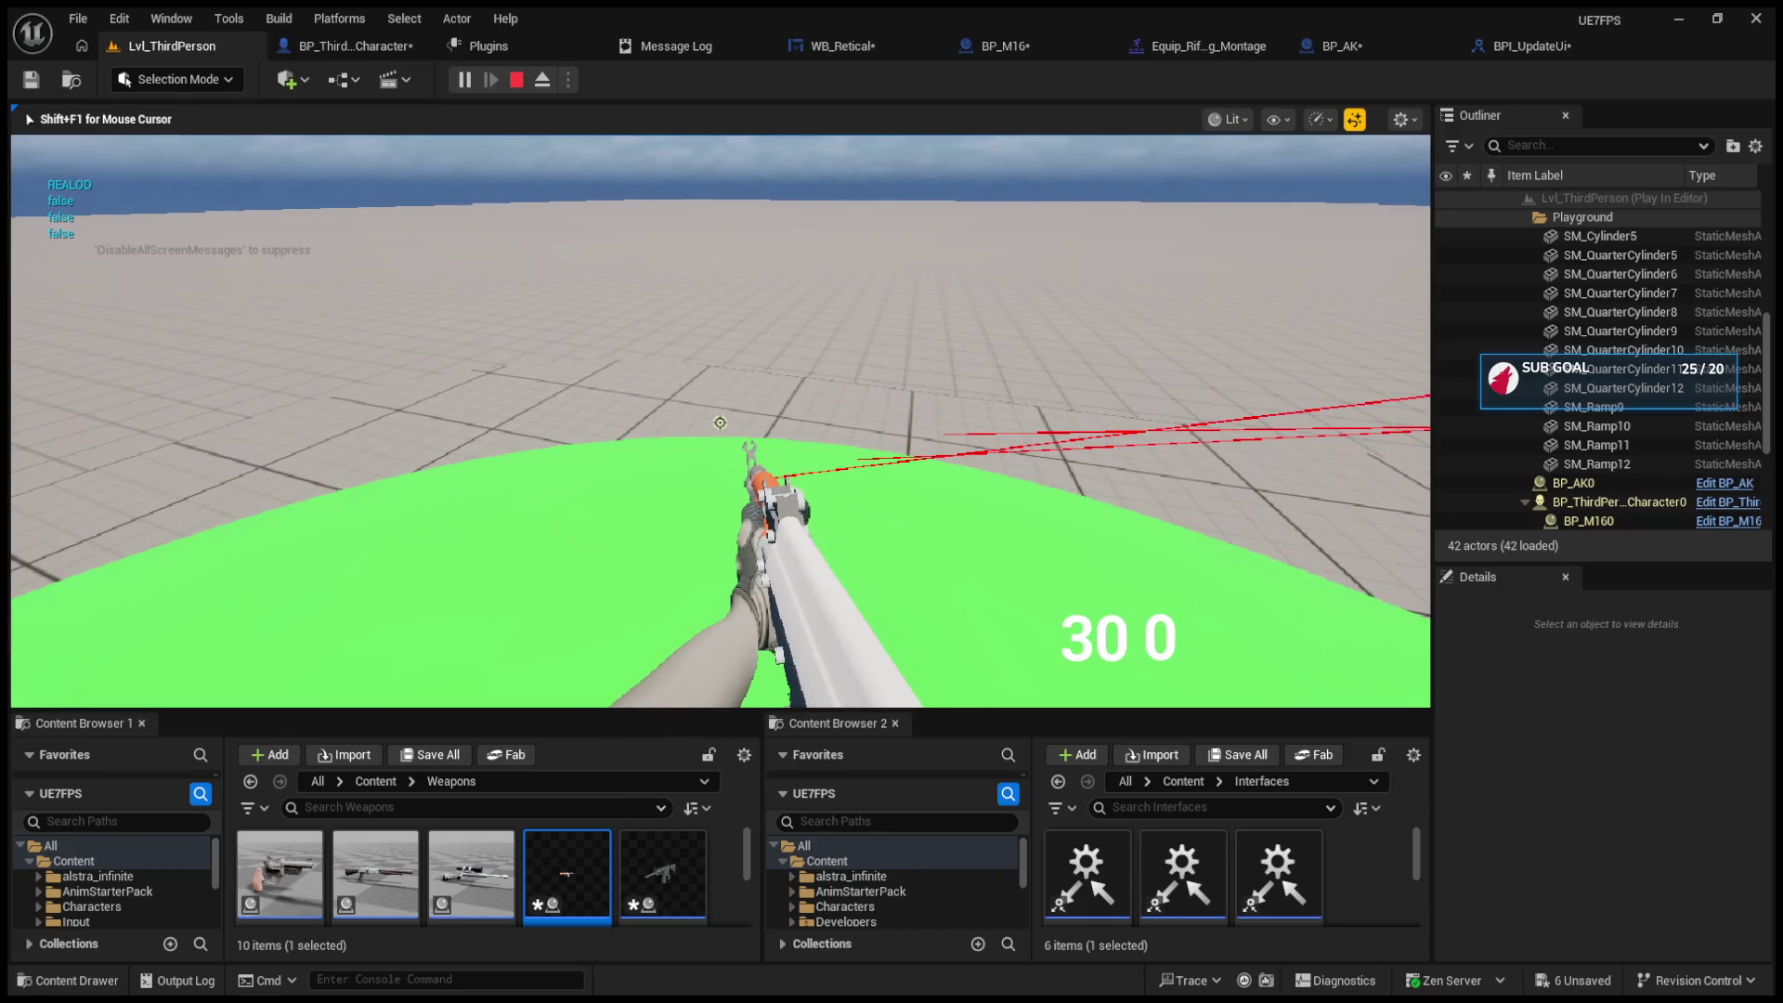
pyautogui.click(719, 422)
pyautogui.click(719, 423)
pyautogui.click(720, 423)
pyautogui.click(719, 423)
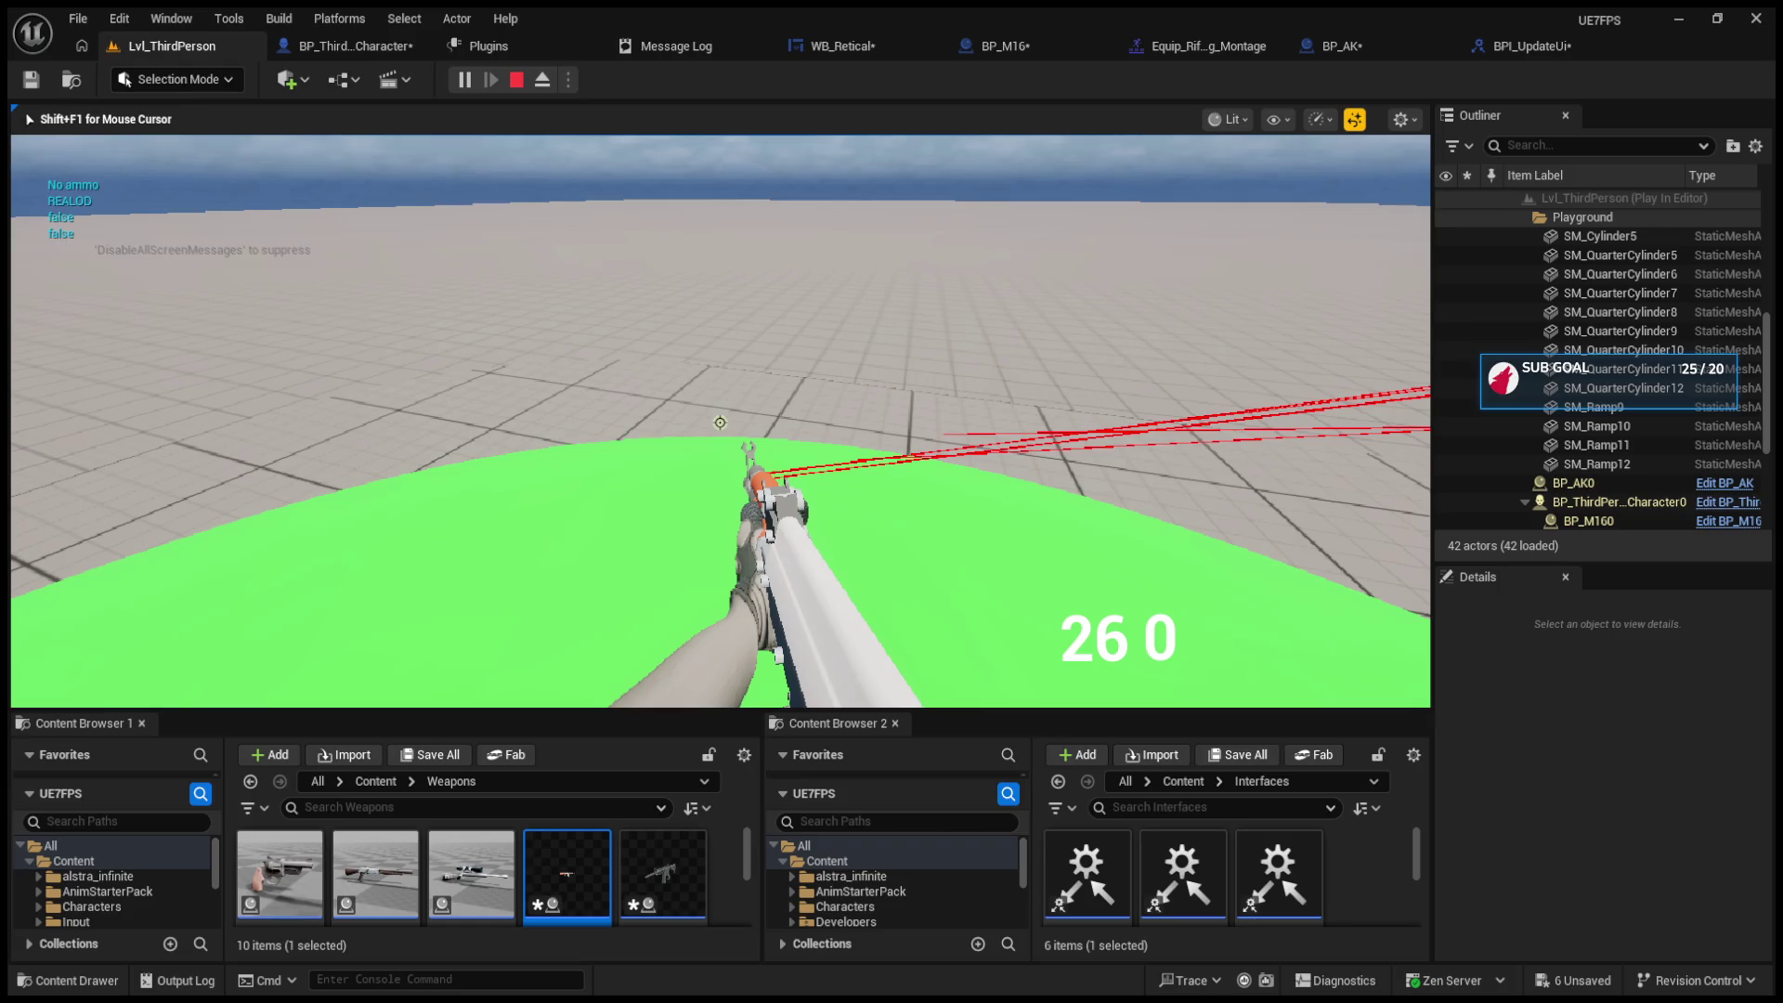
# Step: Switch back to the M16, drain and reload the magazine again, then stop the play test
pyautogui.press('2')
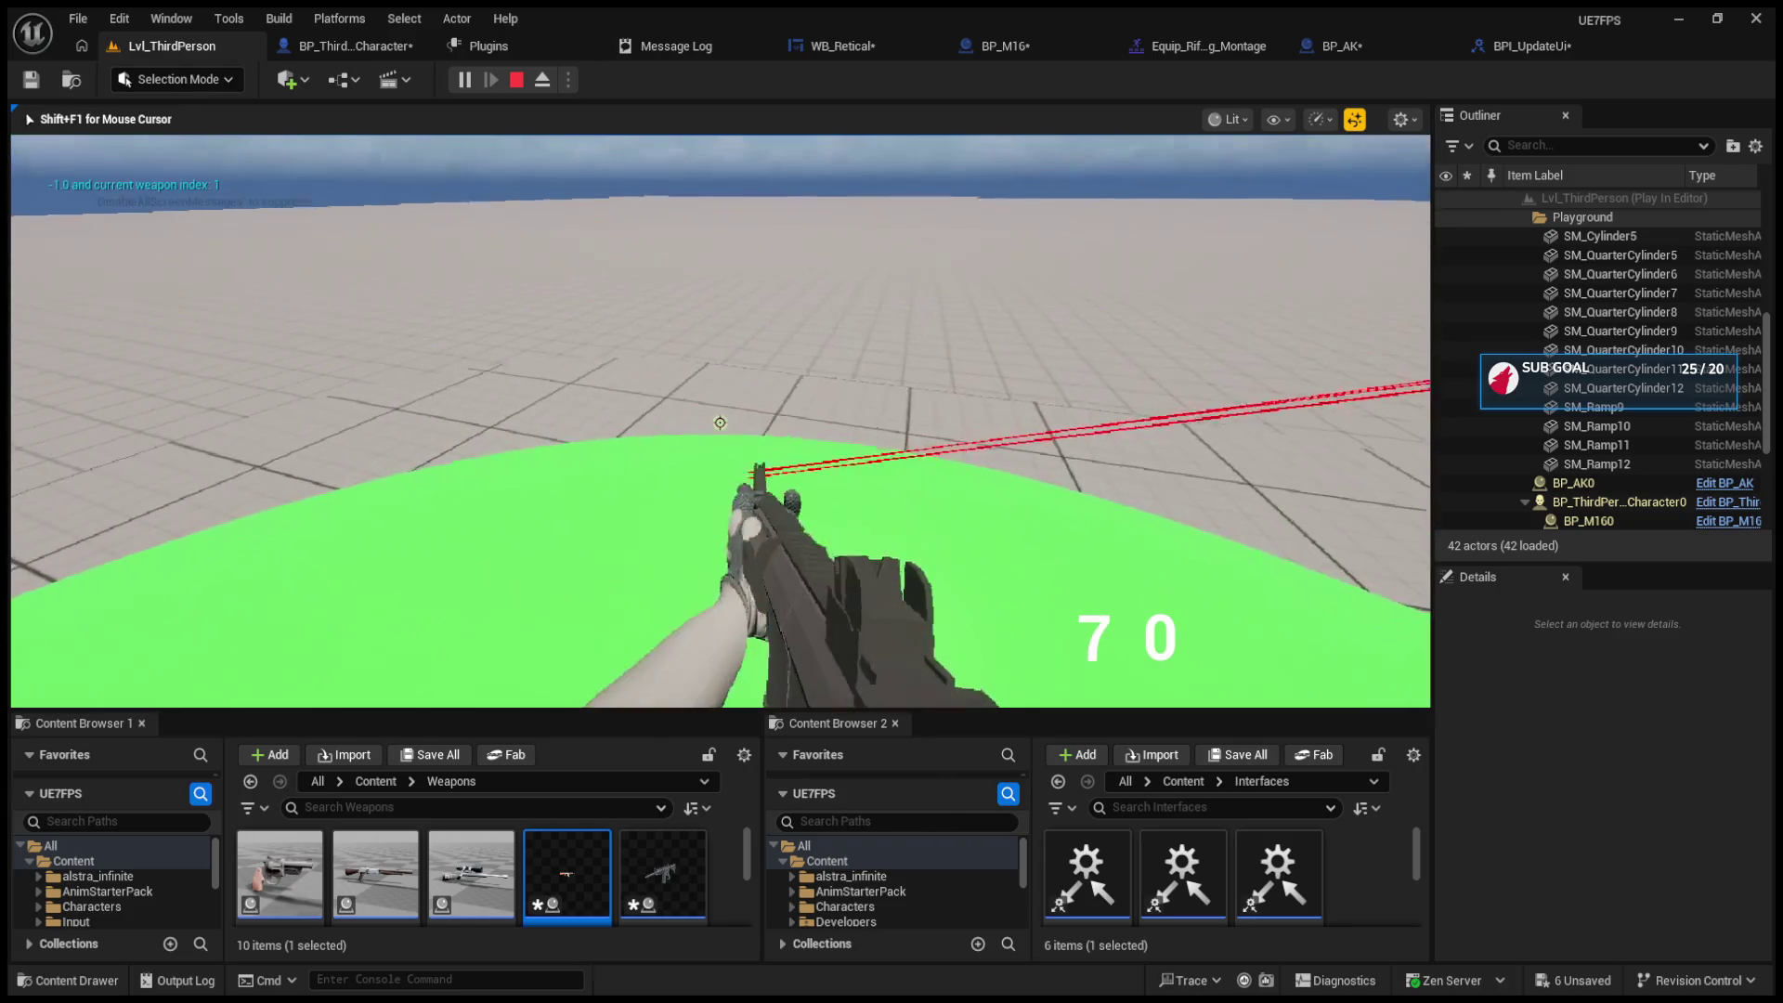
pyautogui.click(719, 422)
pyautogui.click(720, 422)
pyautogui.click(719, 423)
pyautogui.click(720, 423)
pyautogui.press('1')
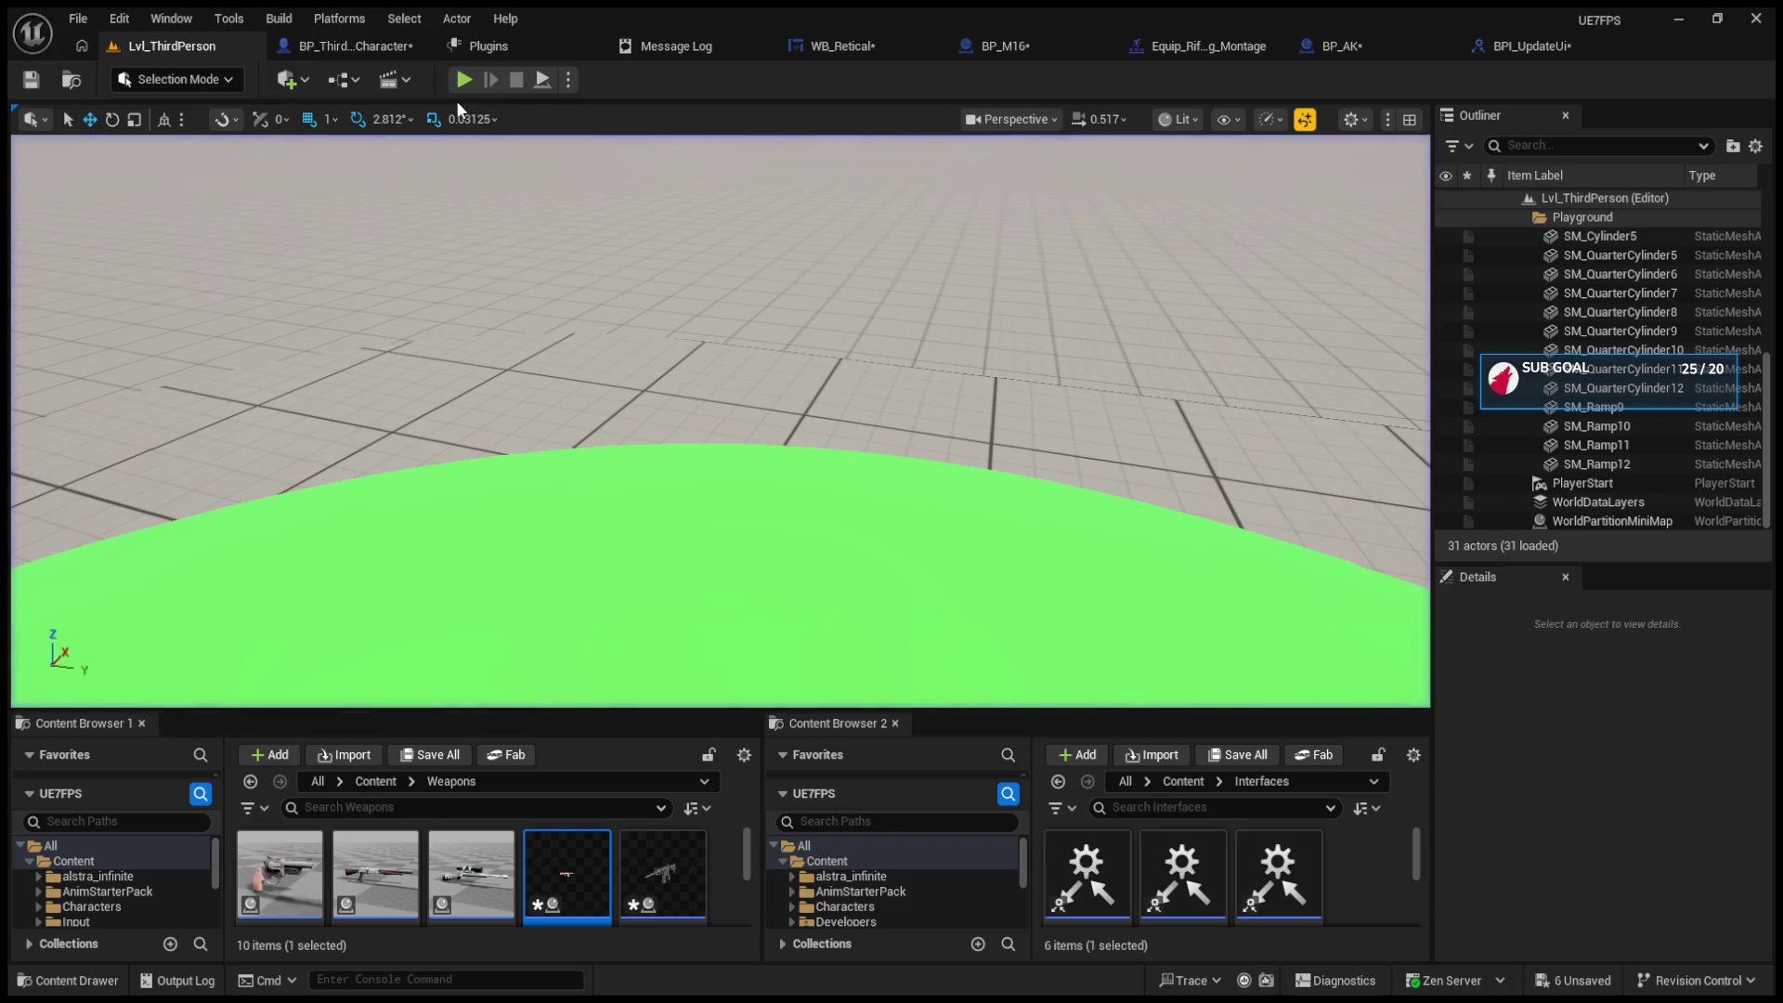
pyautogui.click(720, 422)
pyautogui.click(720, 422)
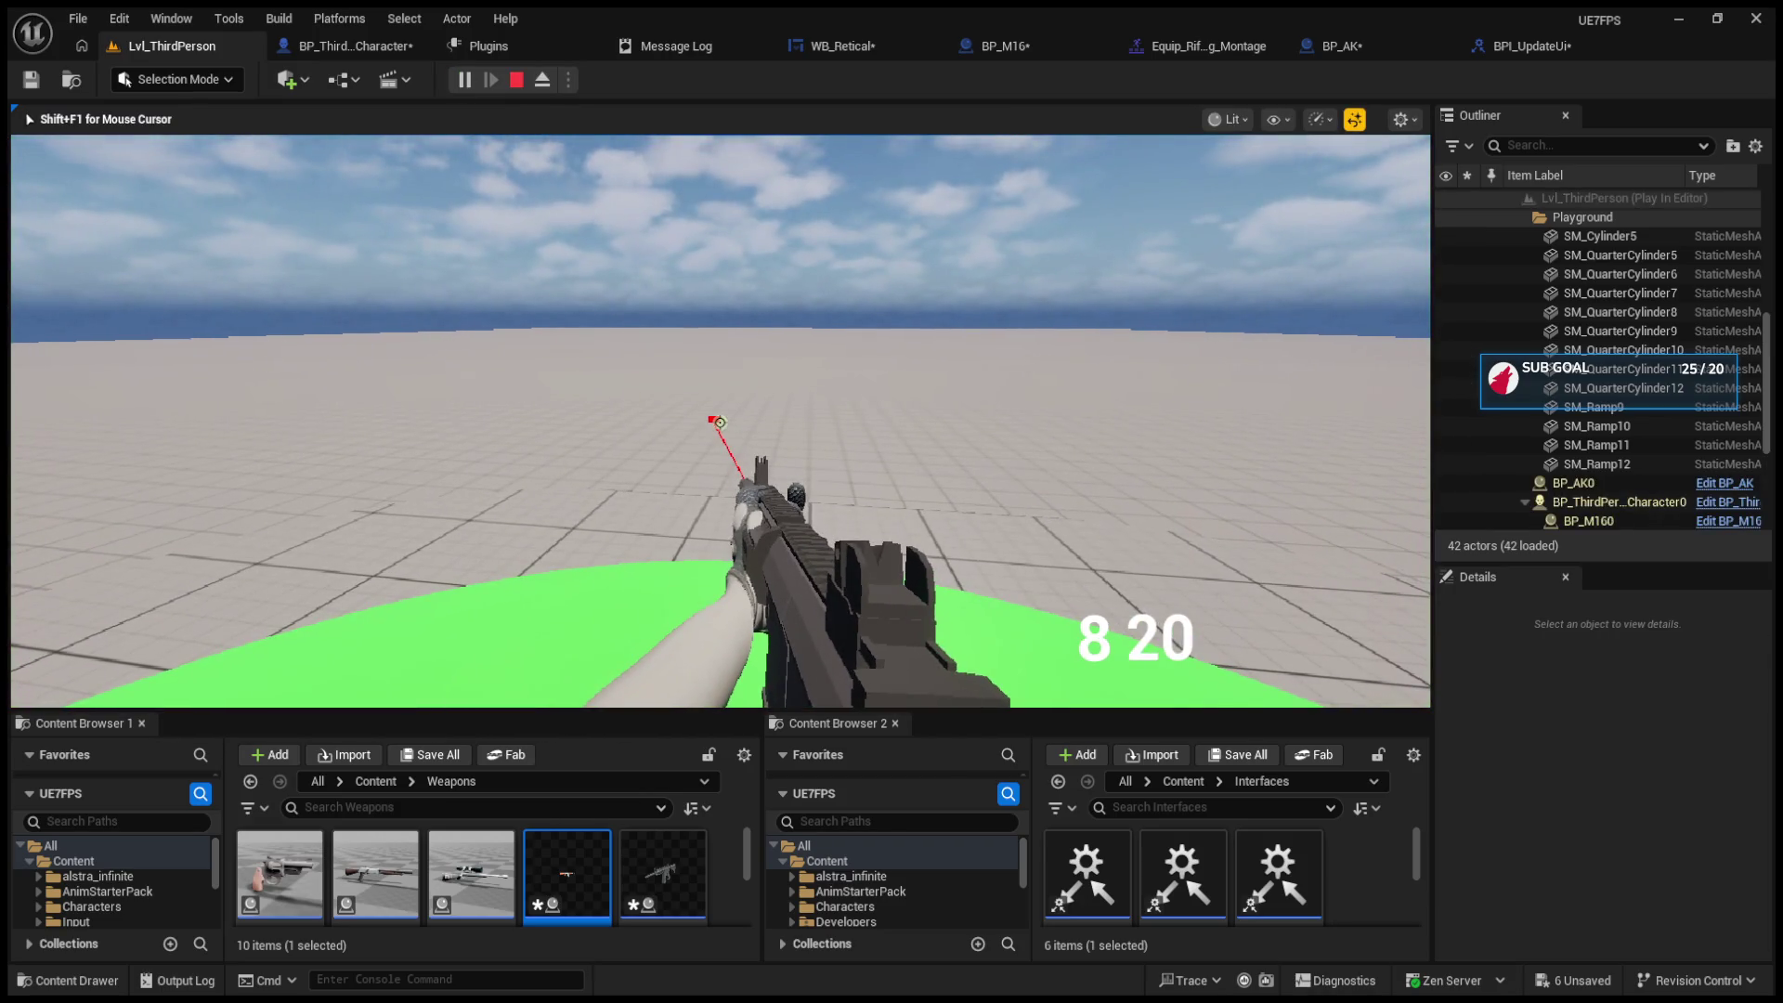
pyautogui.press('r')
pyautogui.click(720, 423)
pyautogui.click(720, 422)
pyautogui.click(720, 422)
pyautogui.click(720, 422)
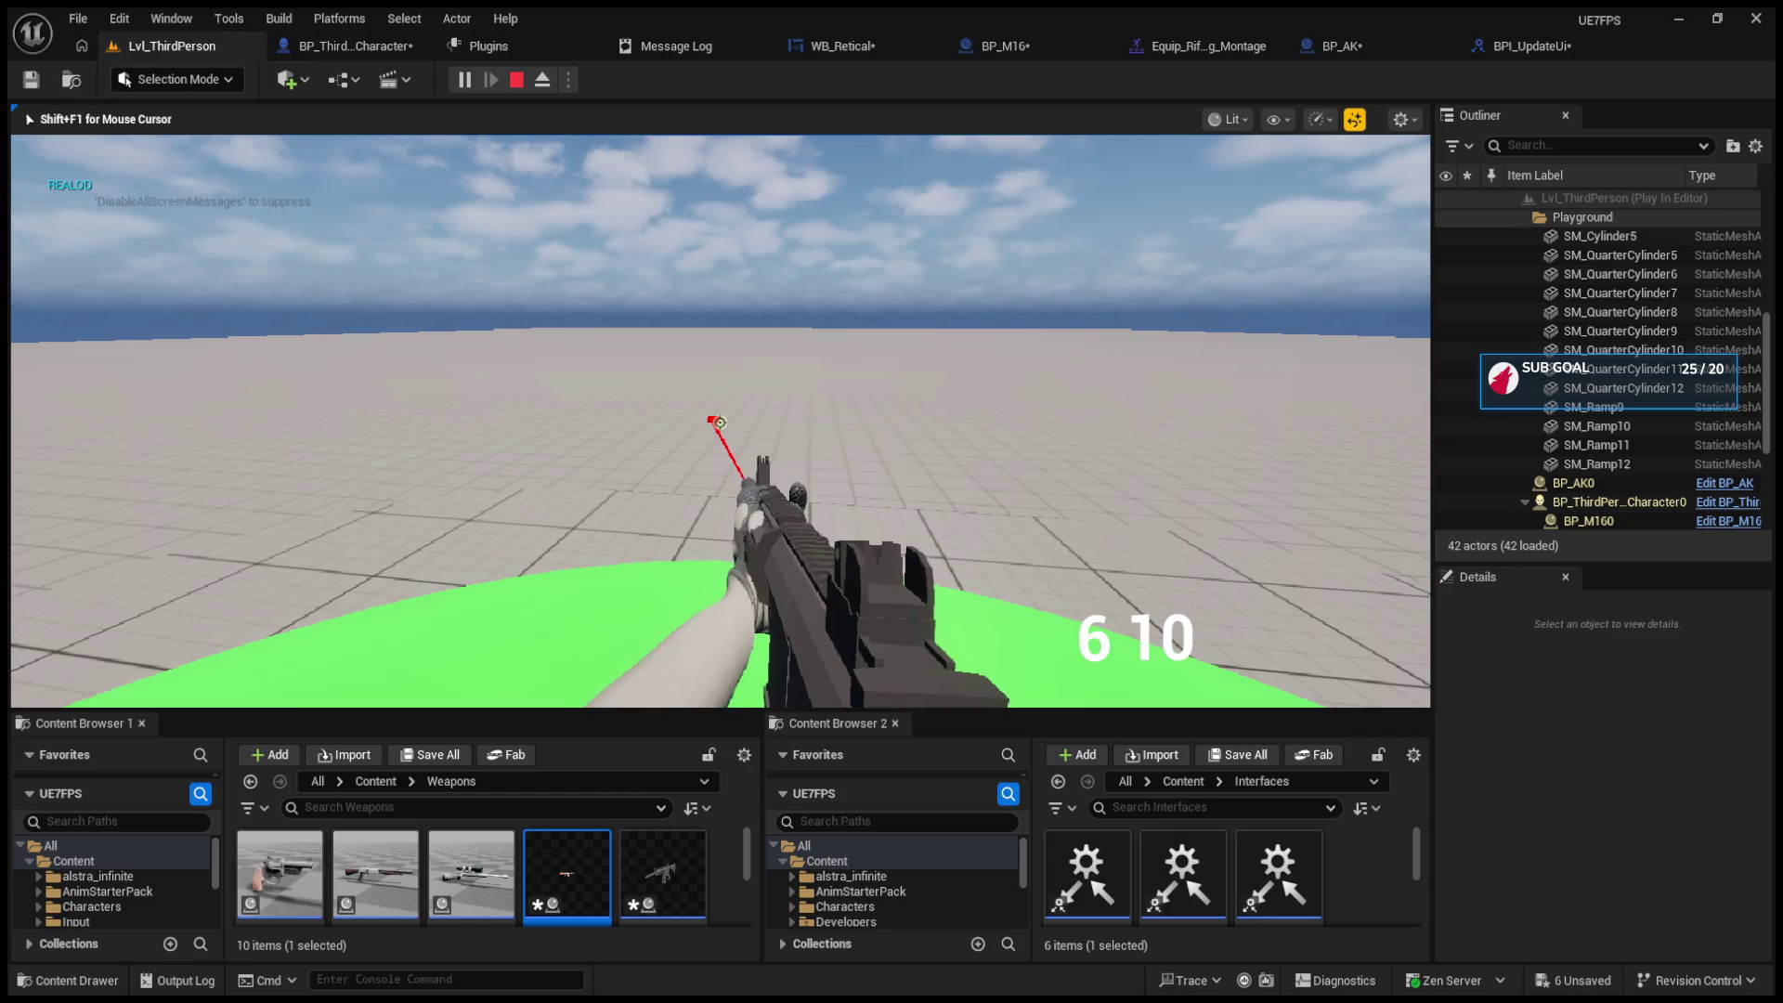
pyautogui.click(720, 423)
pyautogui.click(719, 422)
pyautogui.click(720, 423)
pyautogui.click(720, 423)
pyautogui.click(719, 422)
pyautogui.click(720, 422)
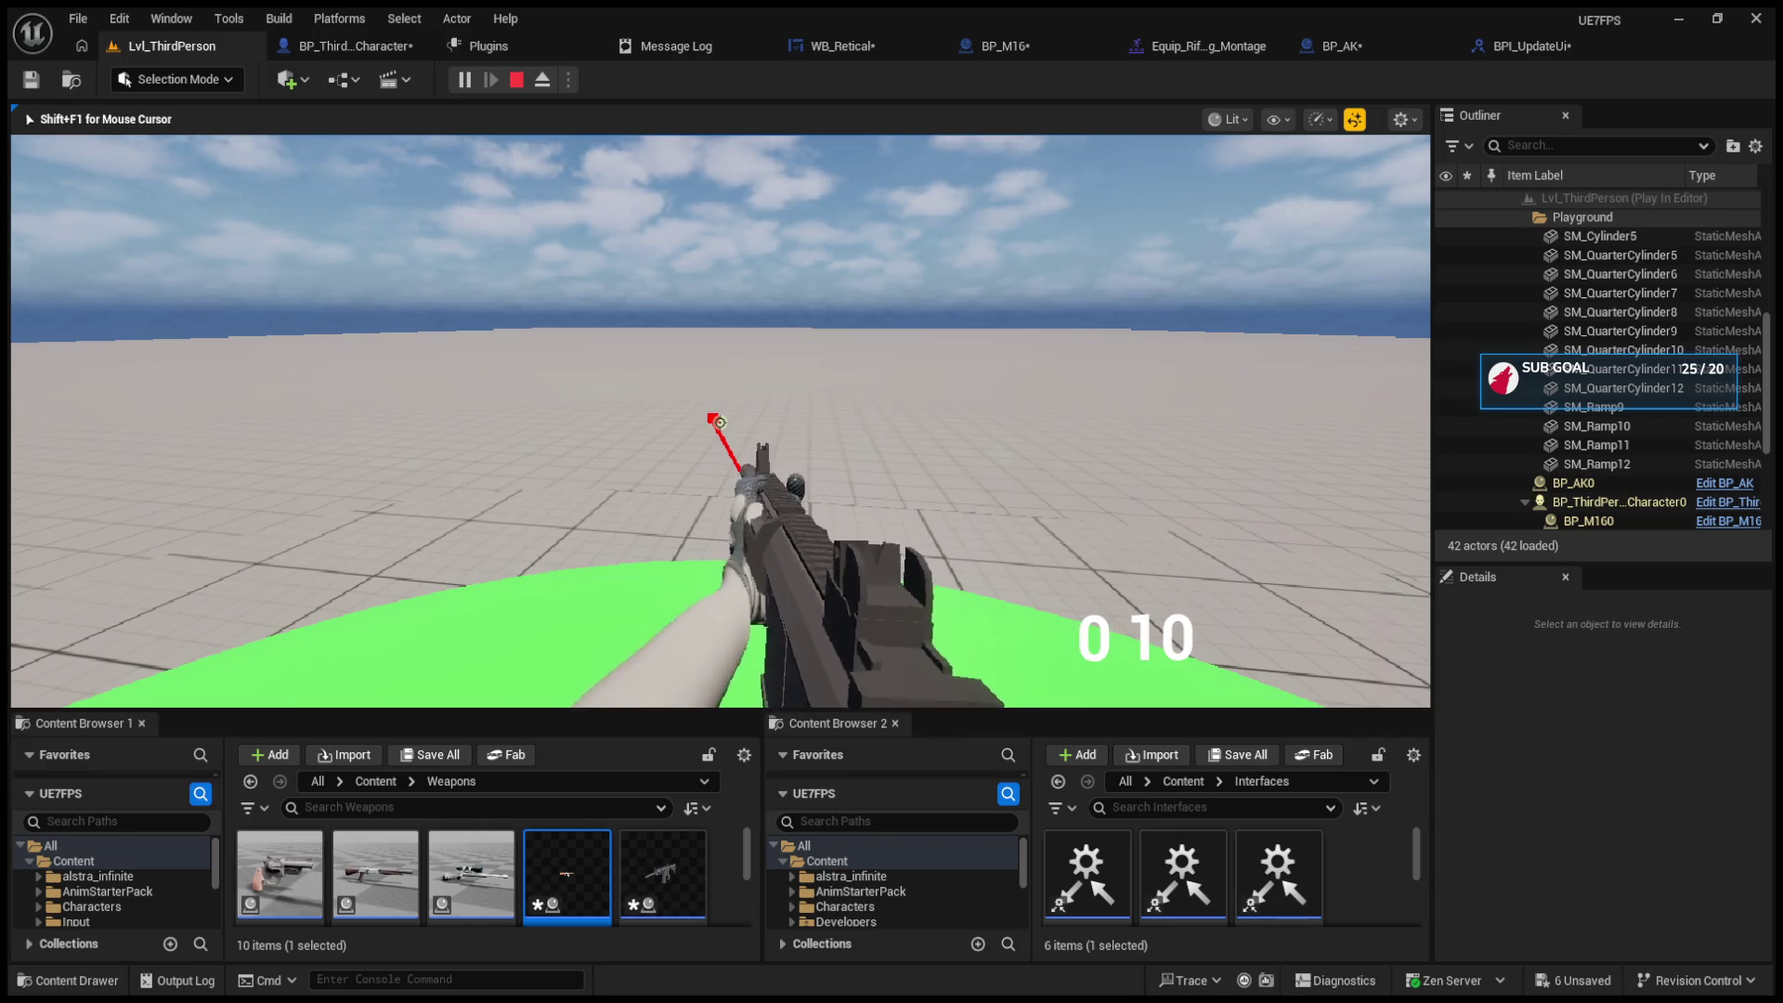
pyautogui.press('r')
pyautogui.press('Escape')
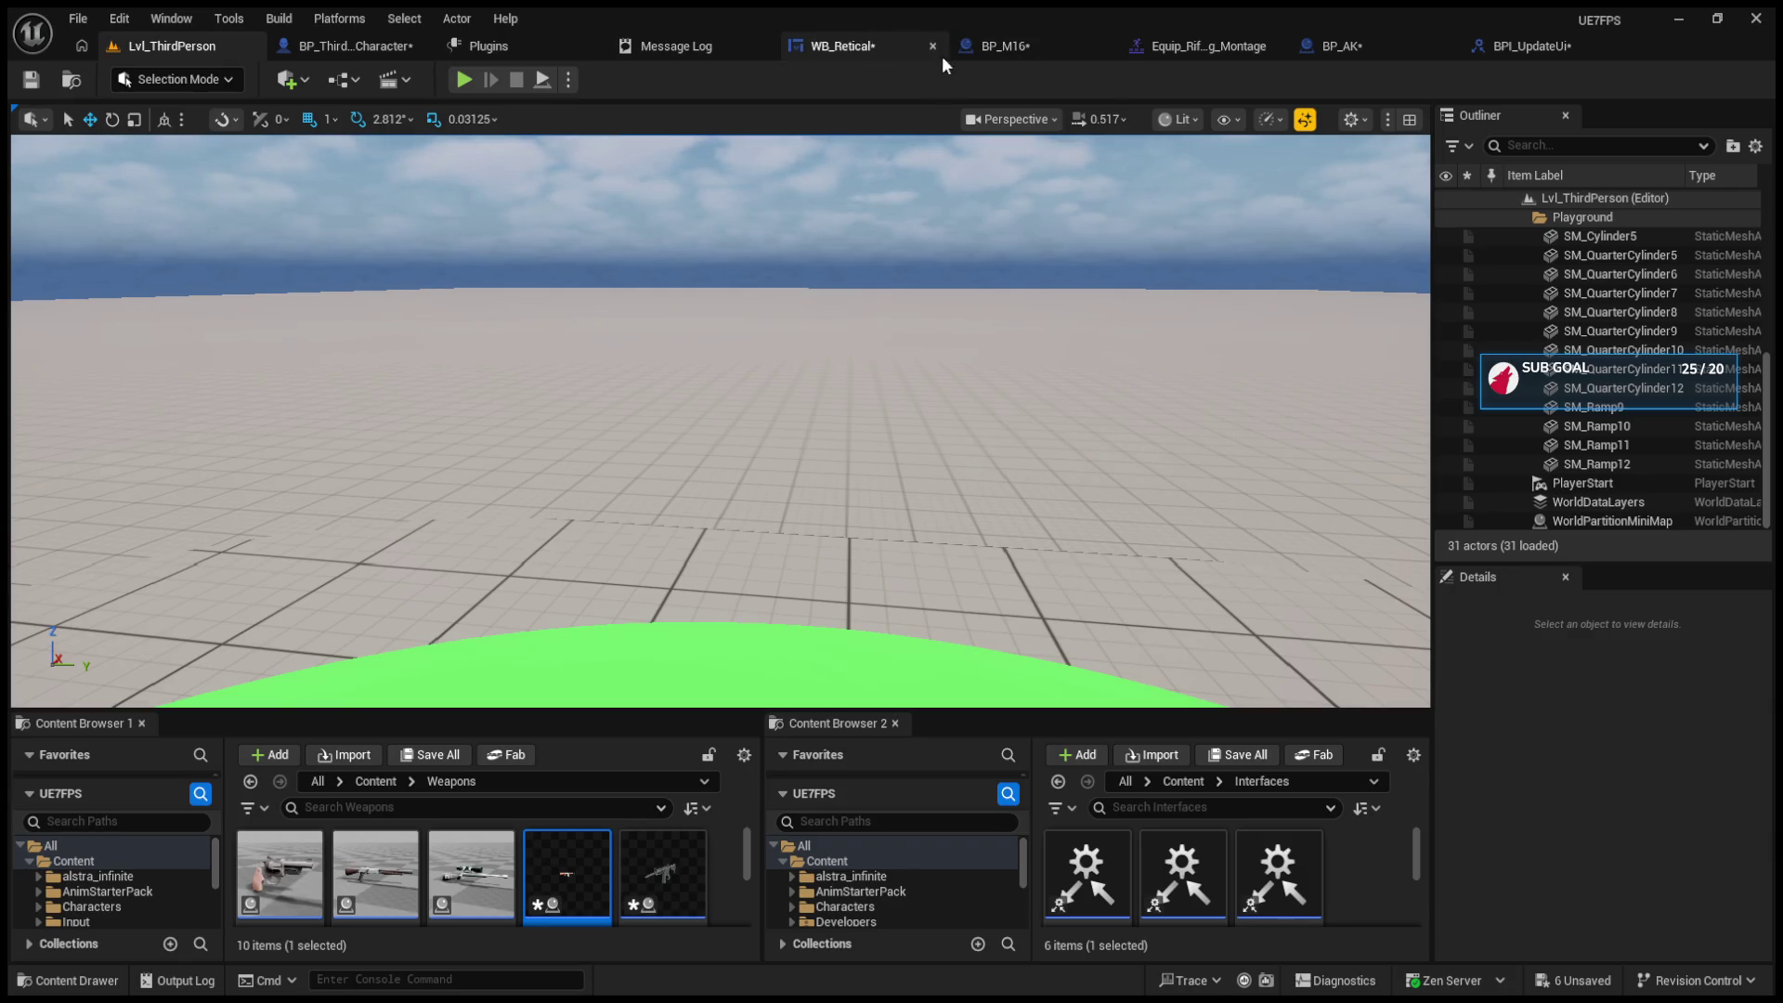
# Step: Delete the switch-montage nodes from BP_ThirdPersonCharacter's EventGraph
pyautogui.click(281, 47)
pyautogui.scroll(-3, 755, 298)
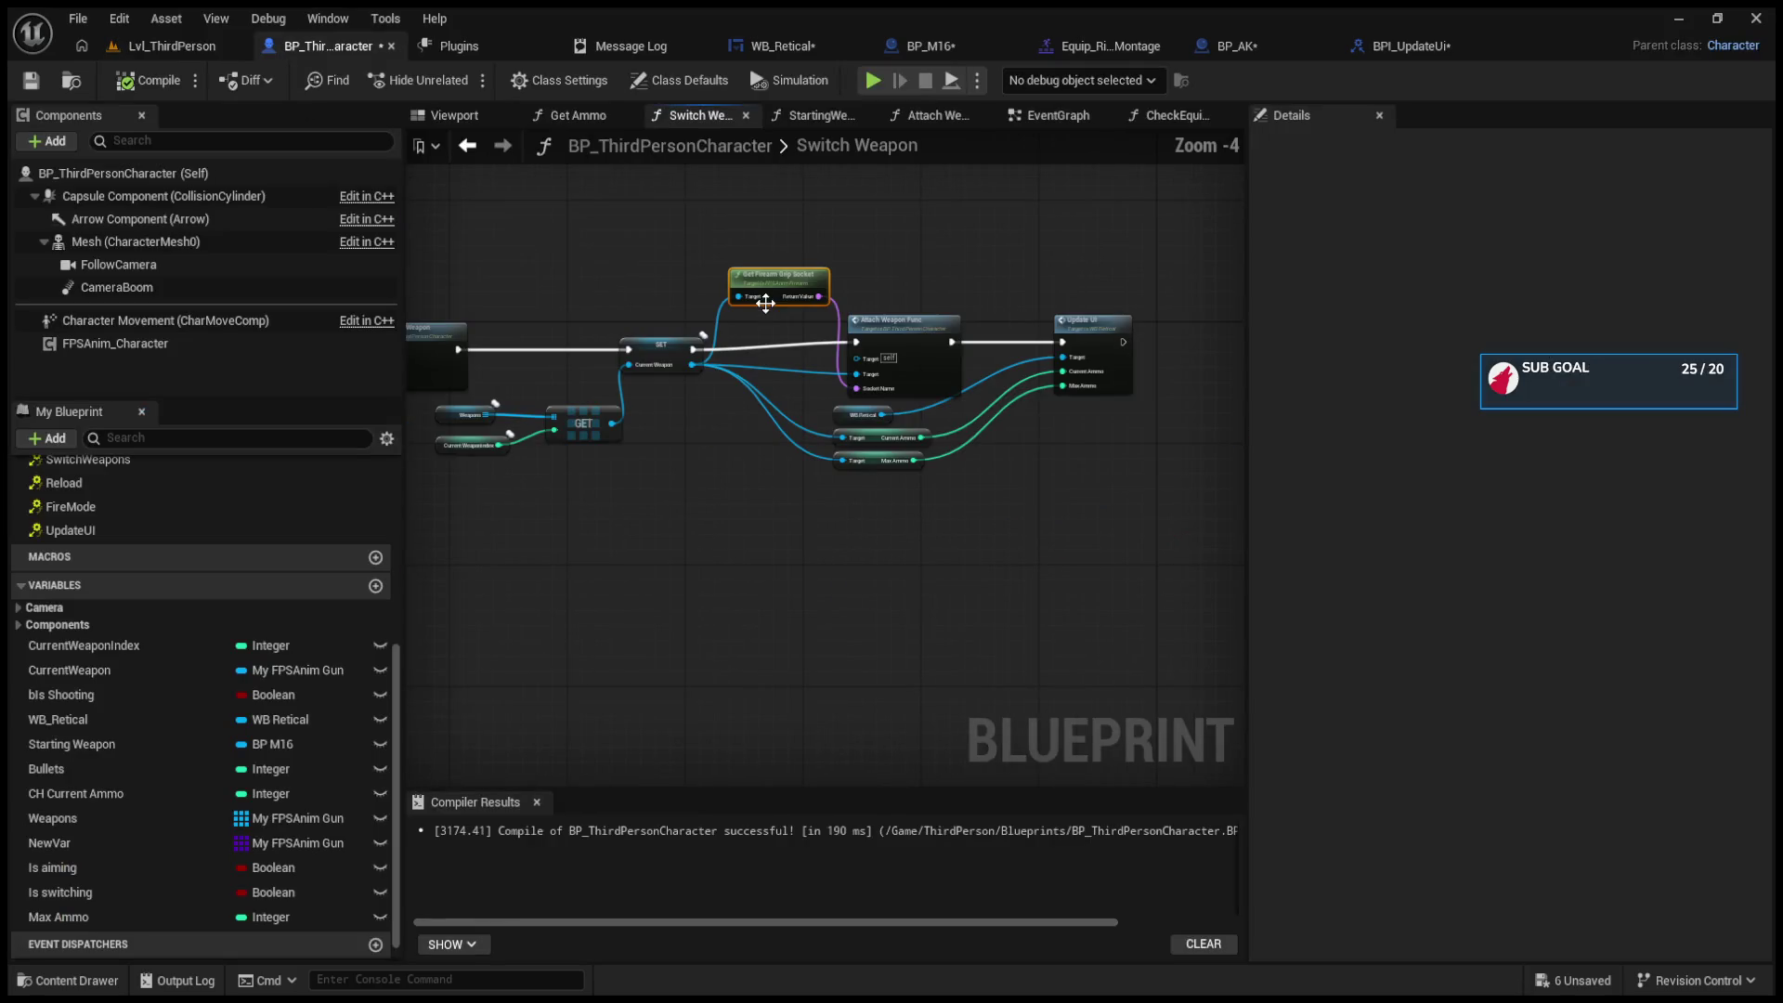
pyautogui.click(1068, 115)
pyautogui.scroll(-4, 981, 387)
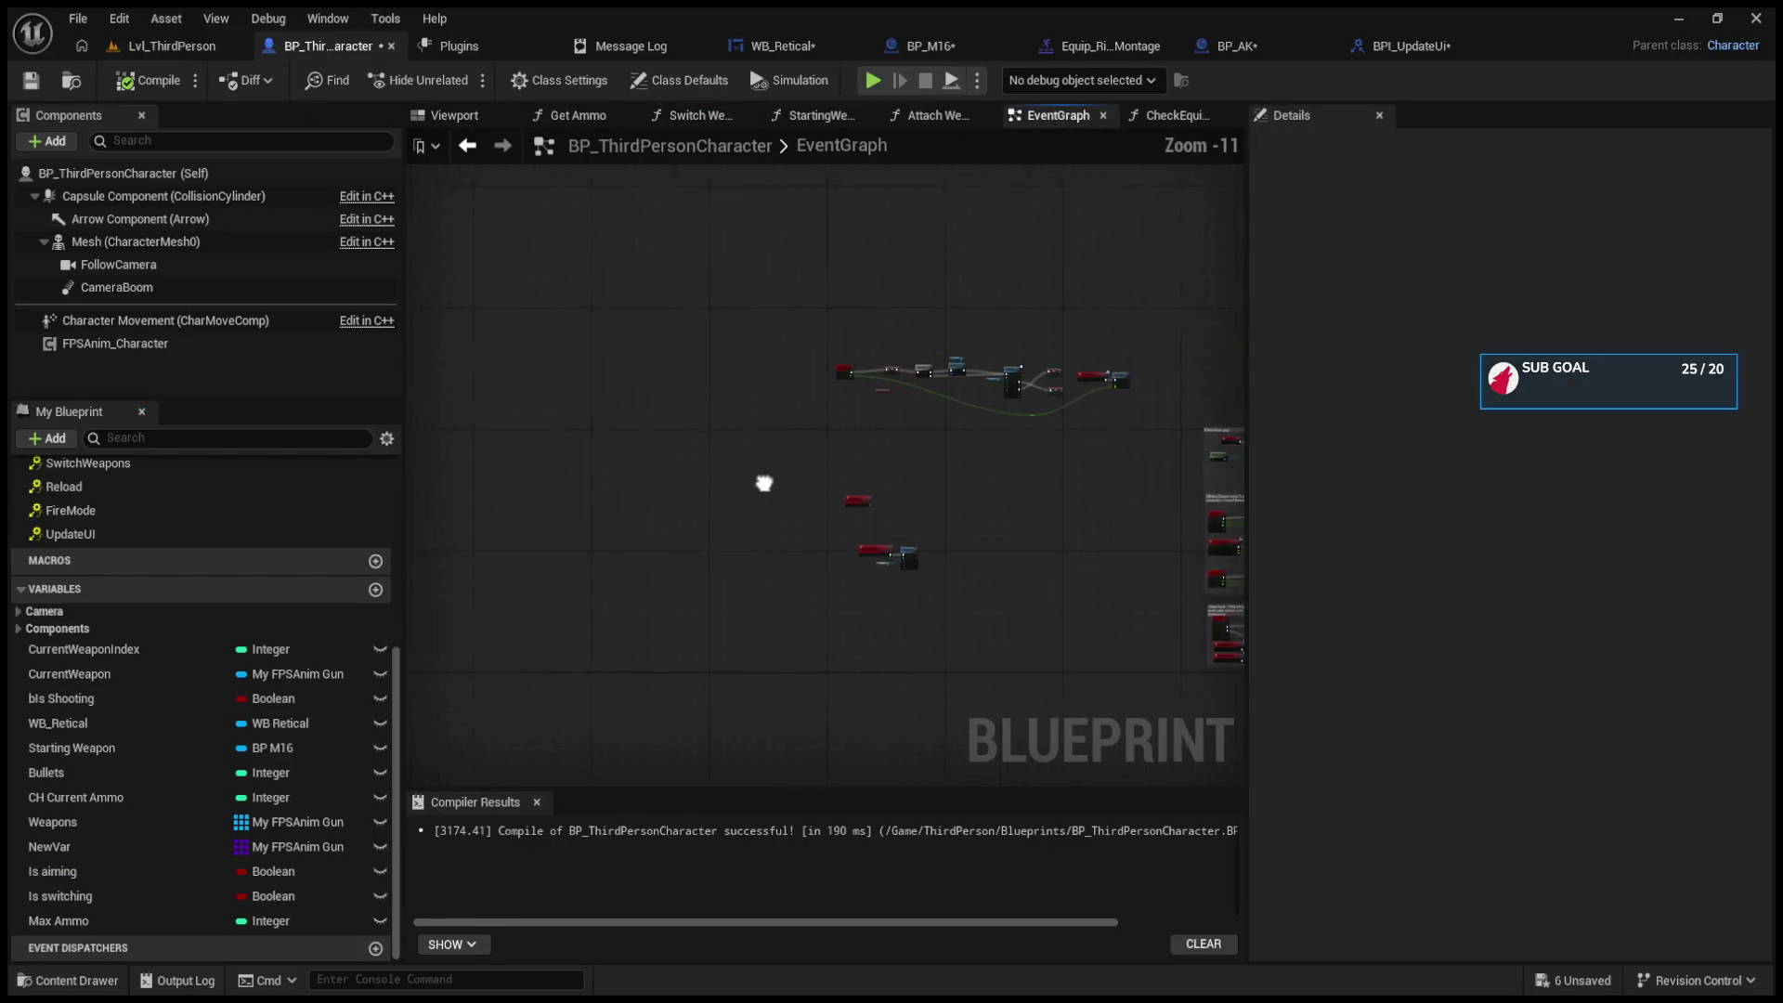
pyautogui.scroll(5, 832, 516)
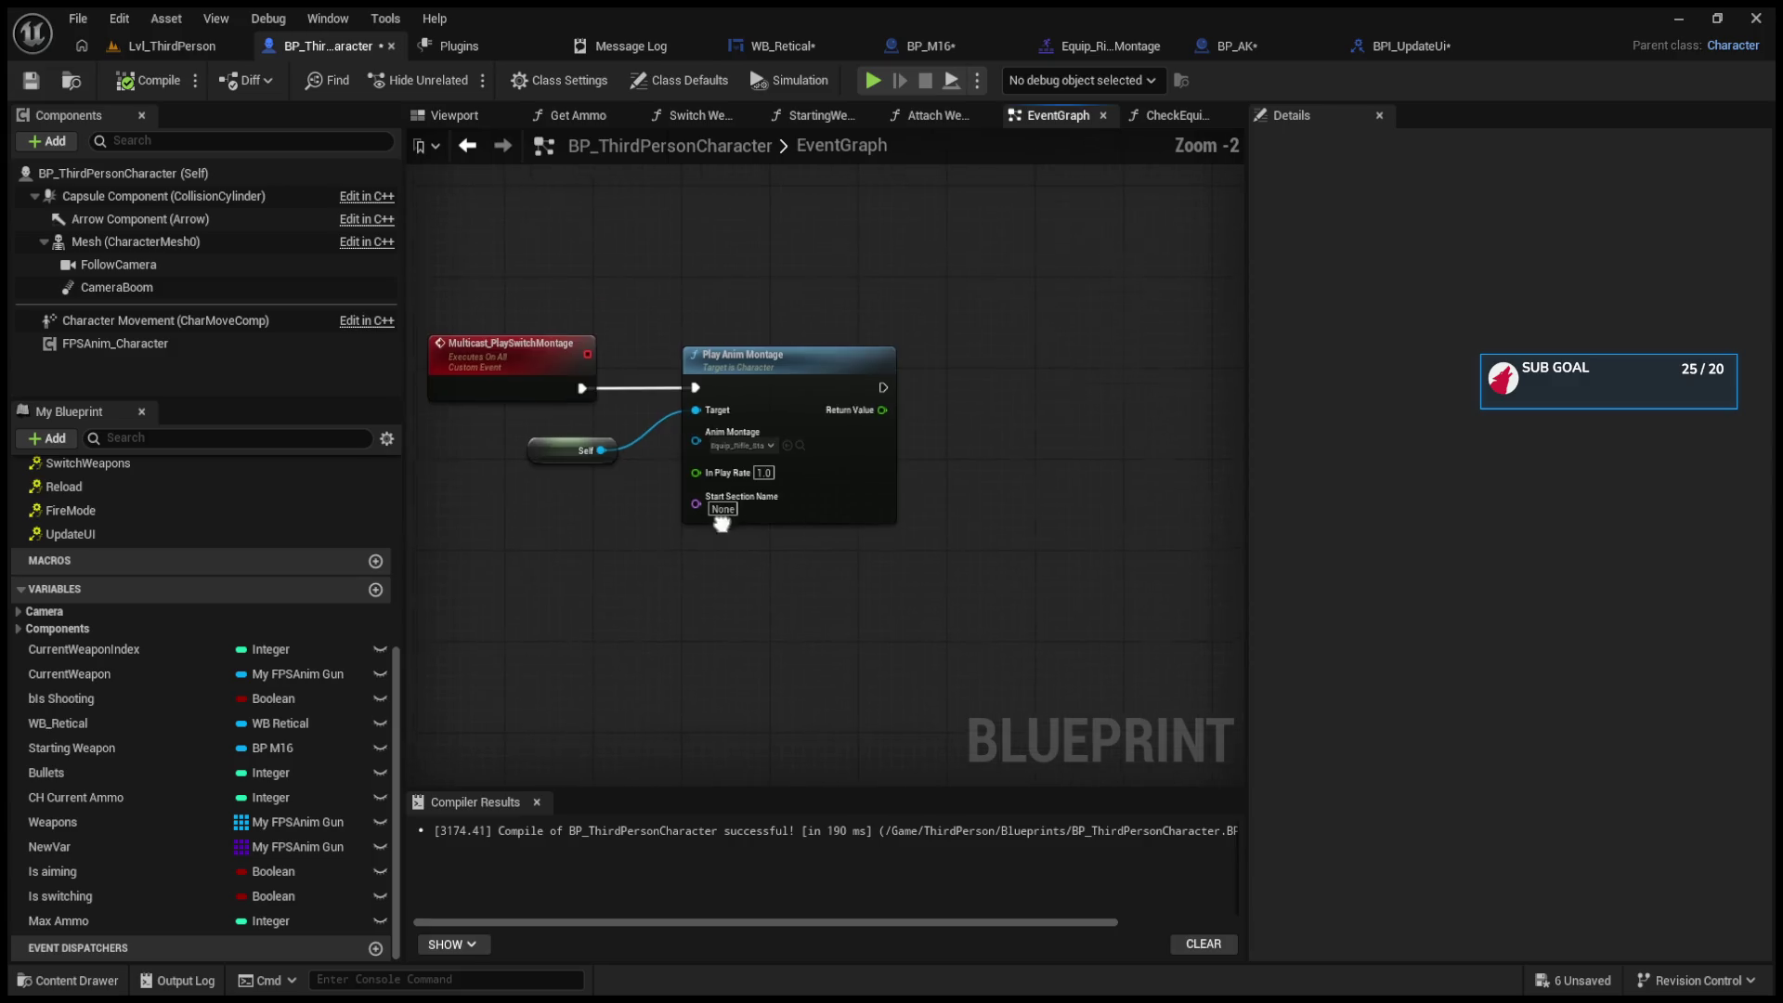
pyautogui.scroll(-4, 771, 534)
pyautogui.moveTo(673, 469); pyautogui.dragTo(819, 587)
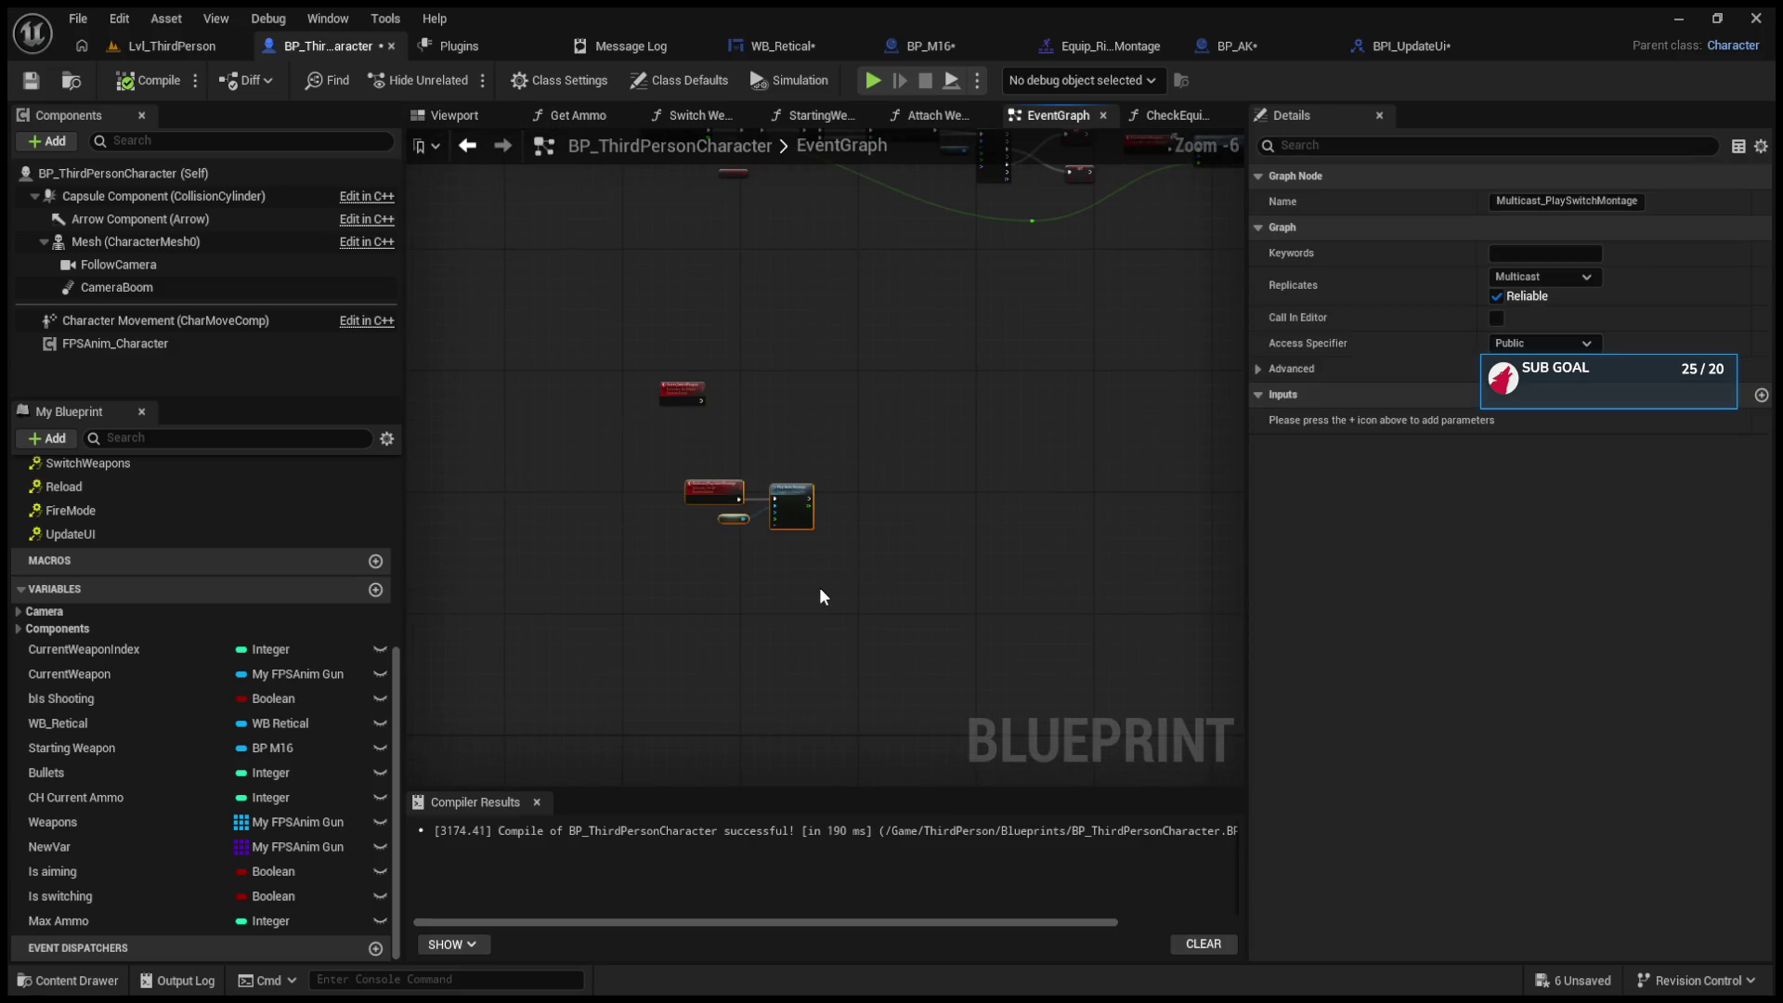
pyautogui.scroll(-1, 817, 587)
pyautogui.scroll(4, 817, 586)
pyautogui.press('Delete')
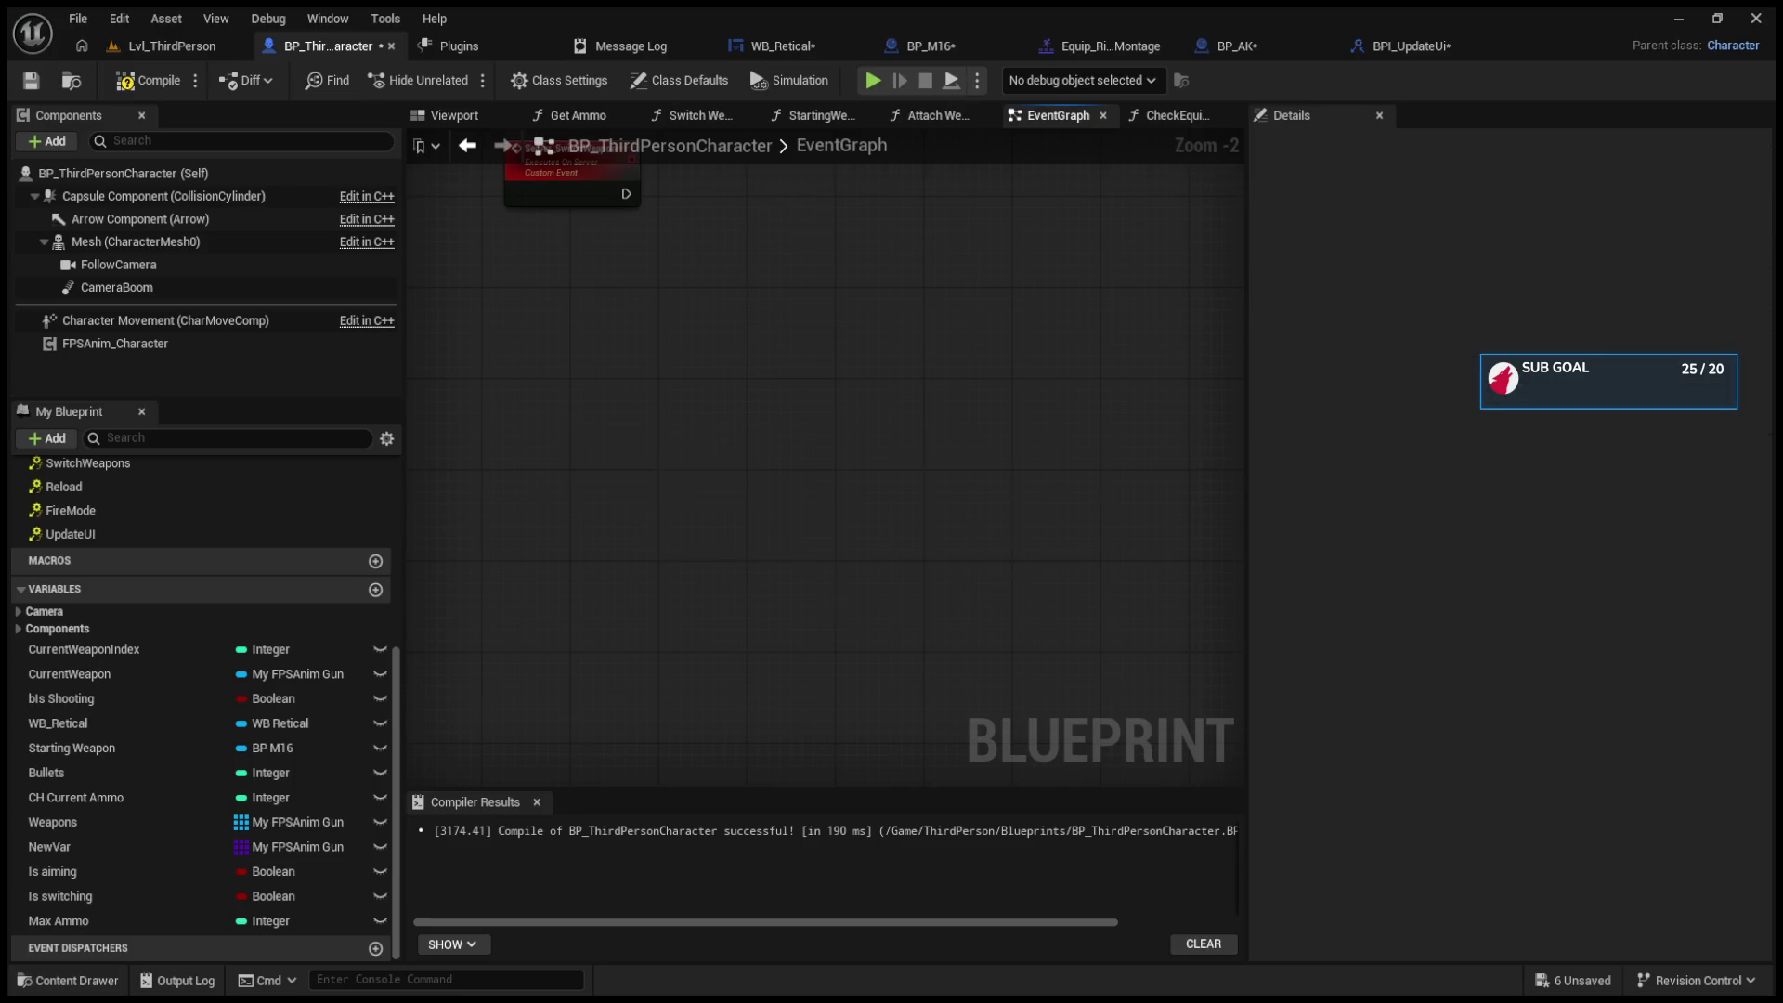
# Step: Move the Server_SwitchWeapon event down and close the Plugins and Message Log tabs
pyautogui.moveTo(558, 185); pyautogui.dragTo(632, 334)
pyautogui.click(932, 572)
pyautogui.scroll(-9, 932, 572)
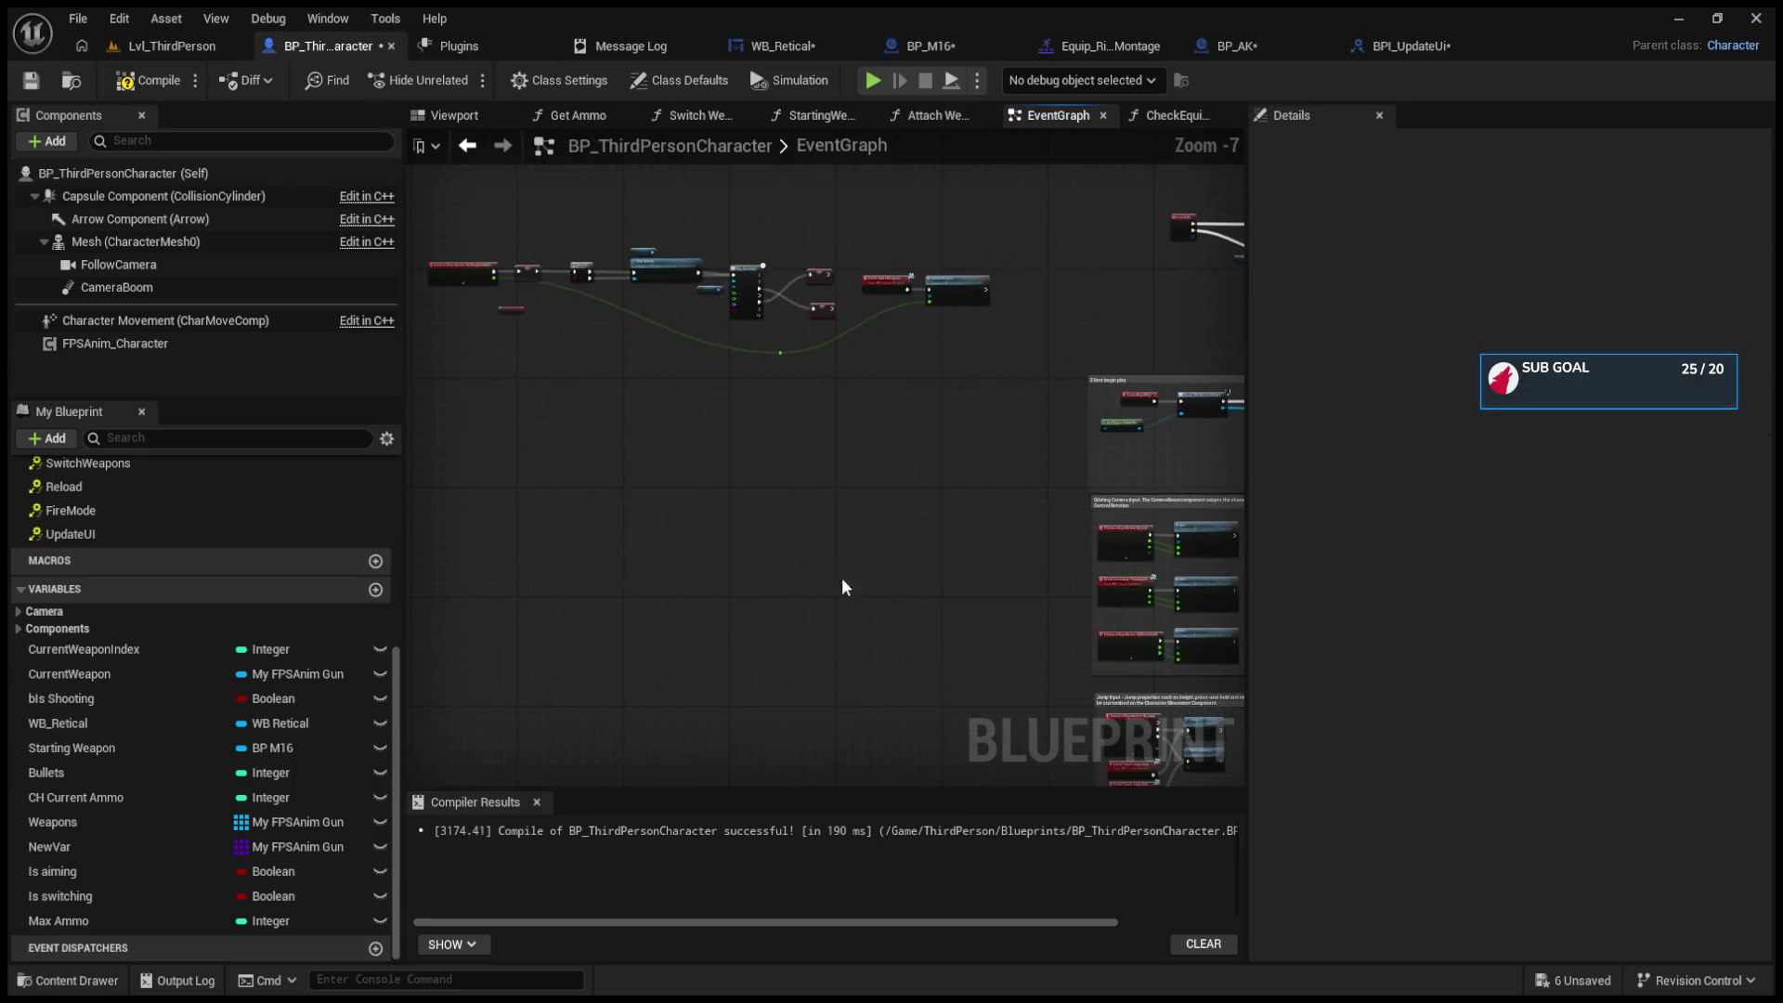
pyautogui.moveTo(1135, 432); pyautogui.dragTo(1038, 468)
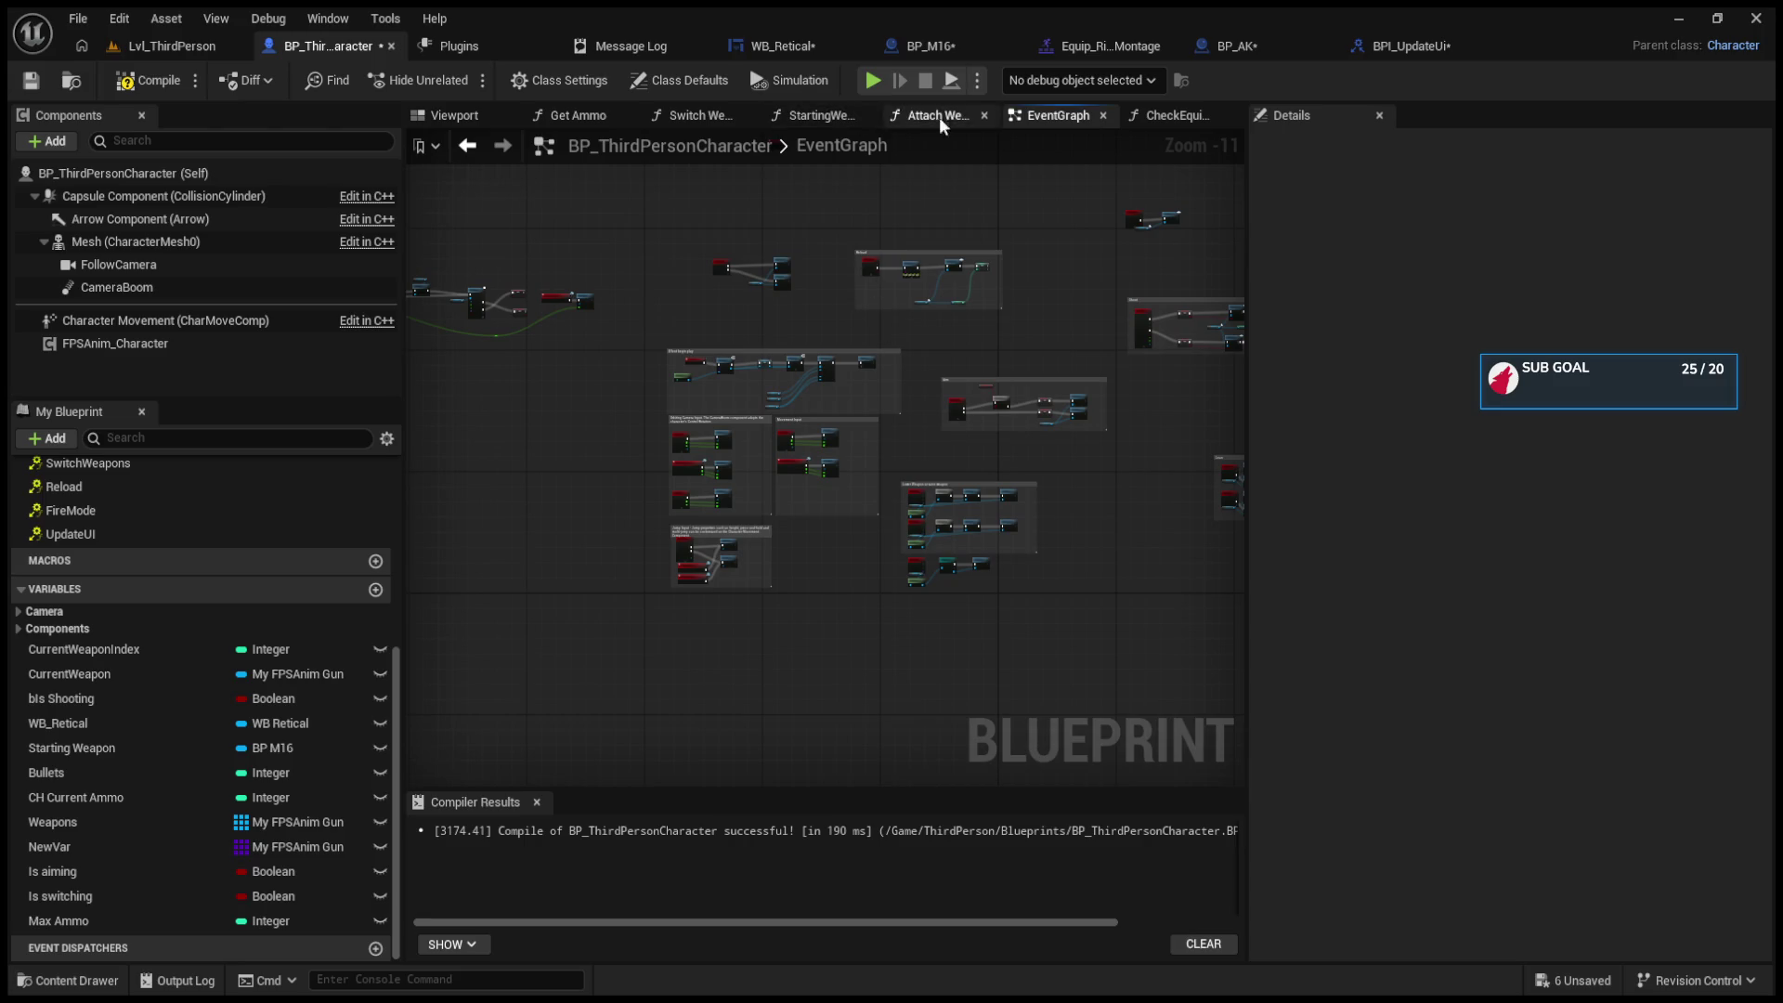
pyautogui.click(549, 45)
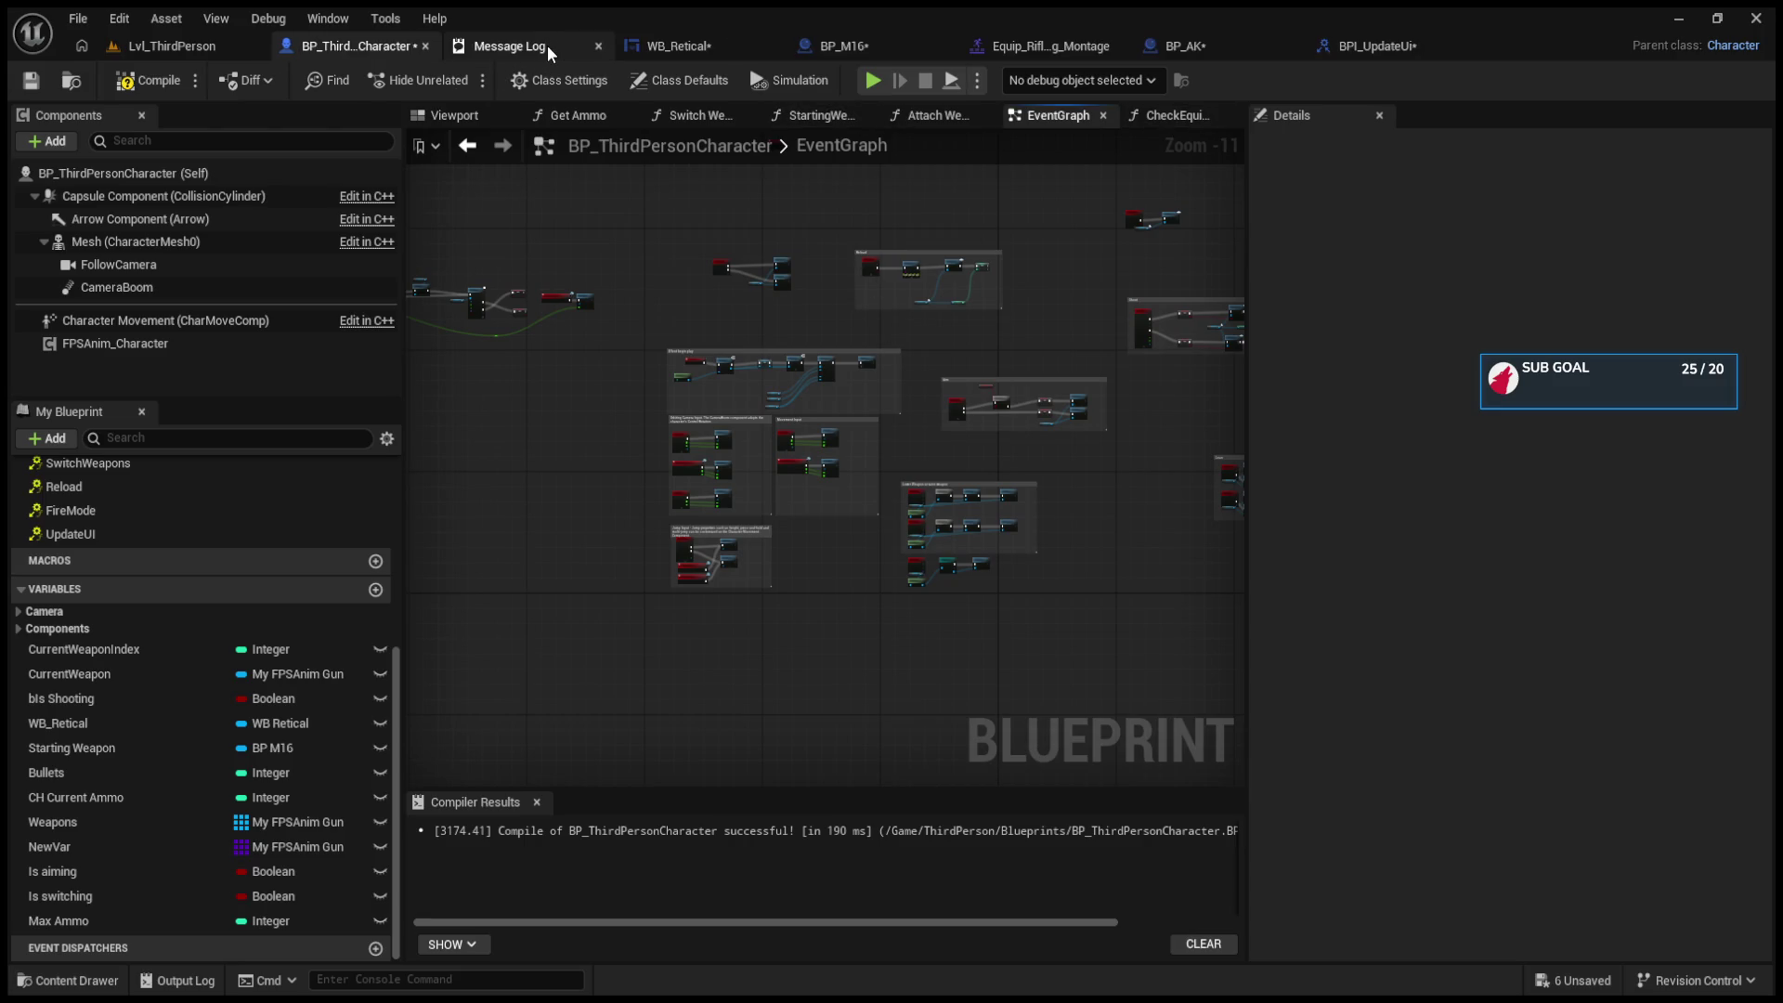
pyautogui.click(599, 46)
# Step: In BP_M16's EventGraph, move all the FireMode nodes further down
pyautogui.click(732, 45)
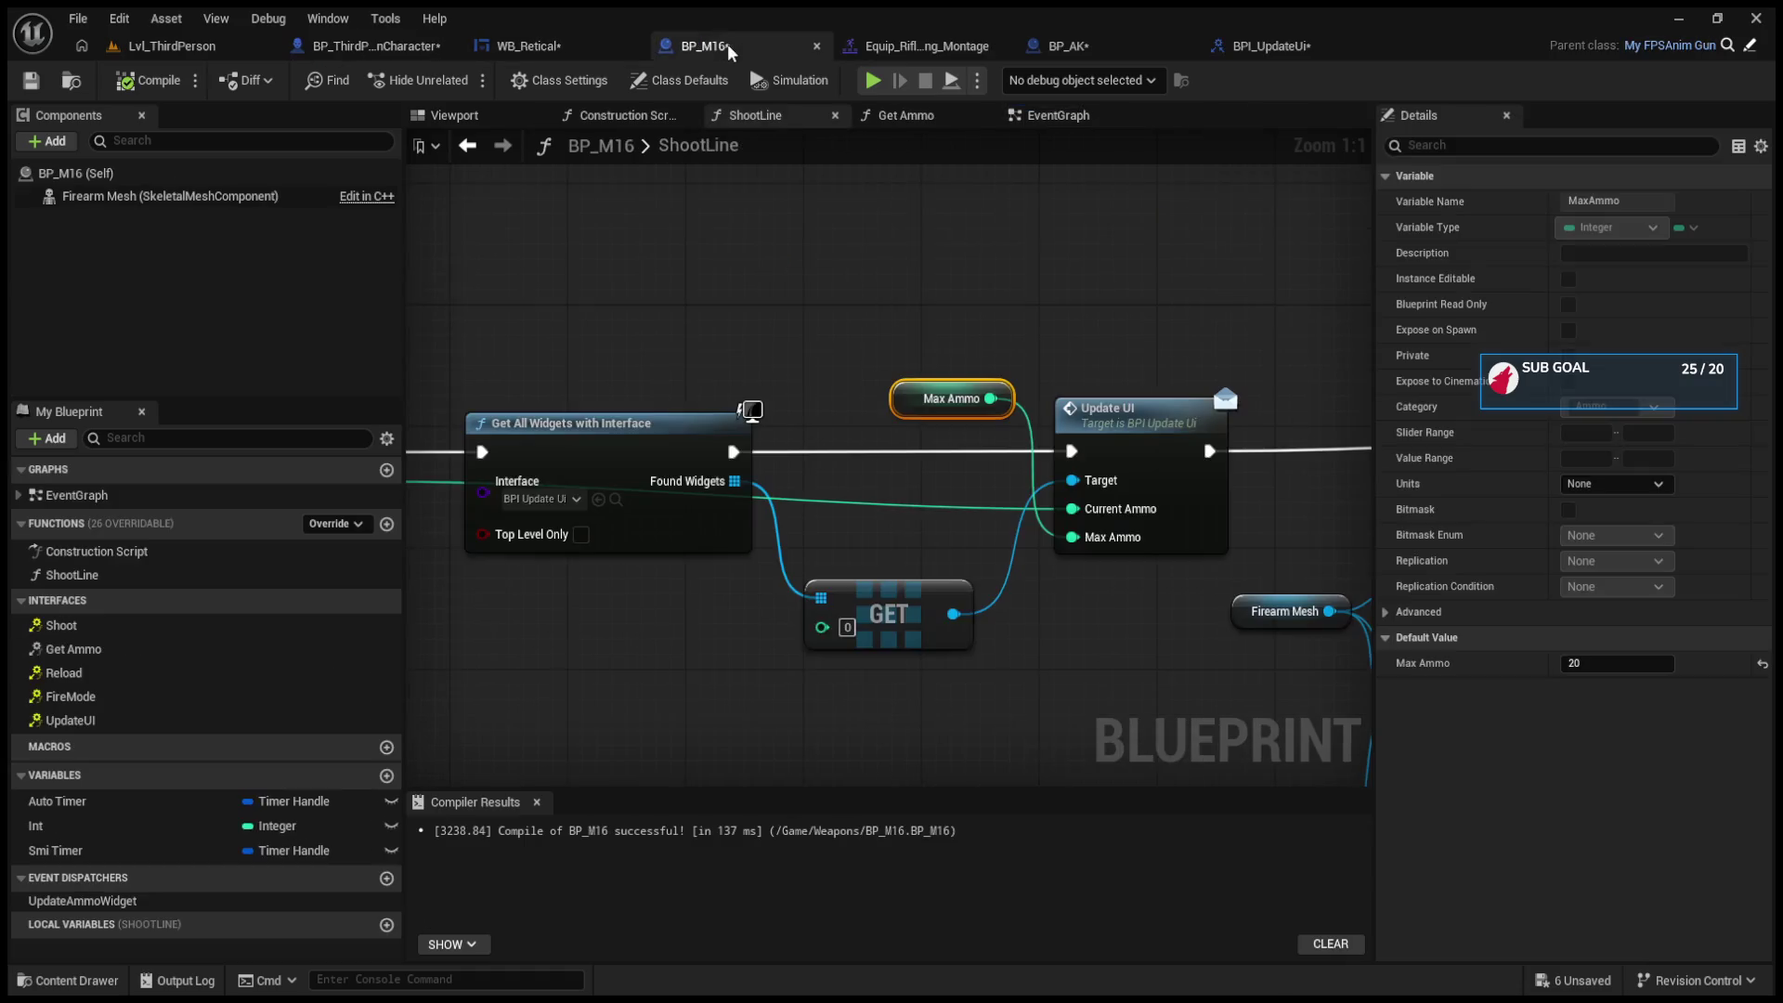
pyautogui.click(1058, 115)
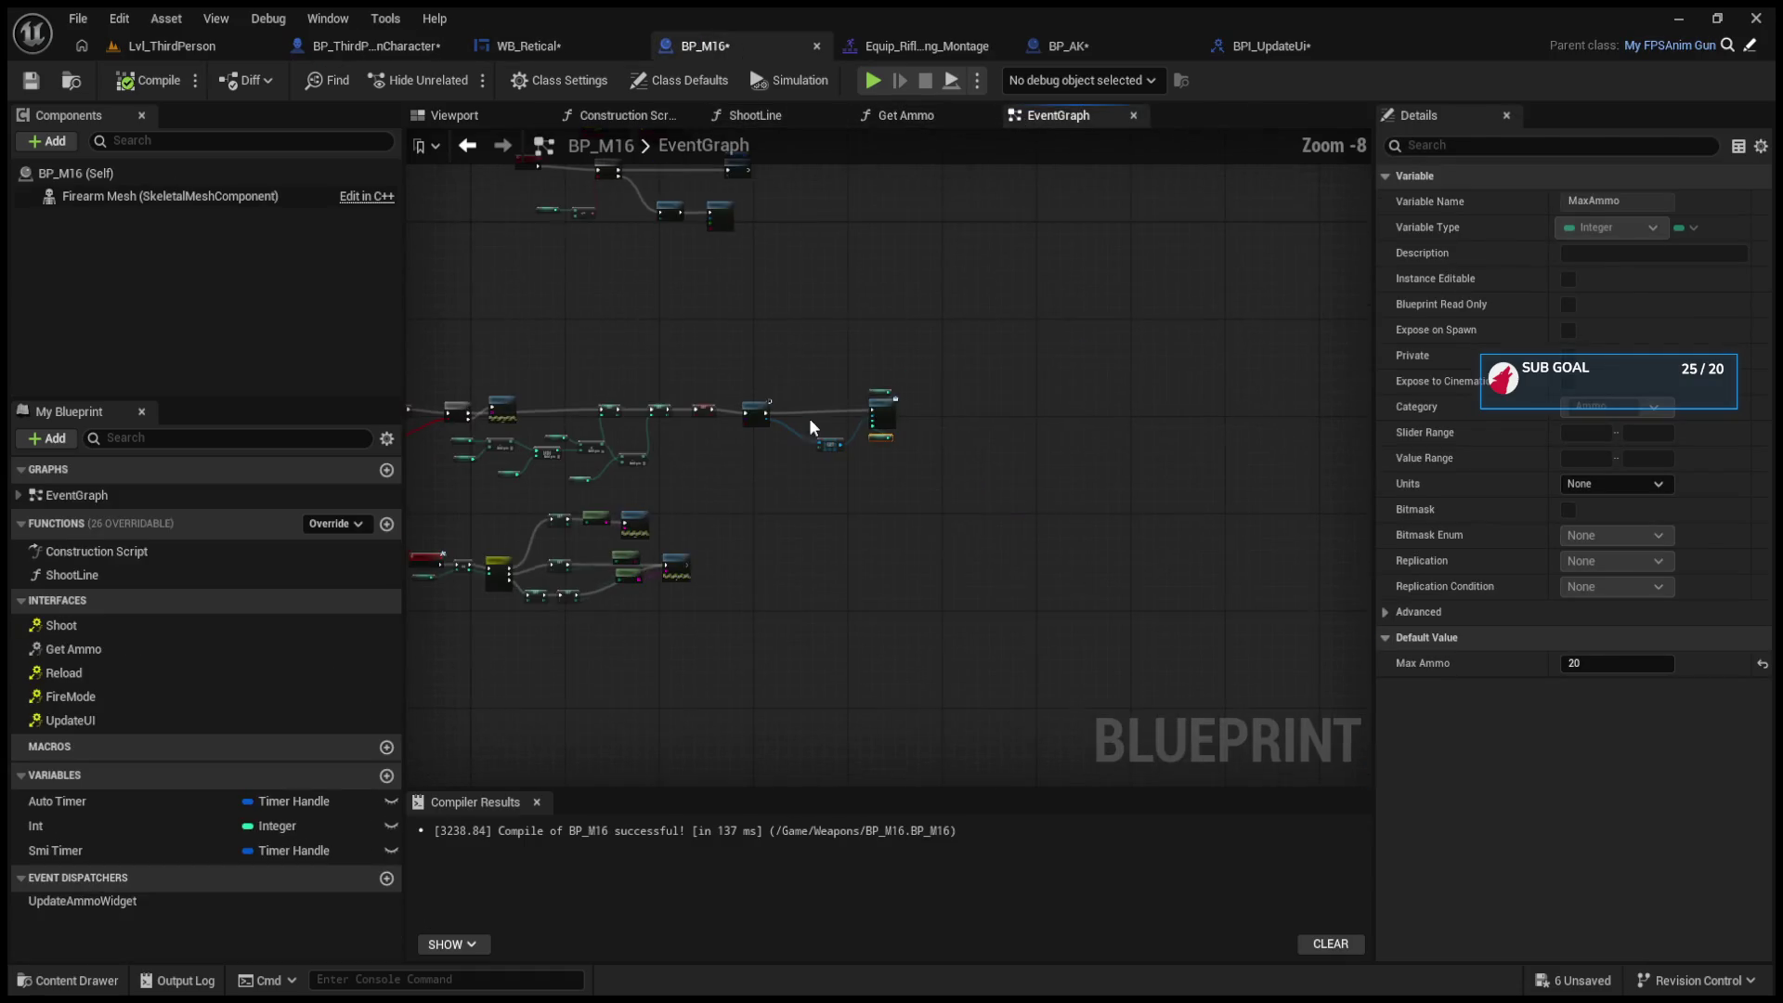
pyautogui.scroll(3, 637, 455)
pyautogui.click(757, 455)
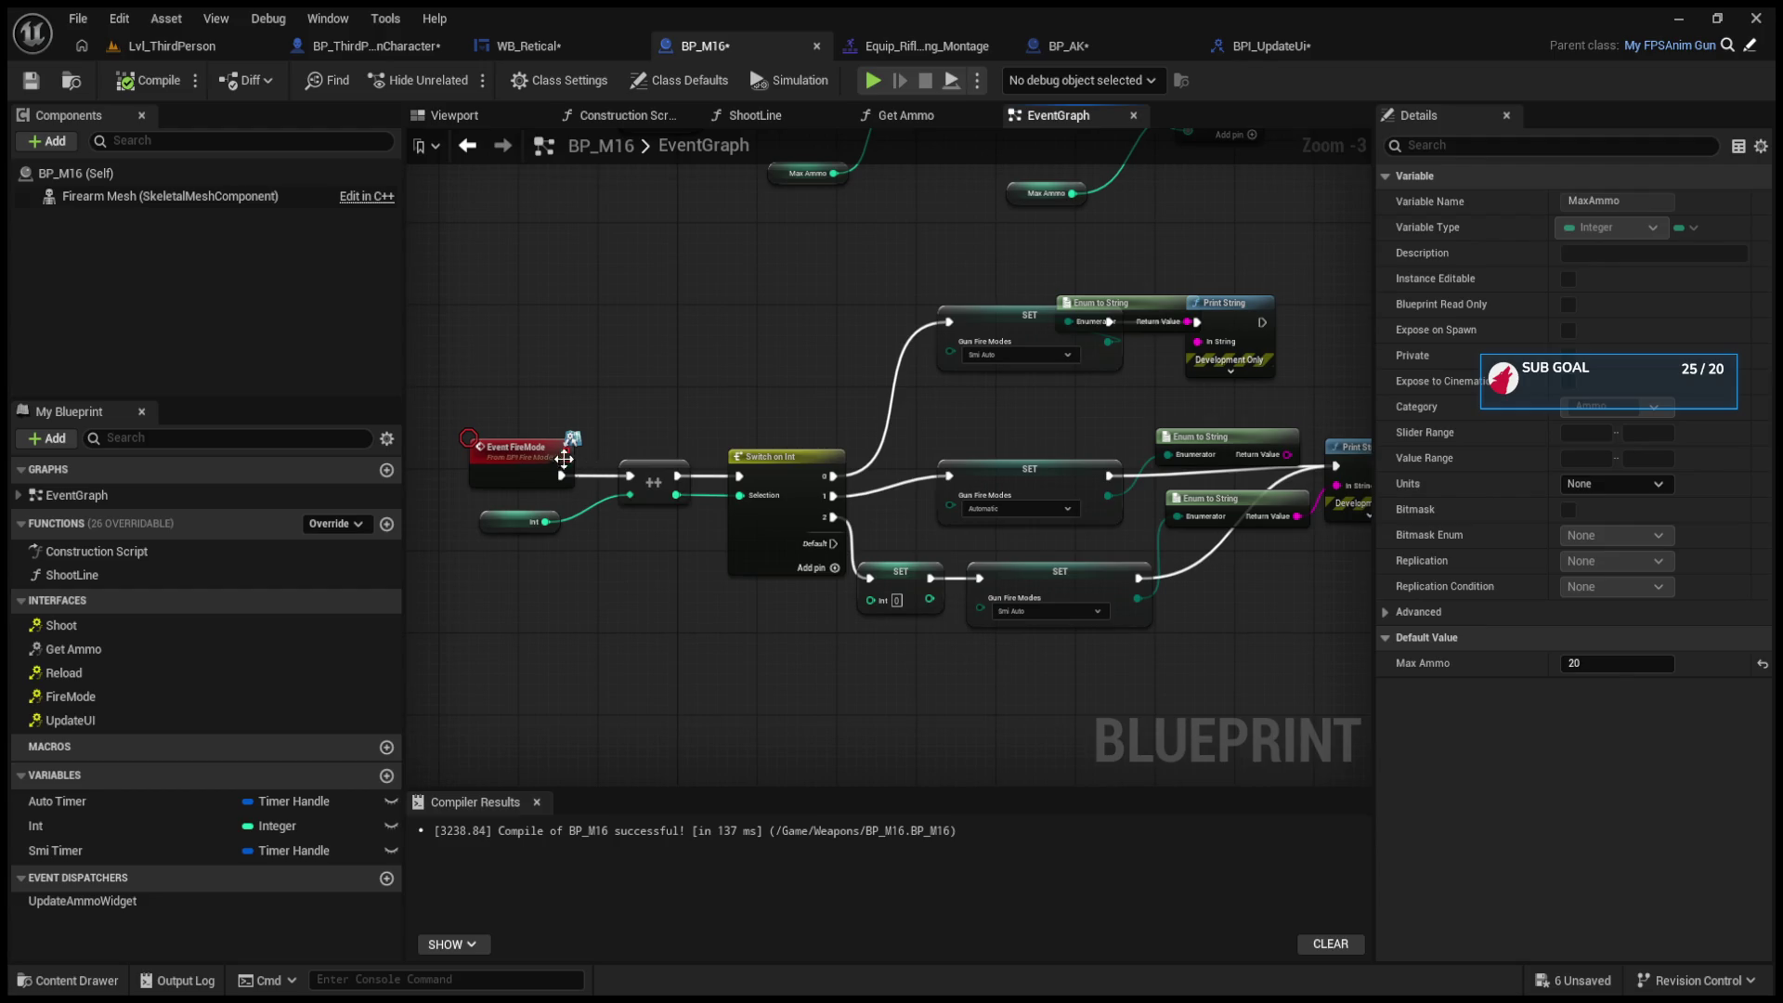
pyautogui.moveTo(485, 247)
pyautogui.mouseDown()
pyautogui.moveTo(732, 557)
pyautogui.moveTo(1356, 730)
pyautogui.mouseUp()
pyautogui.moveTo(1209, 443); pyautogui.dragTo(1129, 598)
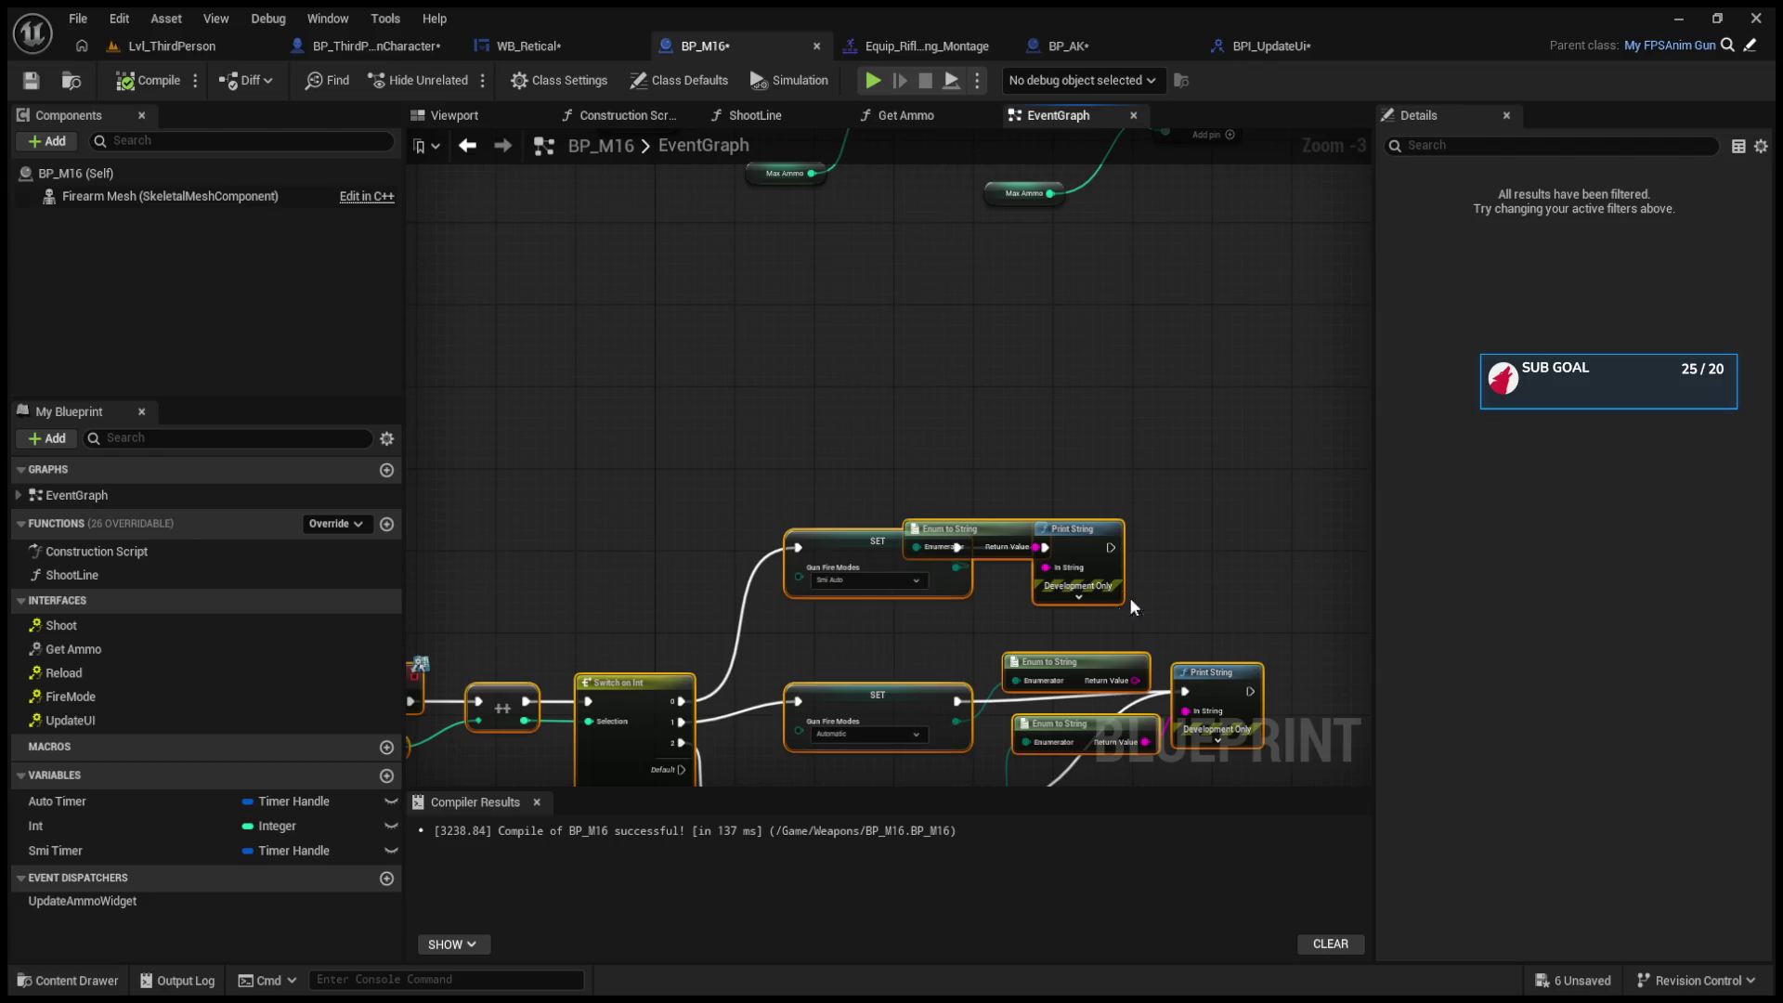
# Step: Place the Current Ammo getter above Mag Size in the reload math
pyautogui.scroll(3, 937, 516)
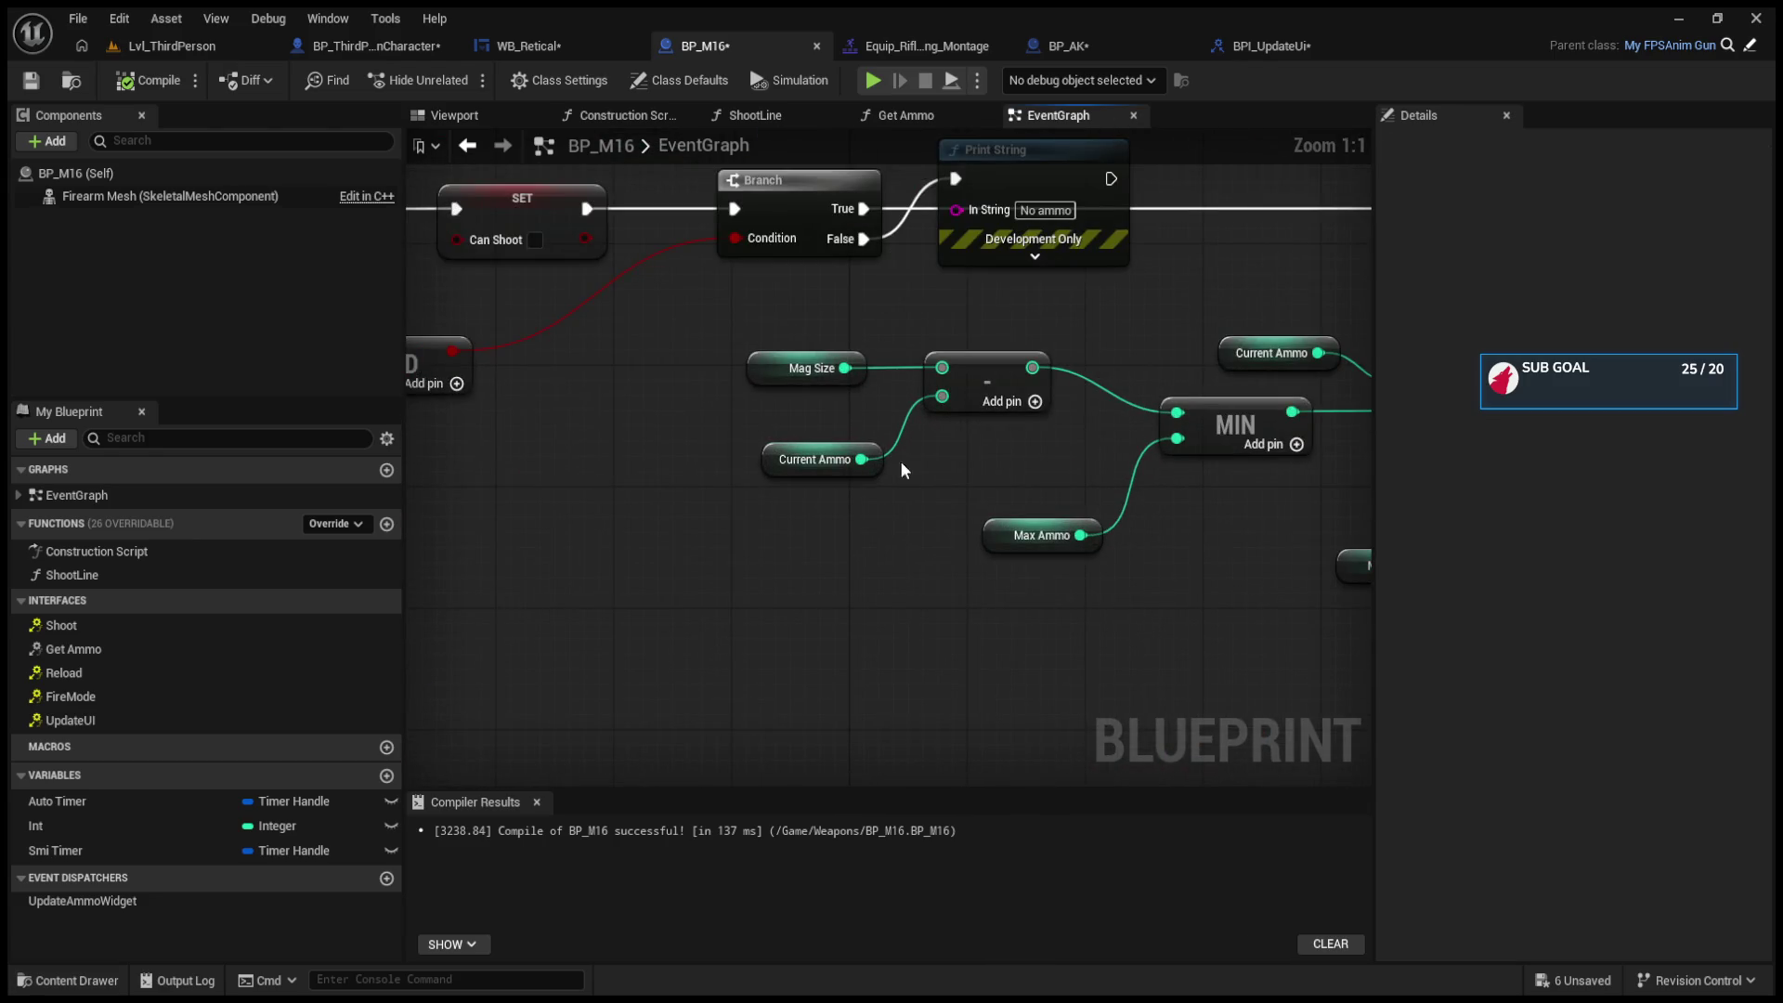
pyautogui.click(769, 380)
pyautogui.click(813, 446)
pyautogui.moveTo(810, 467); pyautogui.dragTo(765, 525)
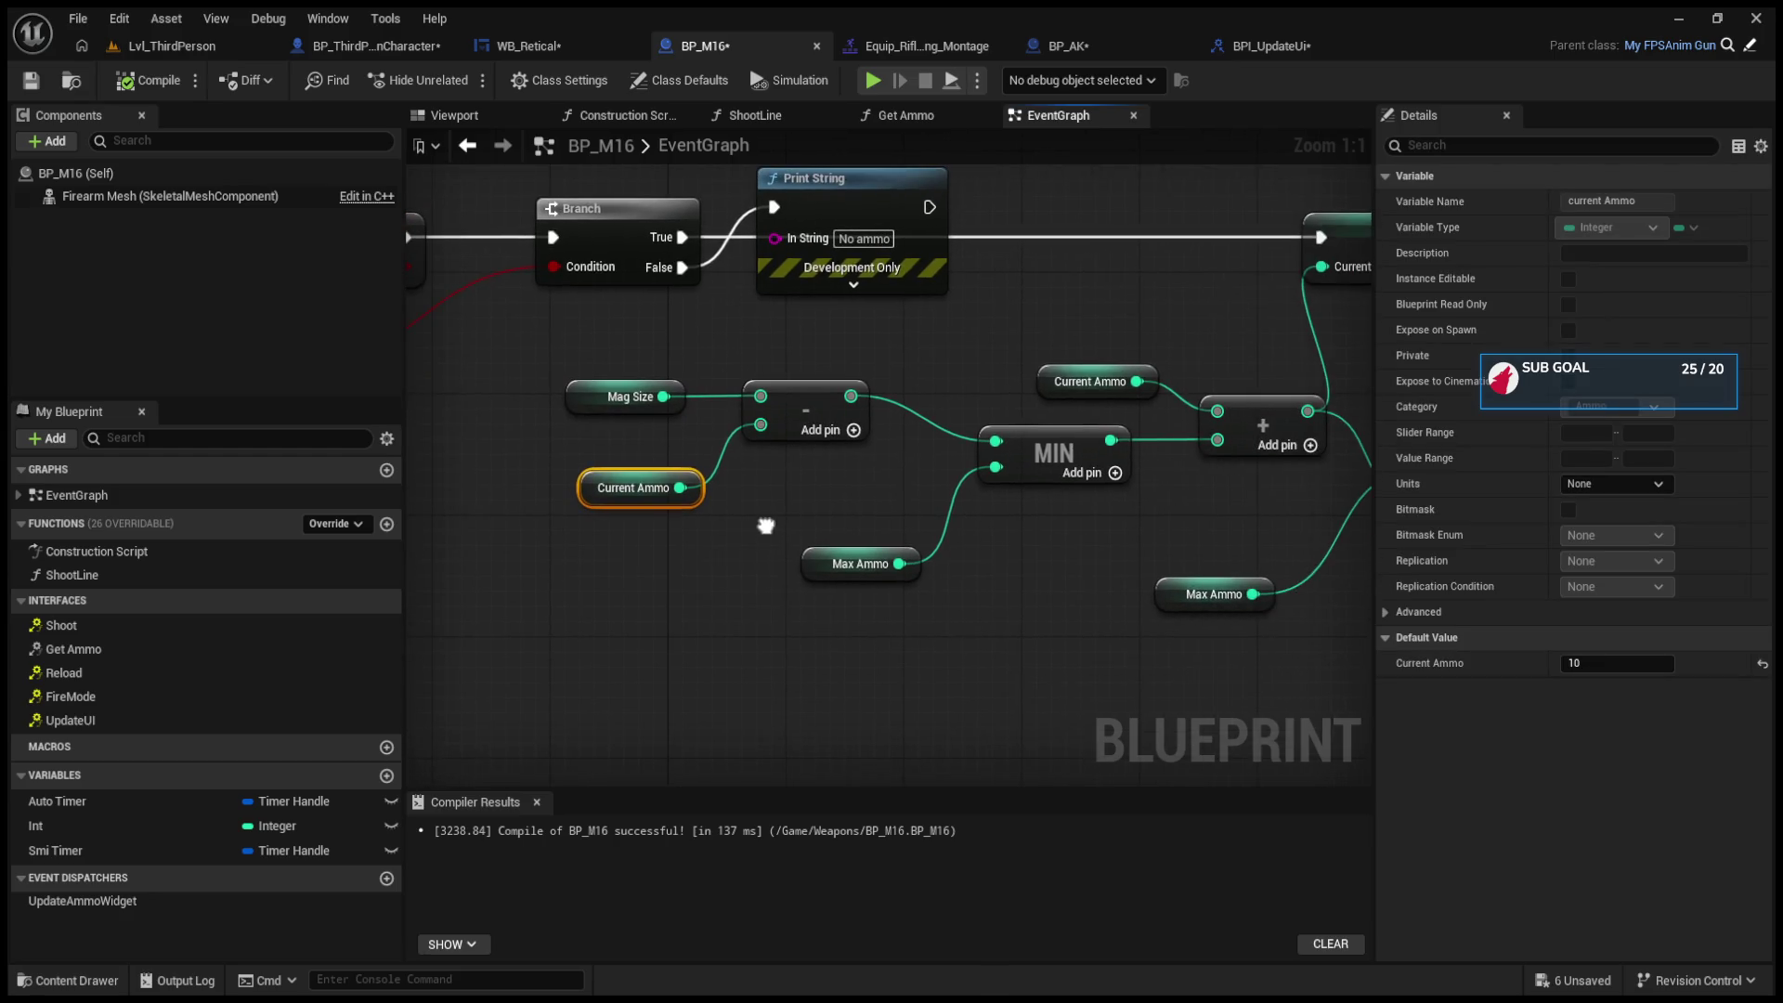
pyautogui.click(584, 388)
pyautogui.click(589, 487)
pyautogui.moveTo(591, 489)
pyautogui.mouseDown()
pyautogui.moveTo(563, 357)
pyautogui.moveTo(579, 351)
pyautogui.moveTo(591, 470)
pyautogui.mouseUp()
pyautogui.moveTo(720, 517); pyautogui.dragTo(693, 521)
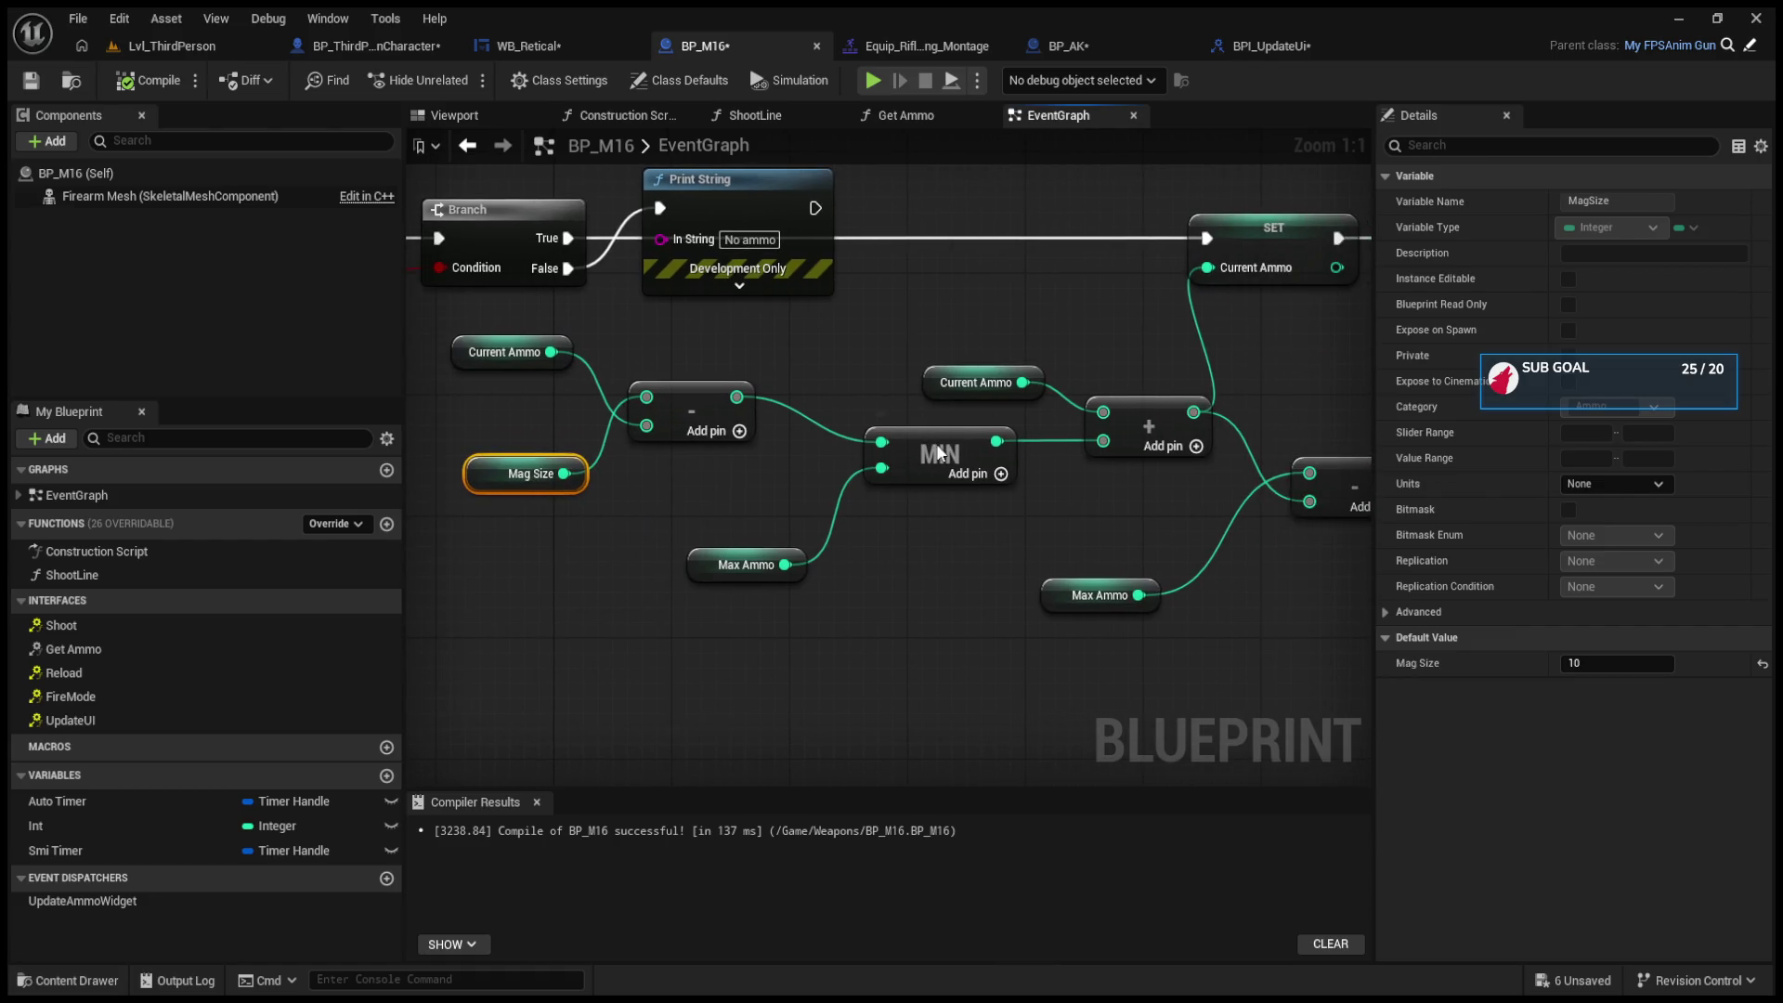
pyautogui.click(940, 453)
pyautogui.click(708, 556)
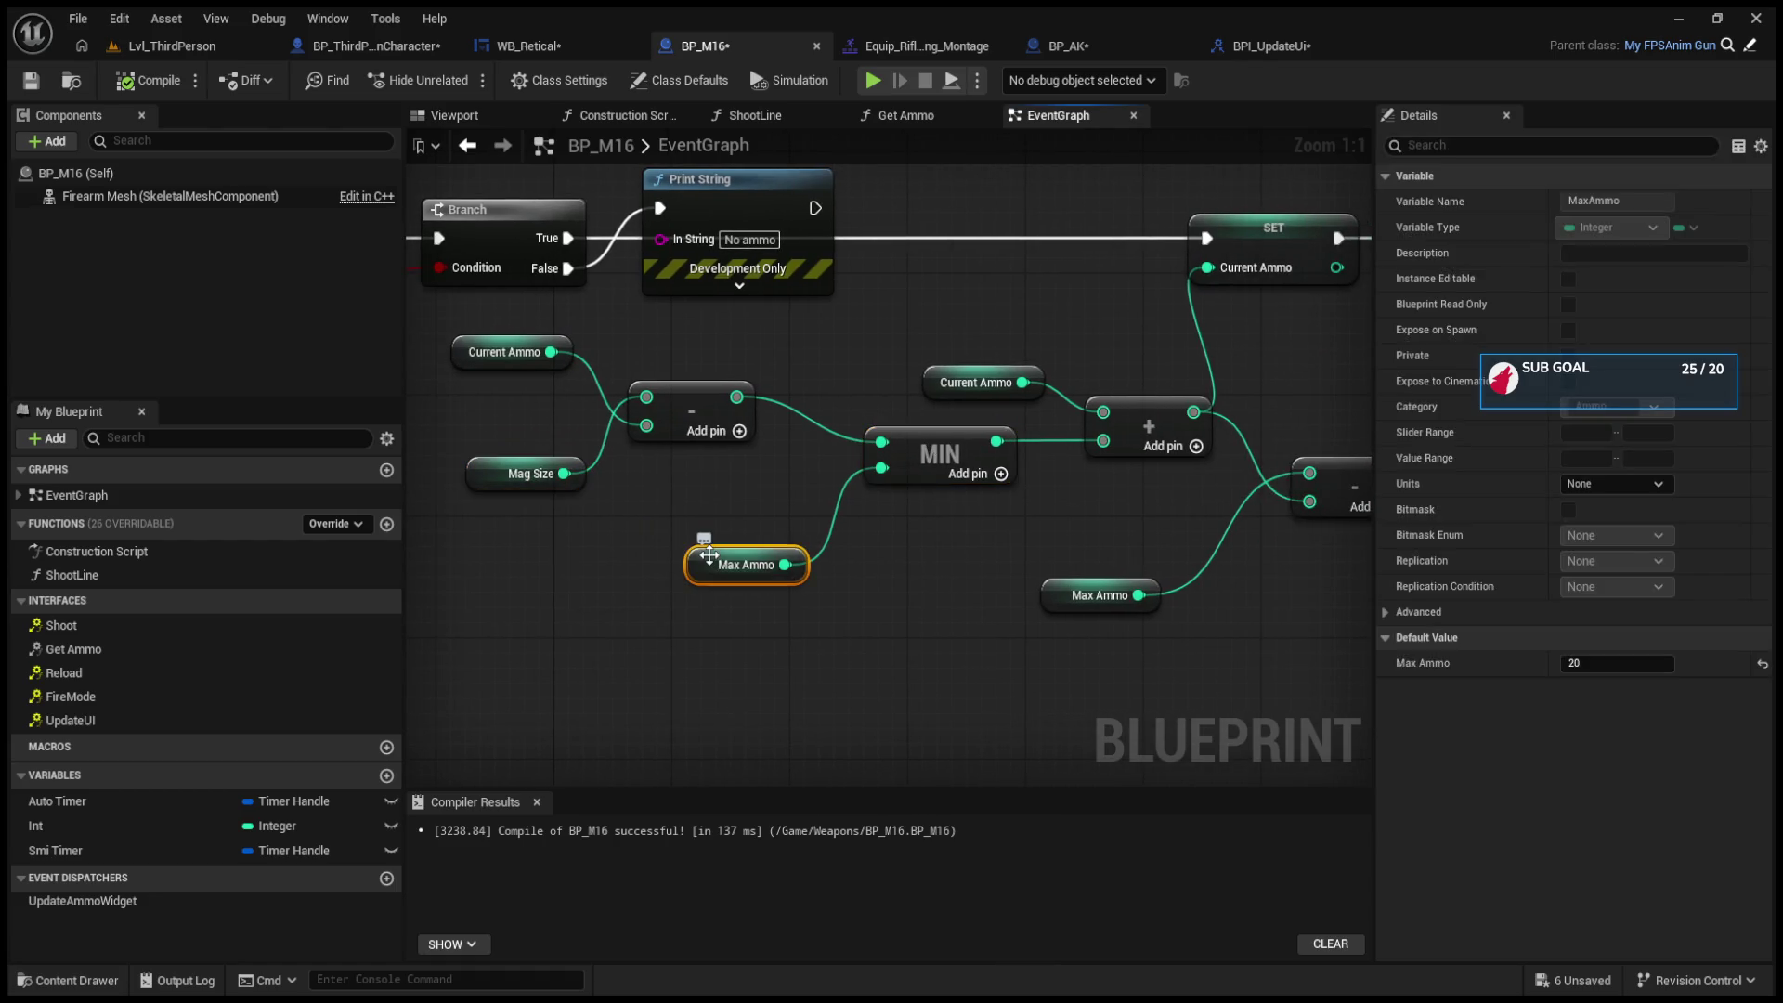
pyautogui.moveTo(848, 555); pyautogui.dragTo(760, 569)
pyautogui.moveTo(838, 401); pyautogui.dragTo(781, 405)
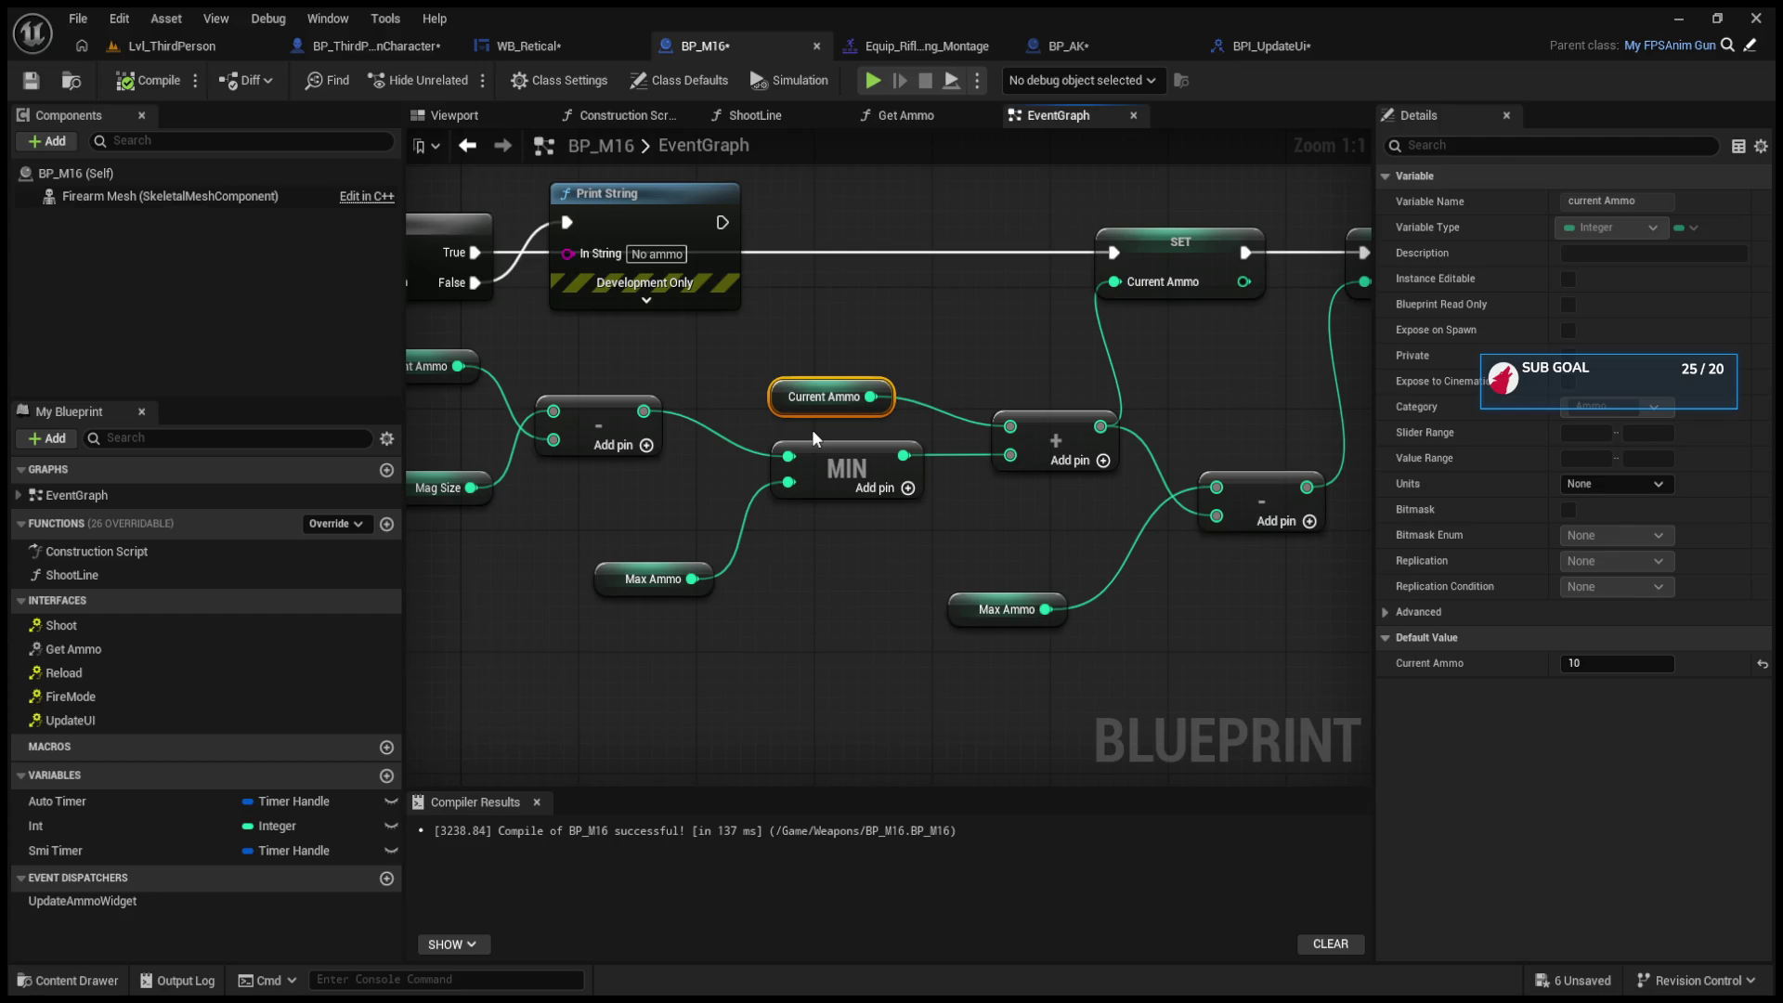
# Step: Review the reload math where MIN combines Current Ammo, Mag Size and Max Ammo
pyautogui.moveTo(811, 429)
pyautogui.mouseDown()
pyautogui.moveTo(1022, 449)
pyautogui.moveTo(765, 473)
pyautogui.mouseUp()
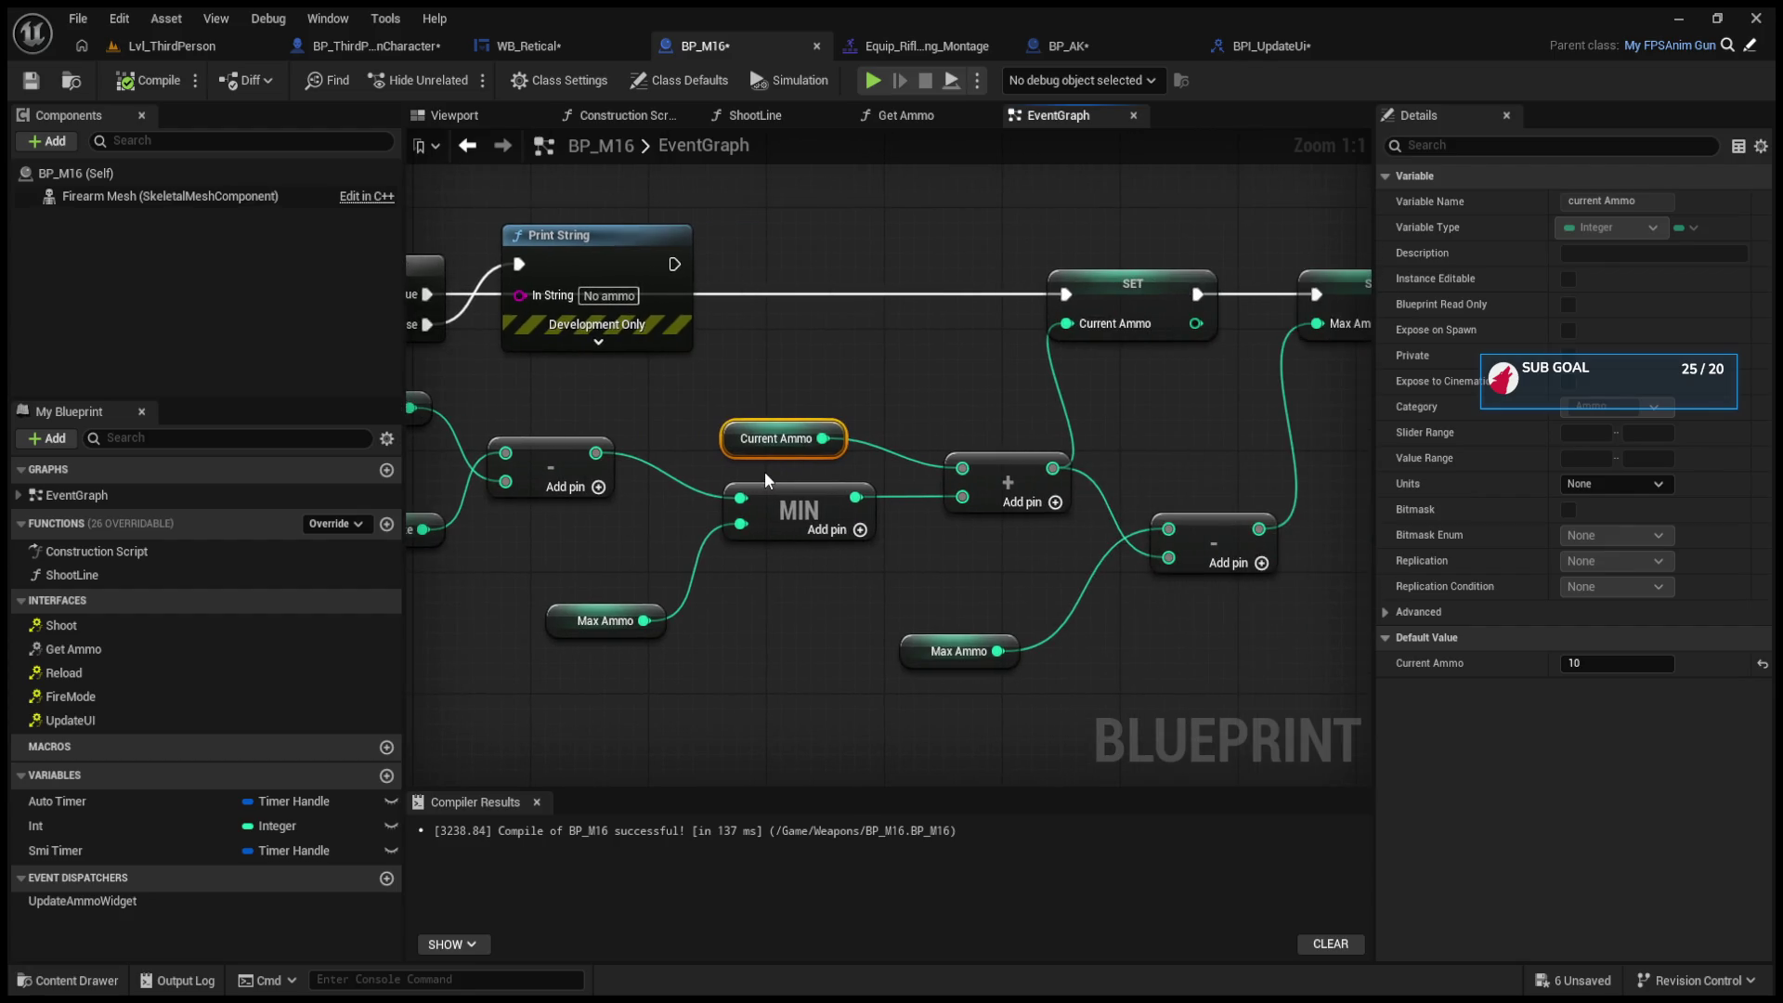
pyautogui.scroll(-6, 1114, 372)
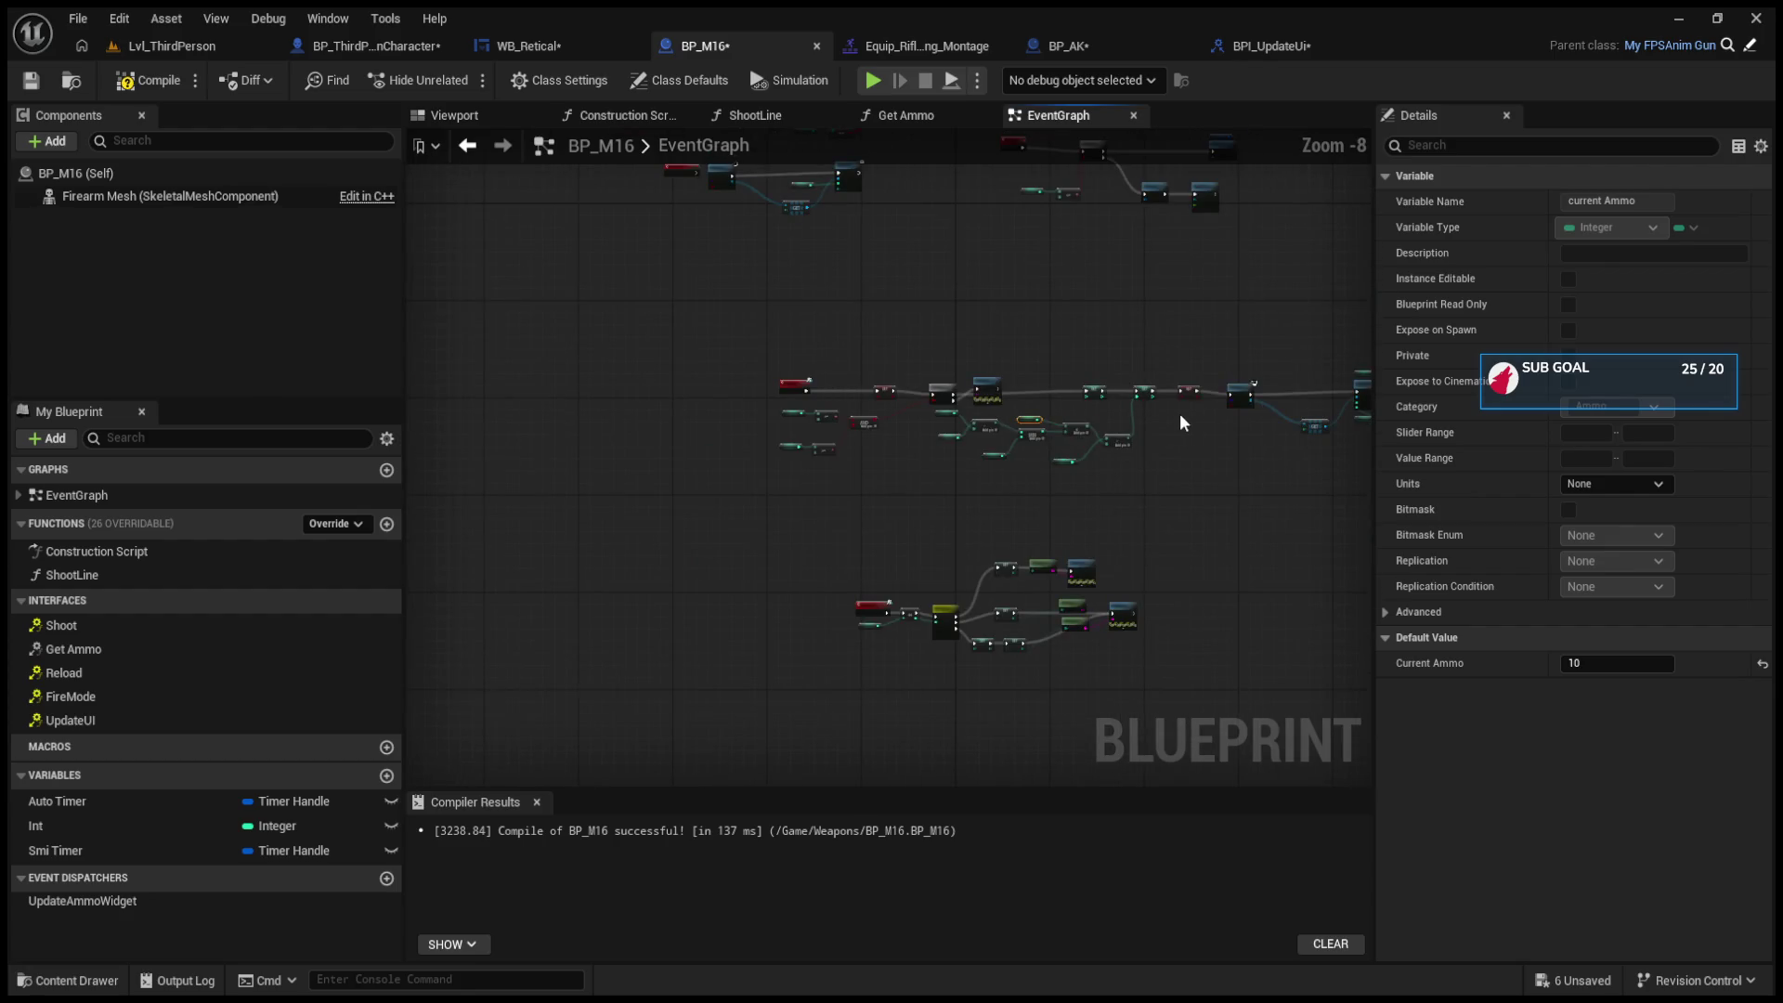
pyautogui.scroll(2, 1179, 414)
pyautogui.scroll(2, 697, 406)
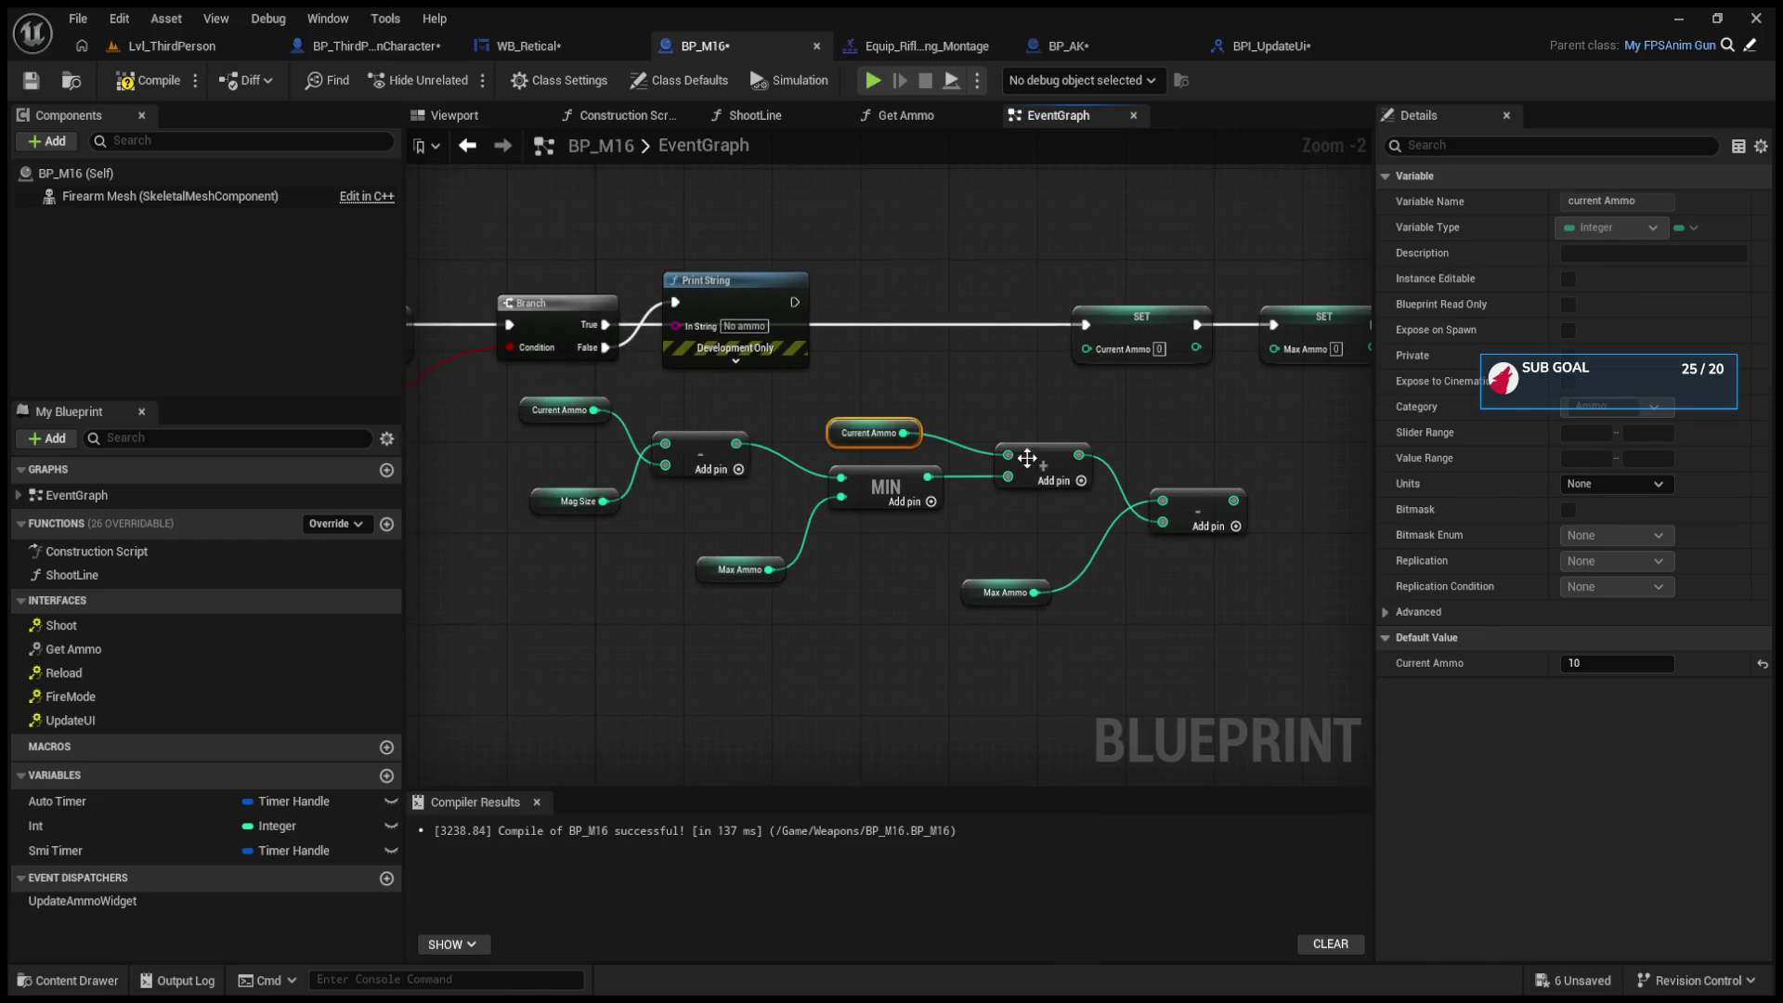
pyautogui.moveTo(506, 415); pyautogui.dragTo(1211, 655)
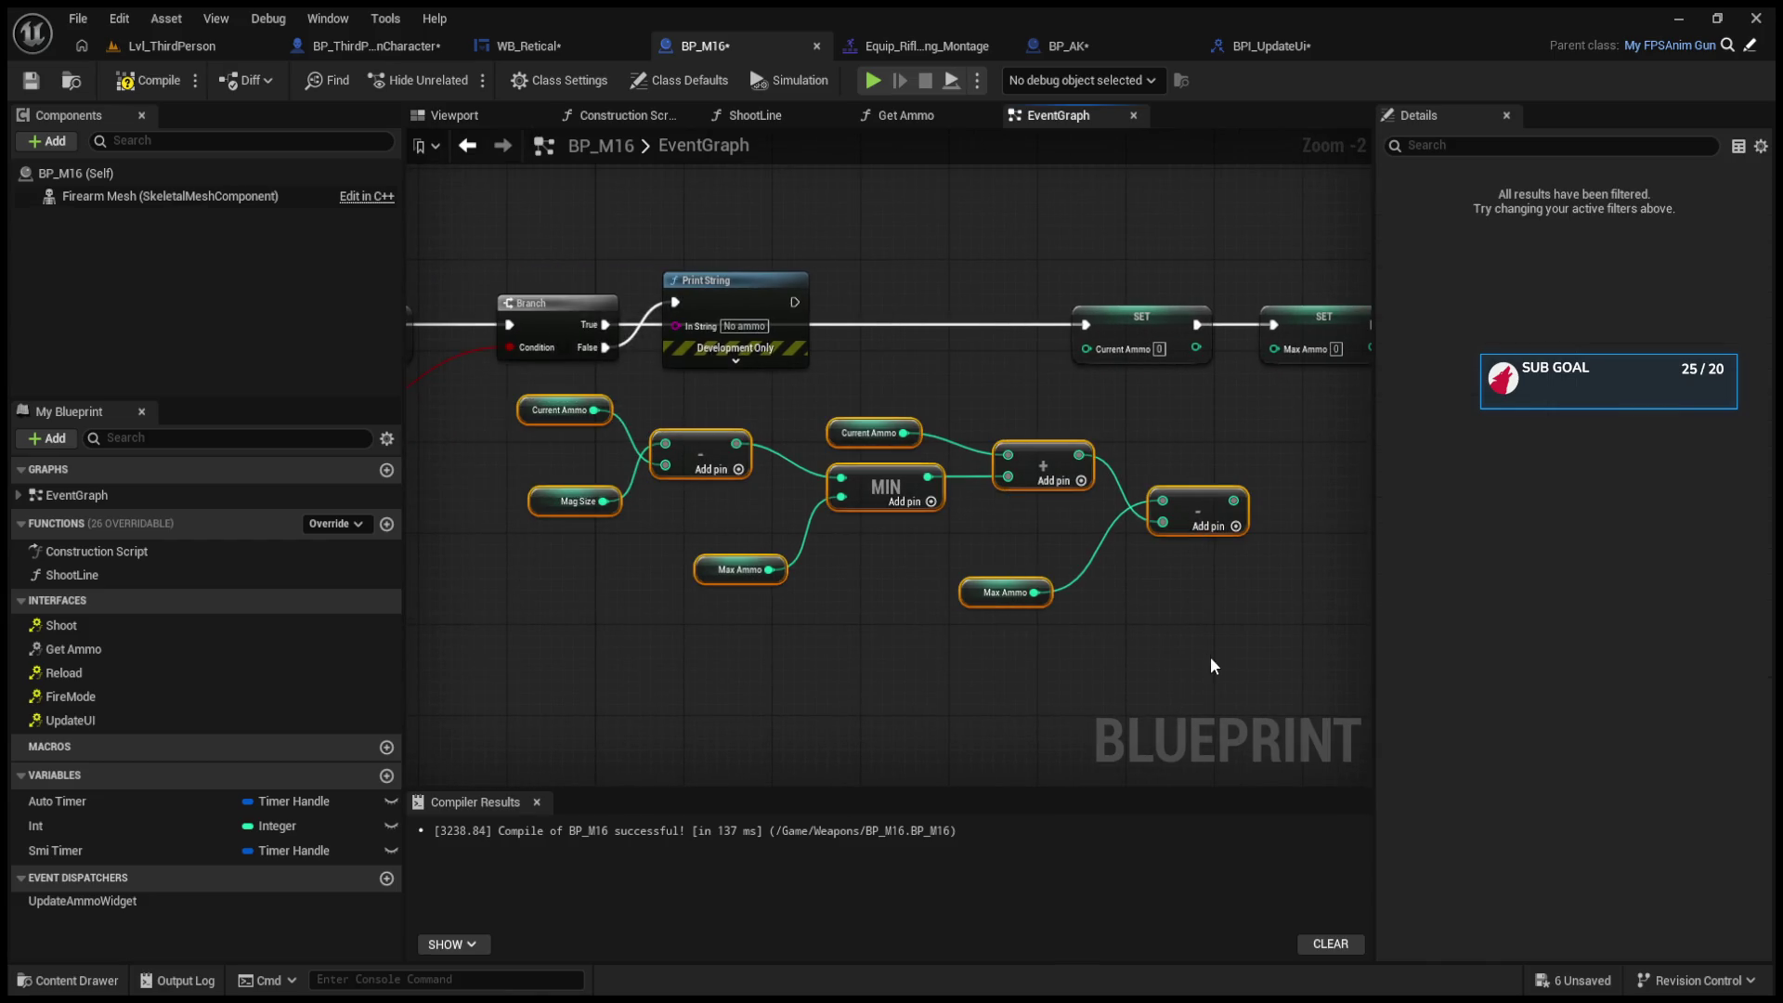
pyautogui.moveTo(826, 622); pyautogui.dragTo(919, 648)
pyautogui.click(919, 648)
pyautogui.scroll(2, 800, 633)
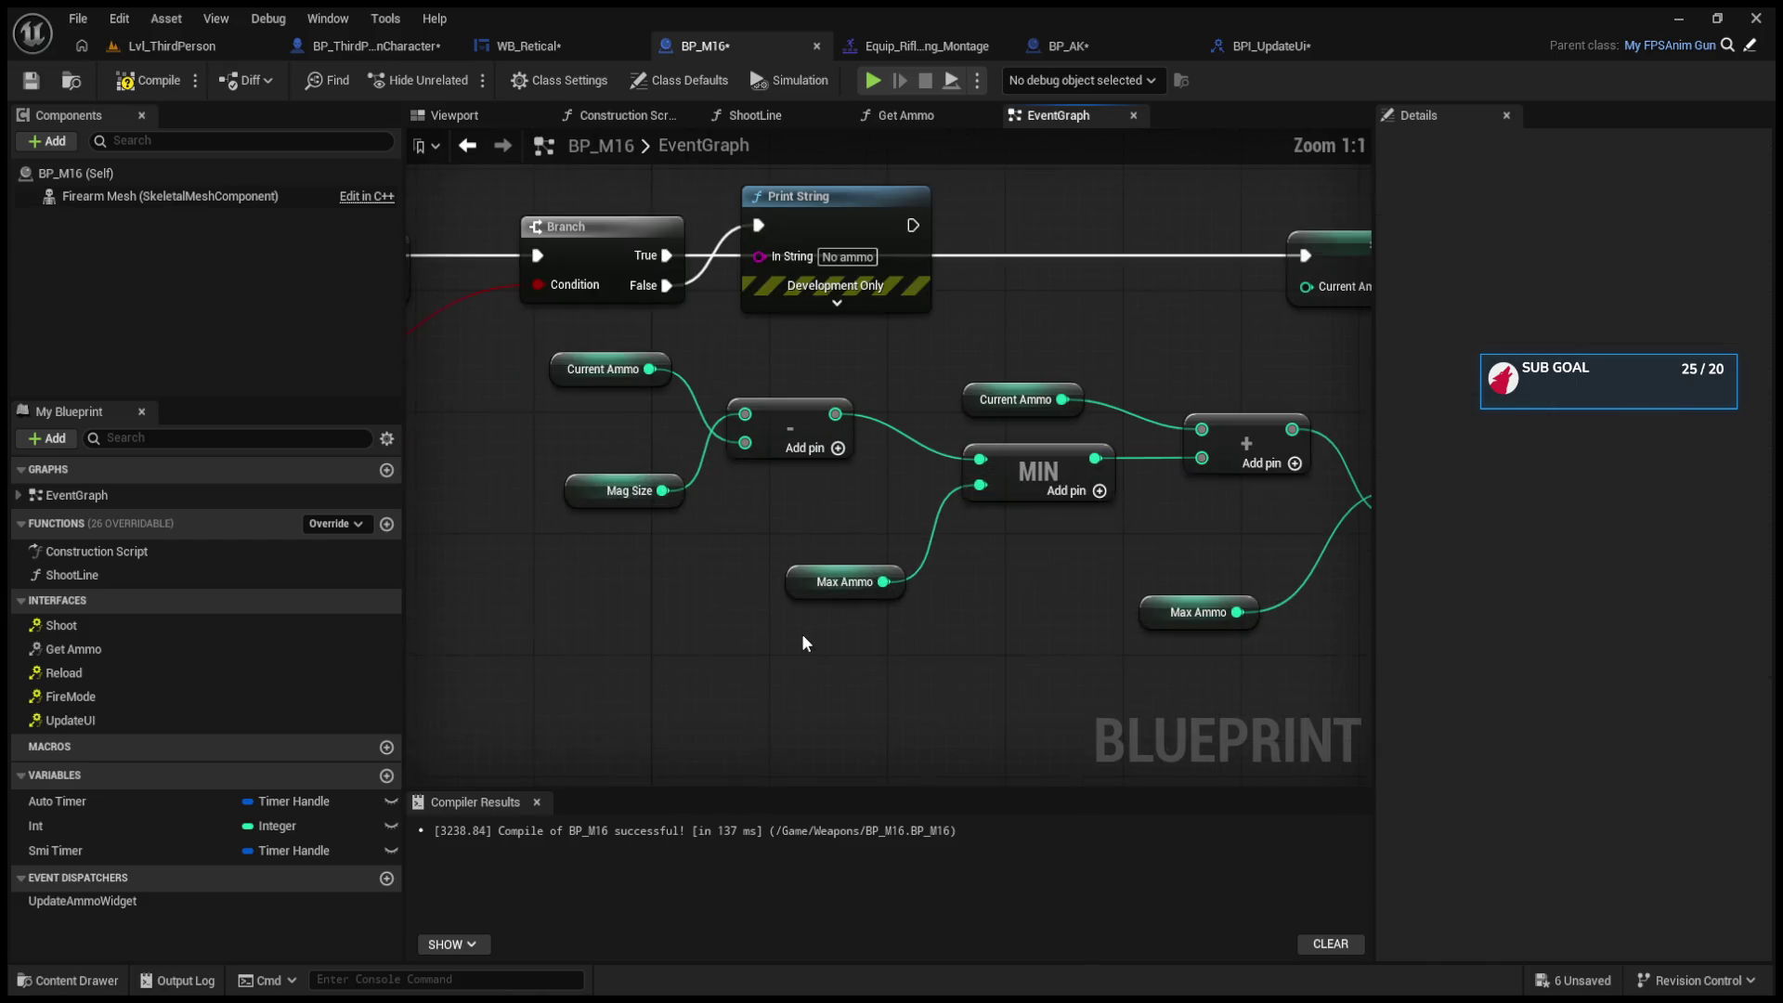
# Step: Break the subtract node's Mag Size and Current Ammo links and delete the MIN and + nodes
pyautogui.keyDown('alt'); pyautogui.click(745, 419); pyautogui.keyUp('alt')
pyautogui.keyDown('alt'); pyautogui.click(745, 448); pyautogui.keyUp('alt')
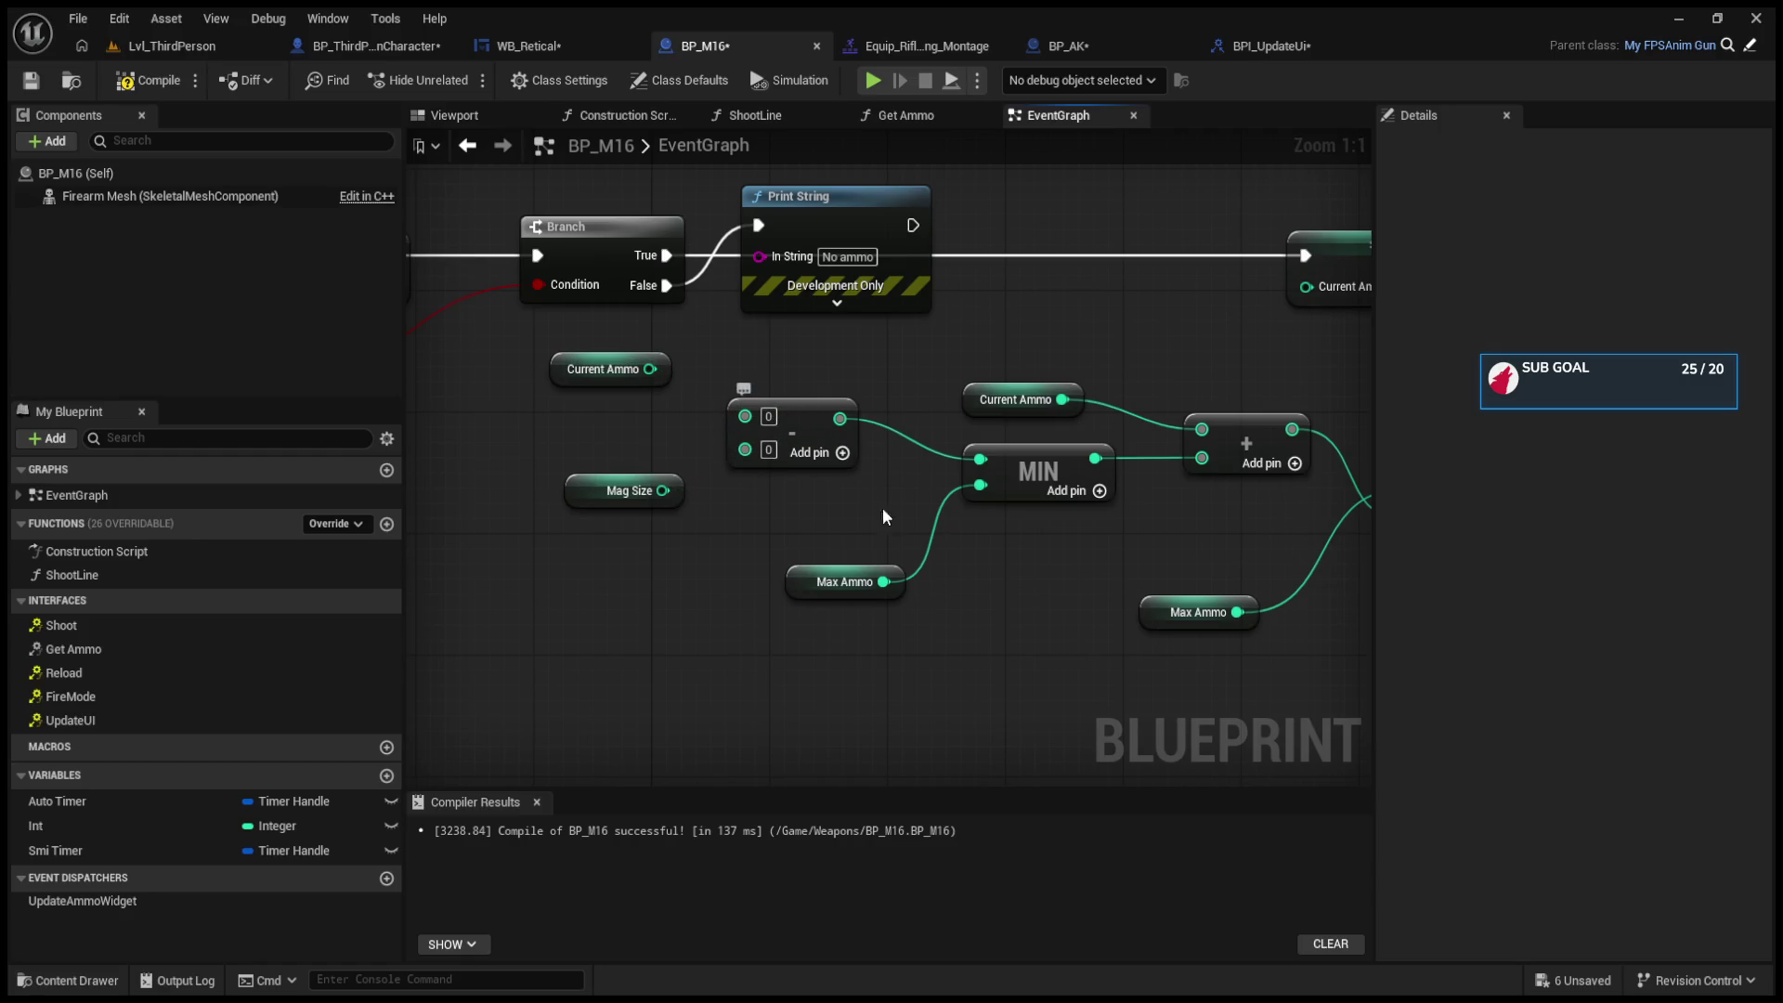
pyautogui.click(1063, 491)
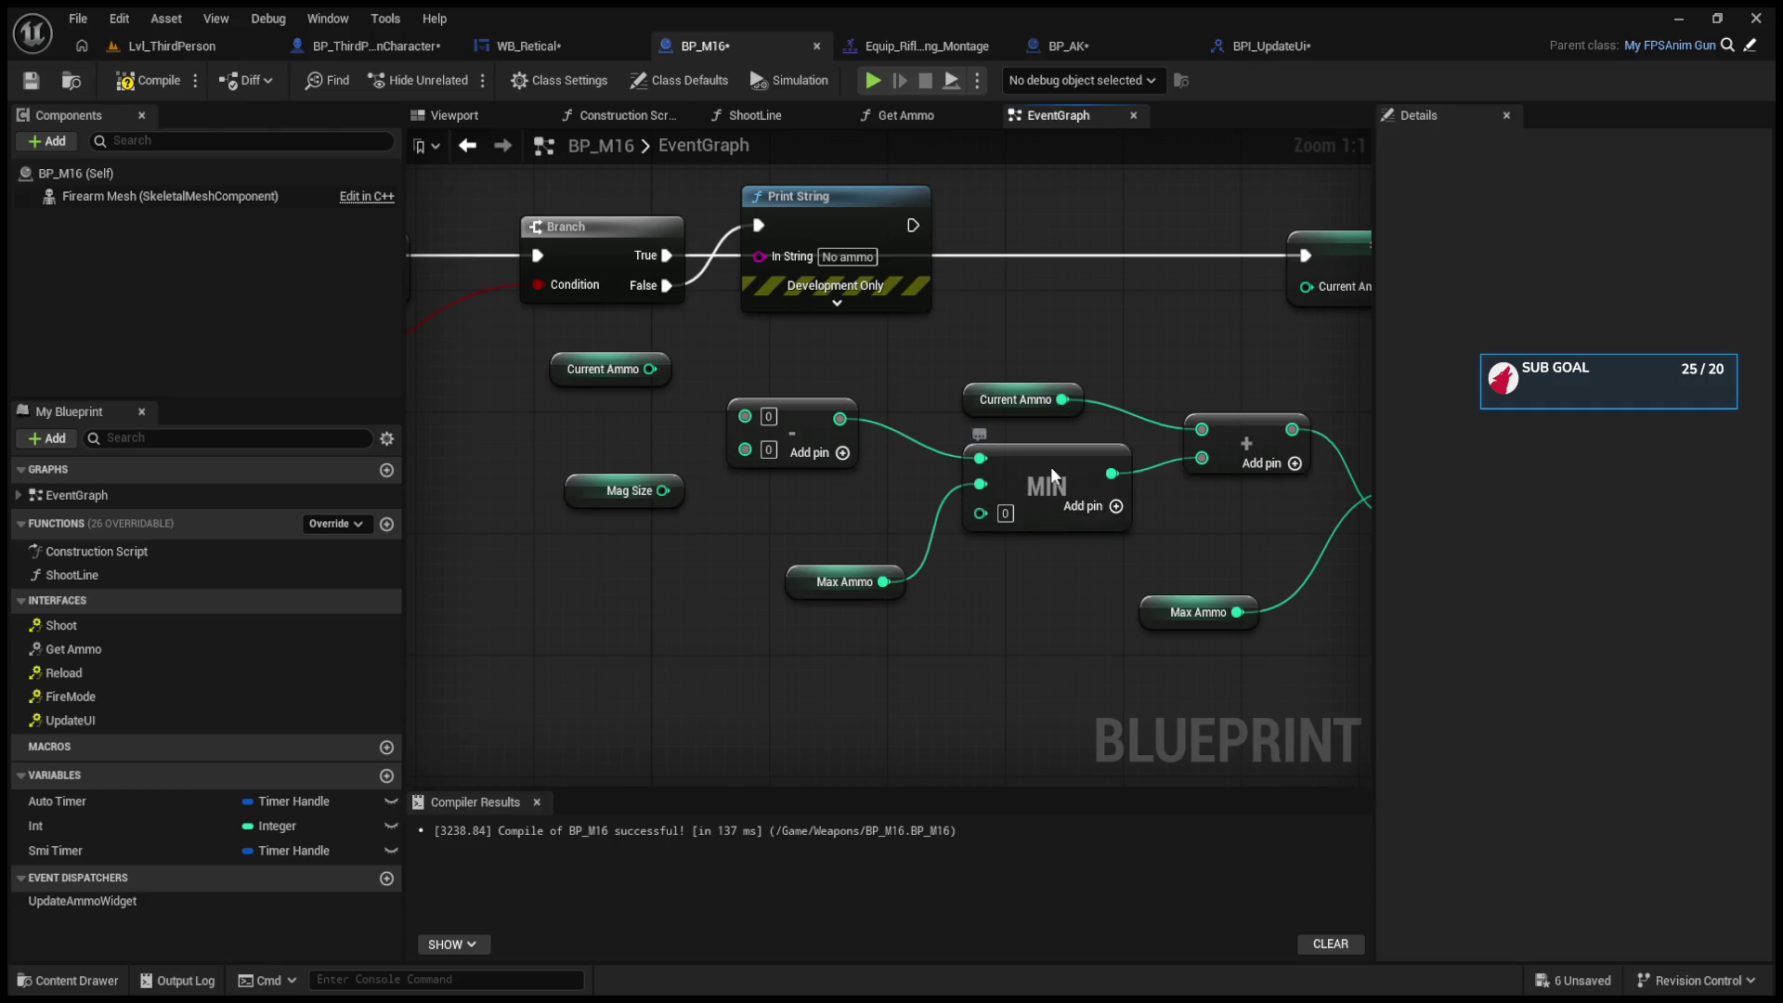
pyautogui.click(1050, 467)
pyautogui.press('Delete')
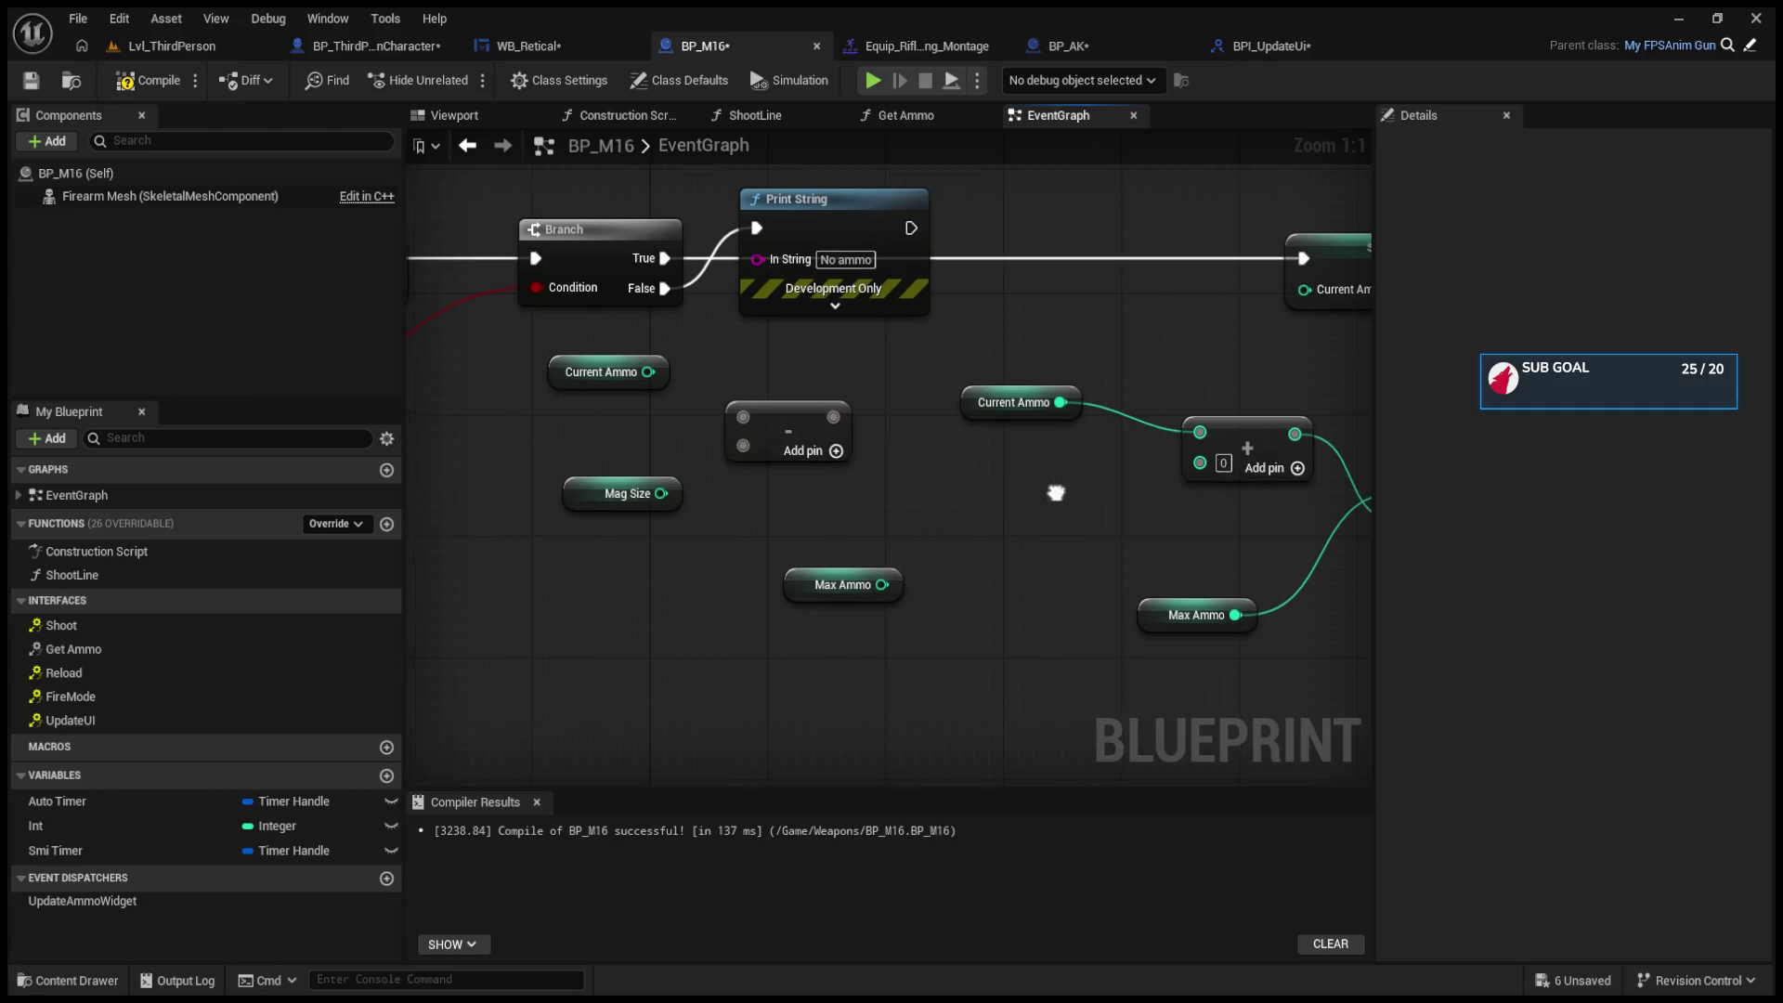
pyautogui.click(1066, 469)
pyautogui.press('Delete')
# Step: Delete the leftover math node and extra getters, undoing back to a single Max Ammo getter
pyautogui.click(1262, 520)
pyautogui.press('Delete')
pyautogui.click(1040, 638)
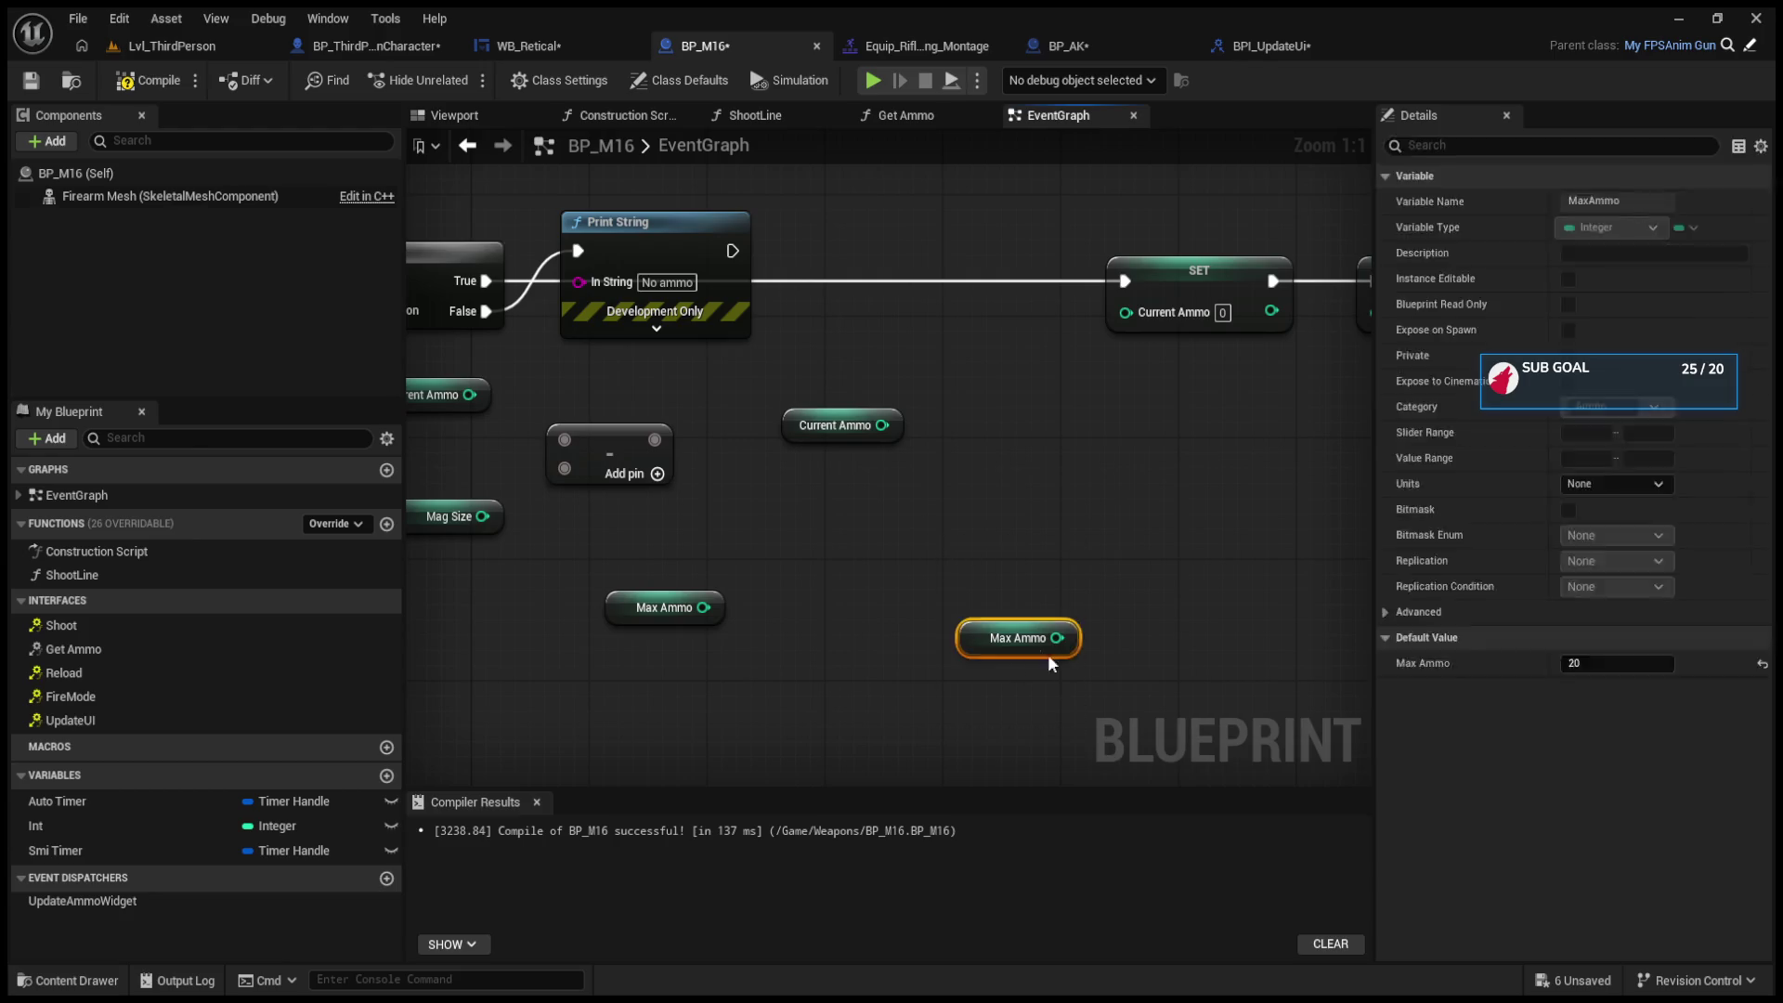
pyautogui.press('Delete')
pyautogui.click(791, 422)
pyautogui.press('Delete')
pyautogui.moveTo(947, 637)
pyautogui.mouseDown()
pyautogui.moveTo(570, 405)
pyautogui.moveTo(575, 350)
pyautogui.mouseUp()
pyautogui.press('Delete')
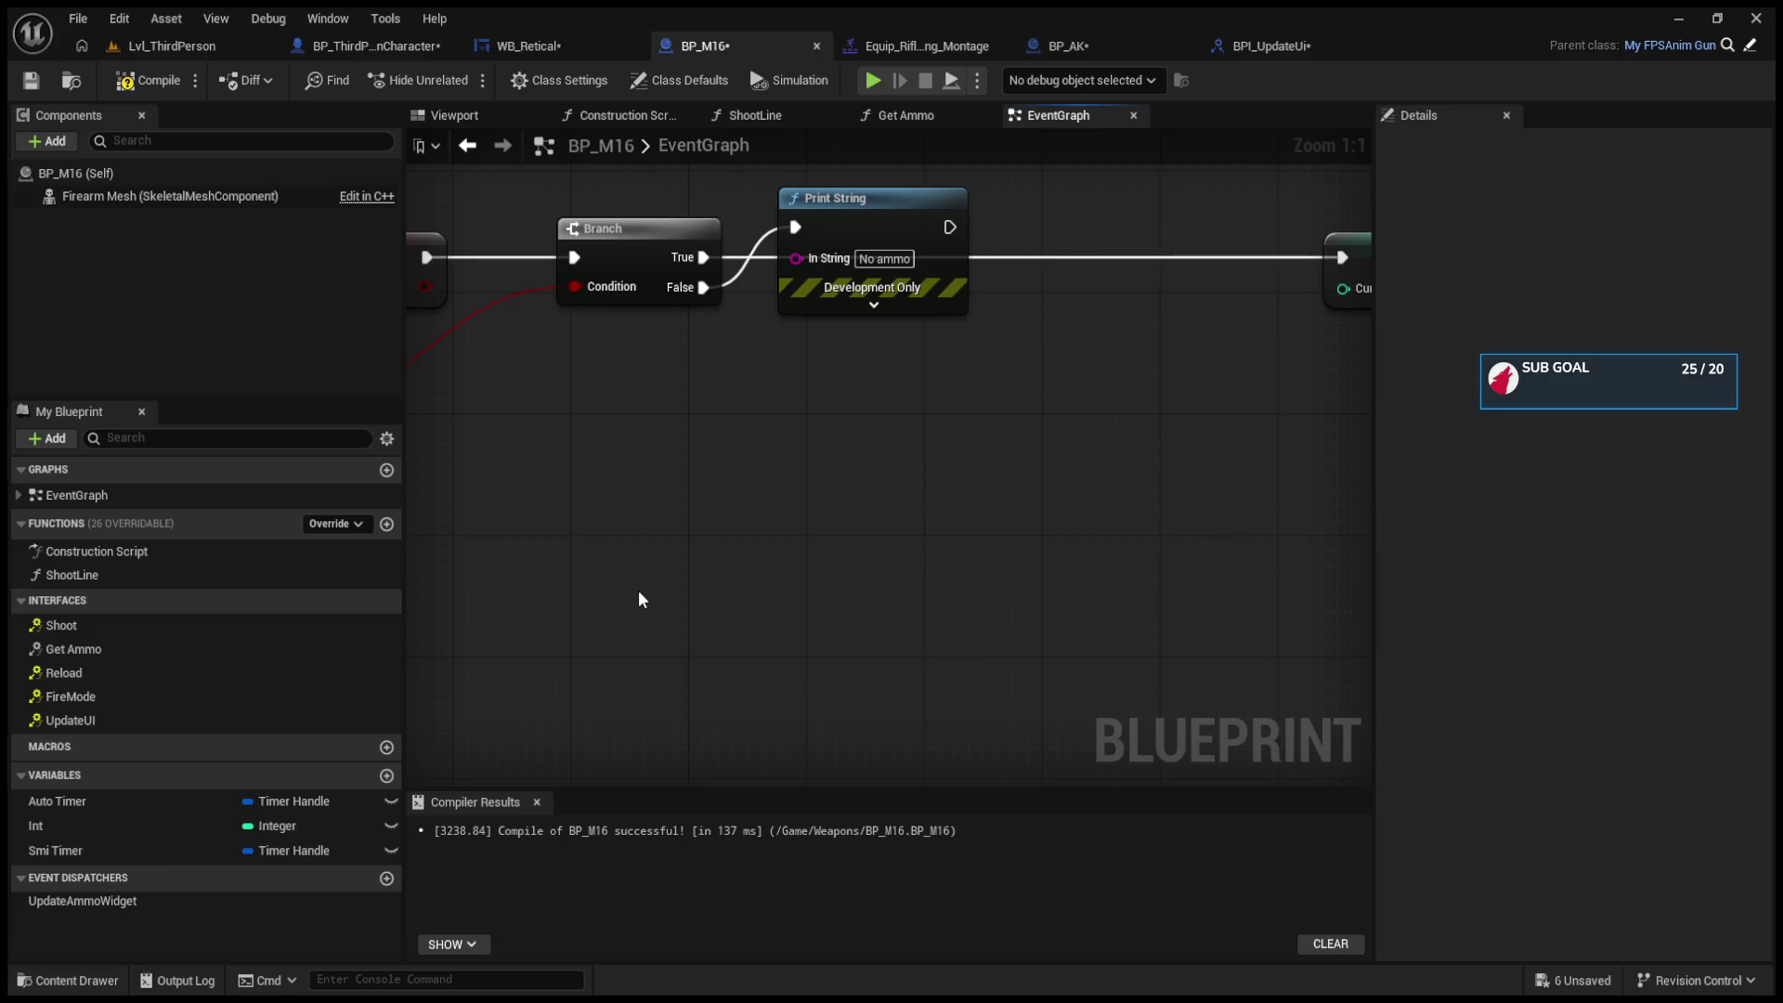
pyautogui.hotkey('ctrl', 'z')
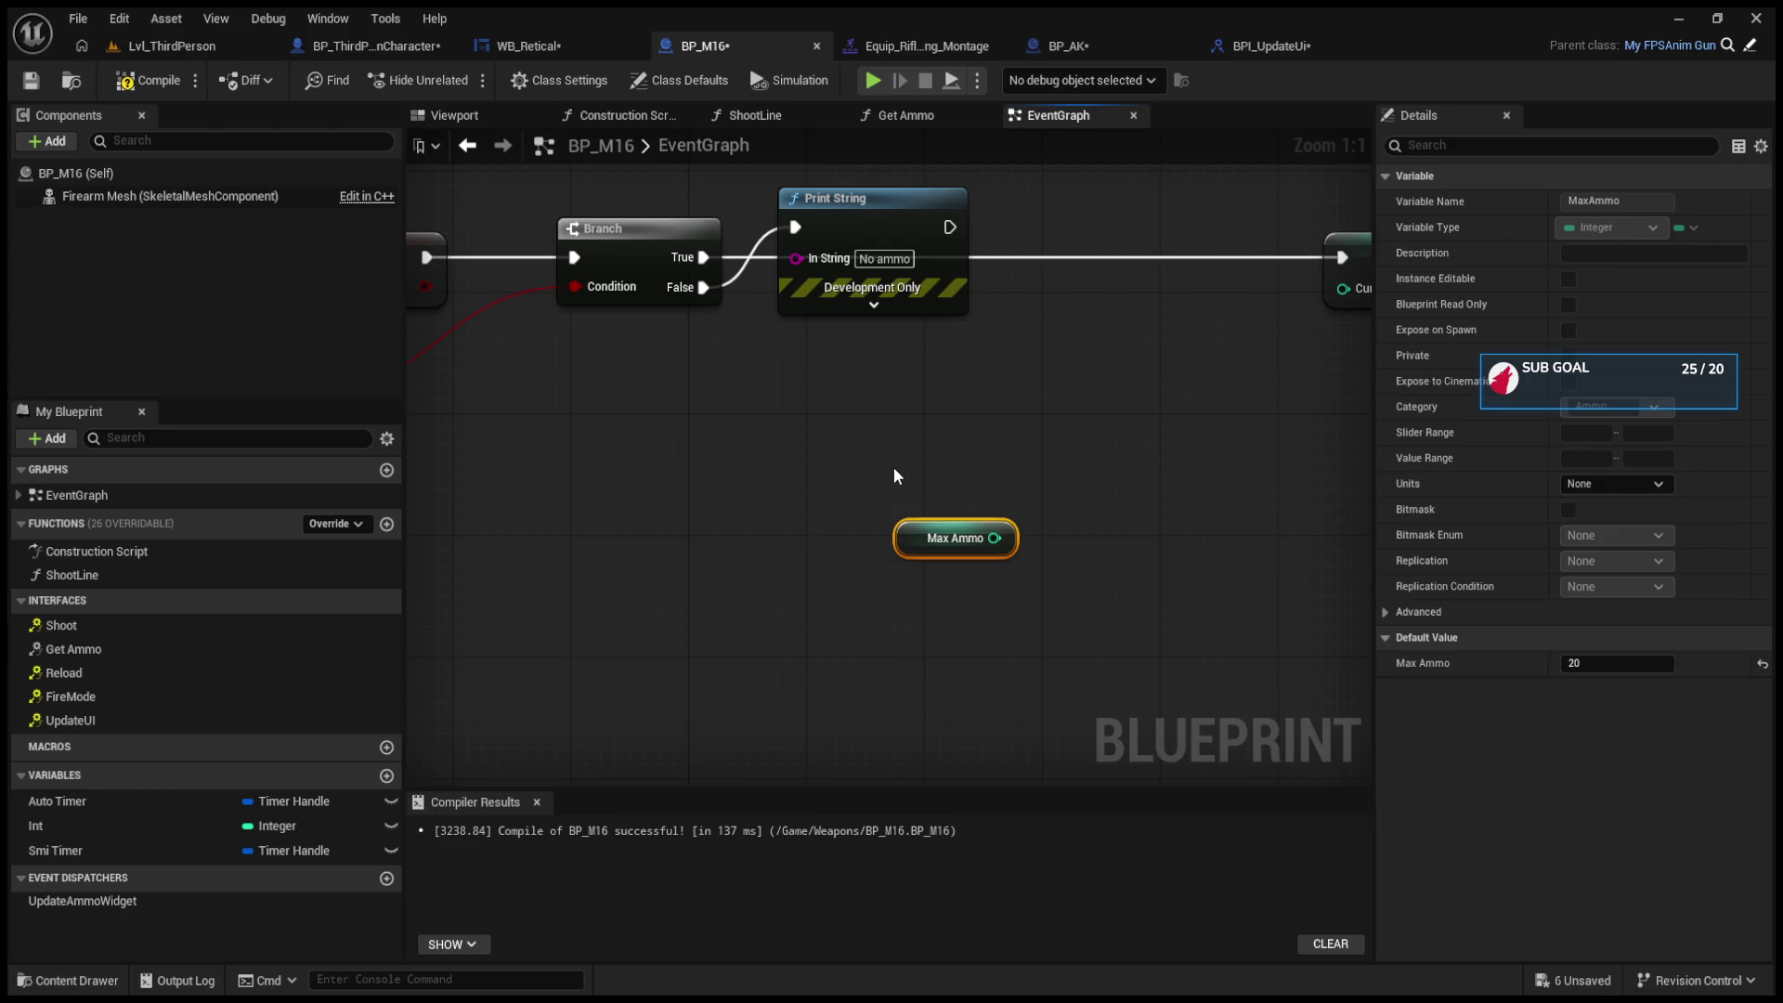
# Step: Restore Current Ammo, stack it below Max Ammo, and create a Subtract node from Max Ammo's output
pyautogui.hotkey('ctrl', 'z')
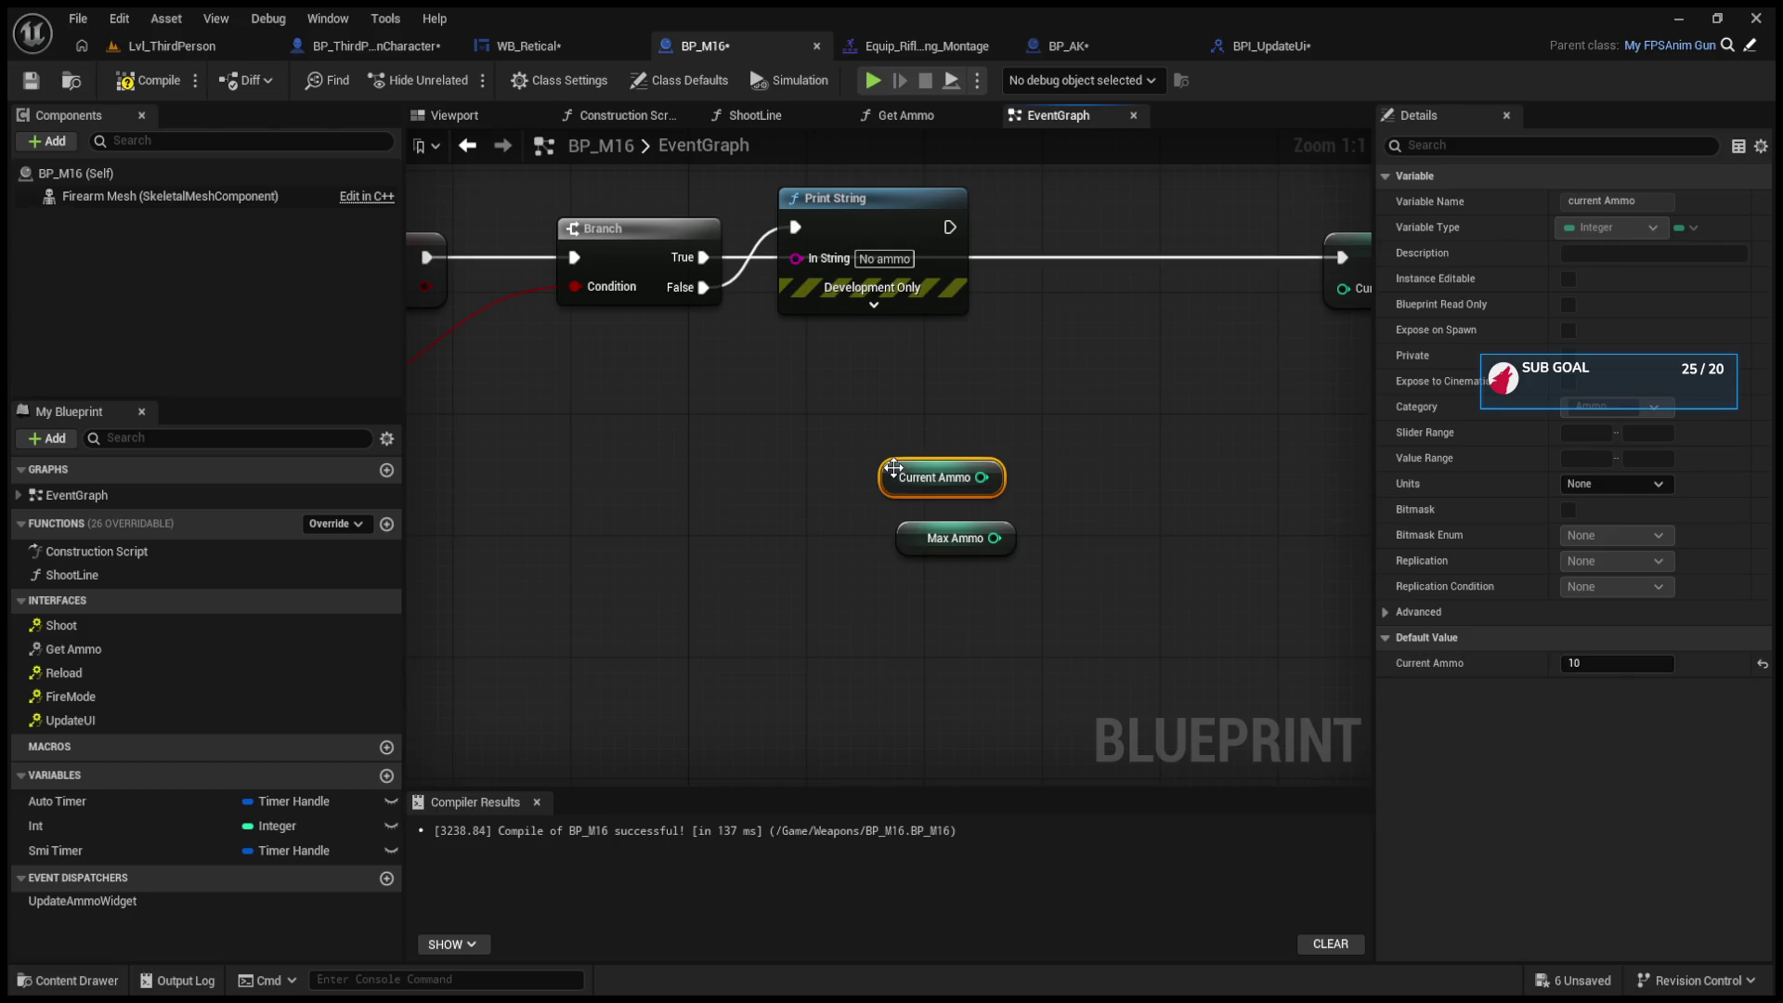
pyautogui.moveTo(894, 475)
pyautogui.mouseDown()
pyautogui.moveTo(715, 485)
pyautogui.moveTo(715, 425)
pyautogui.moveTo(899, 438)
pyautogui.mouseUp()
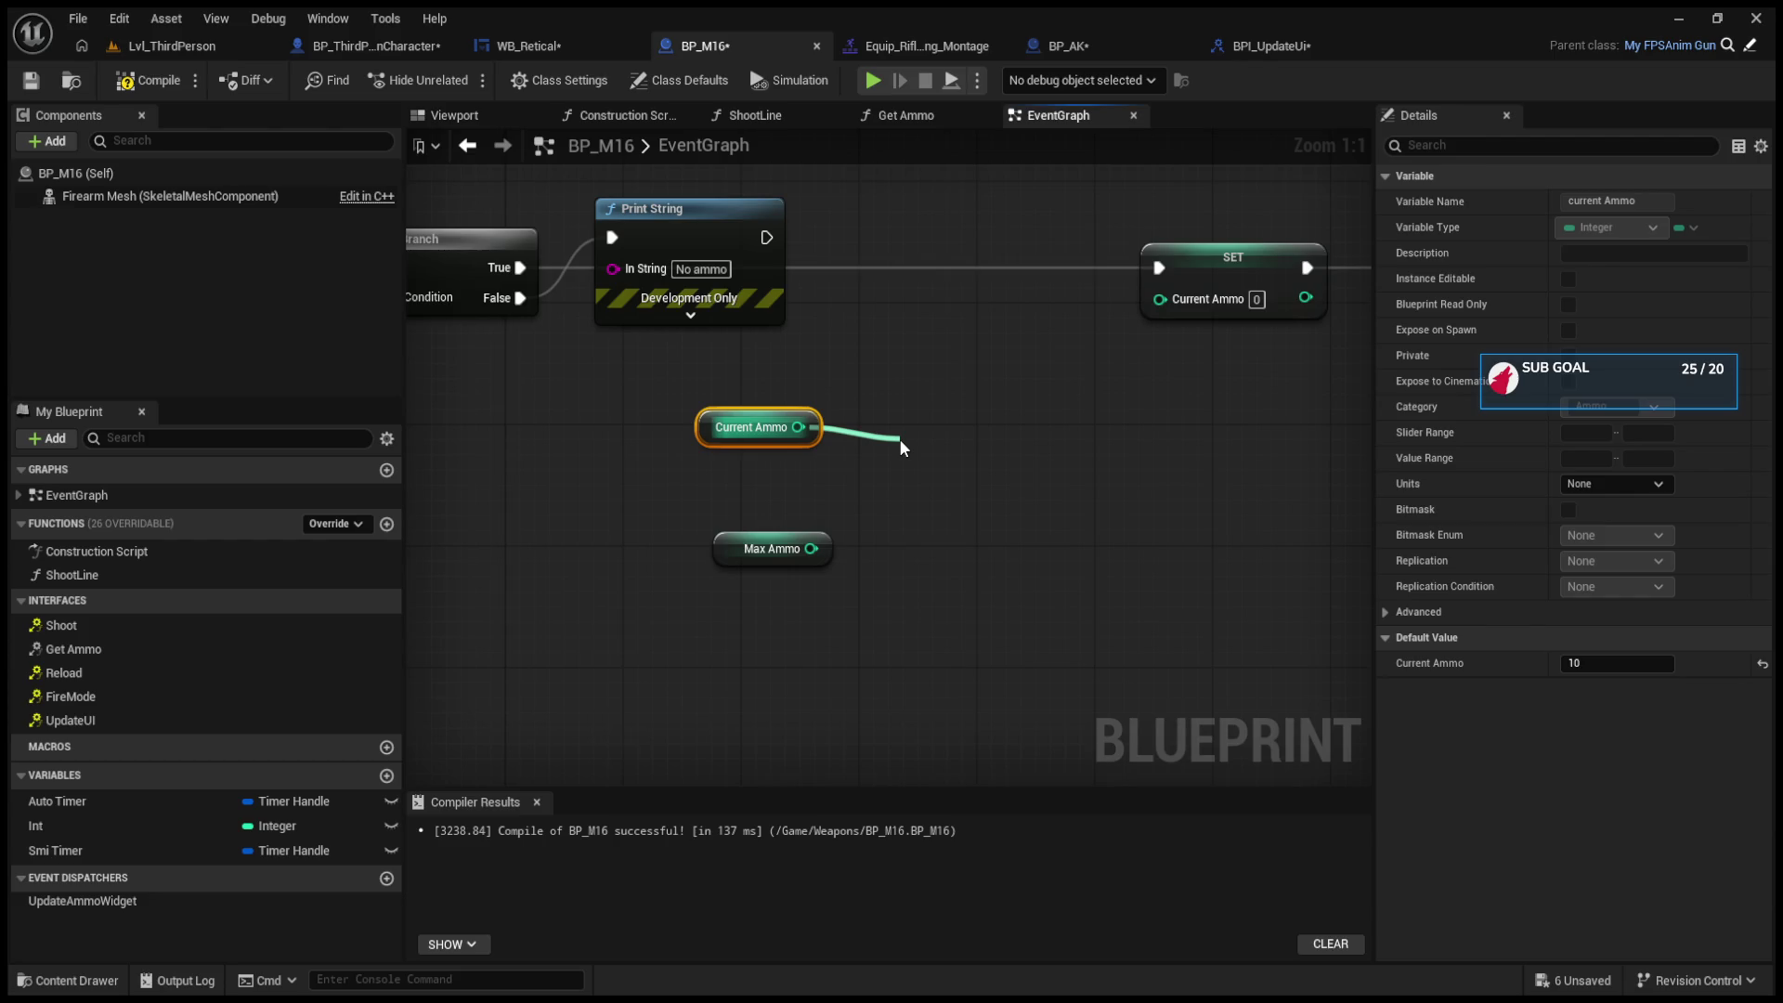
pyautogui.moveTo(899, 438); pyautogui.dragTo(899, 438)
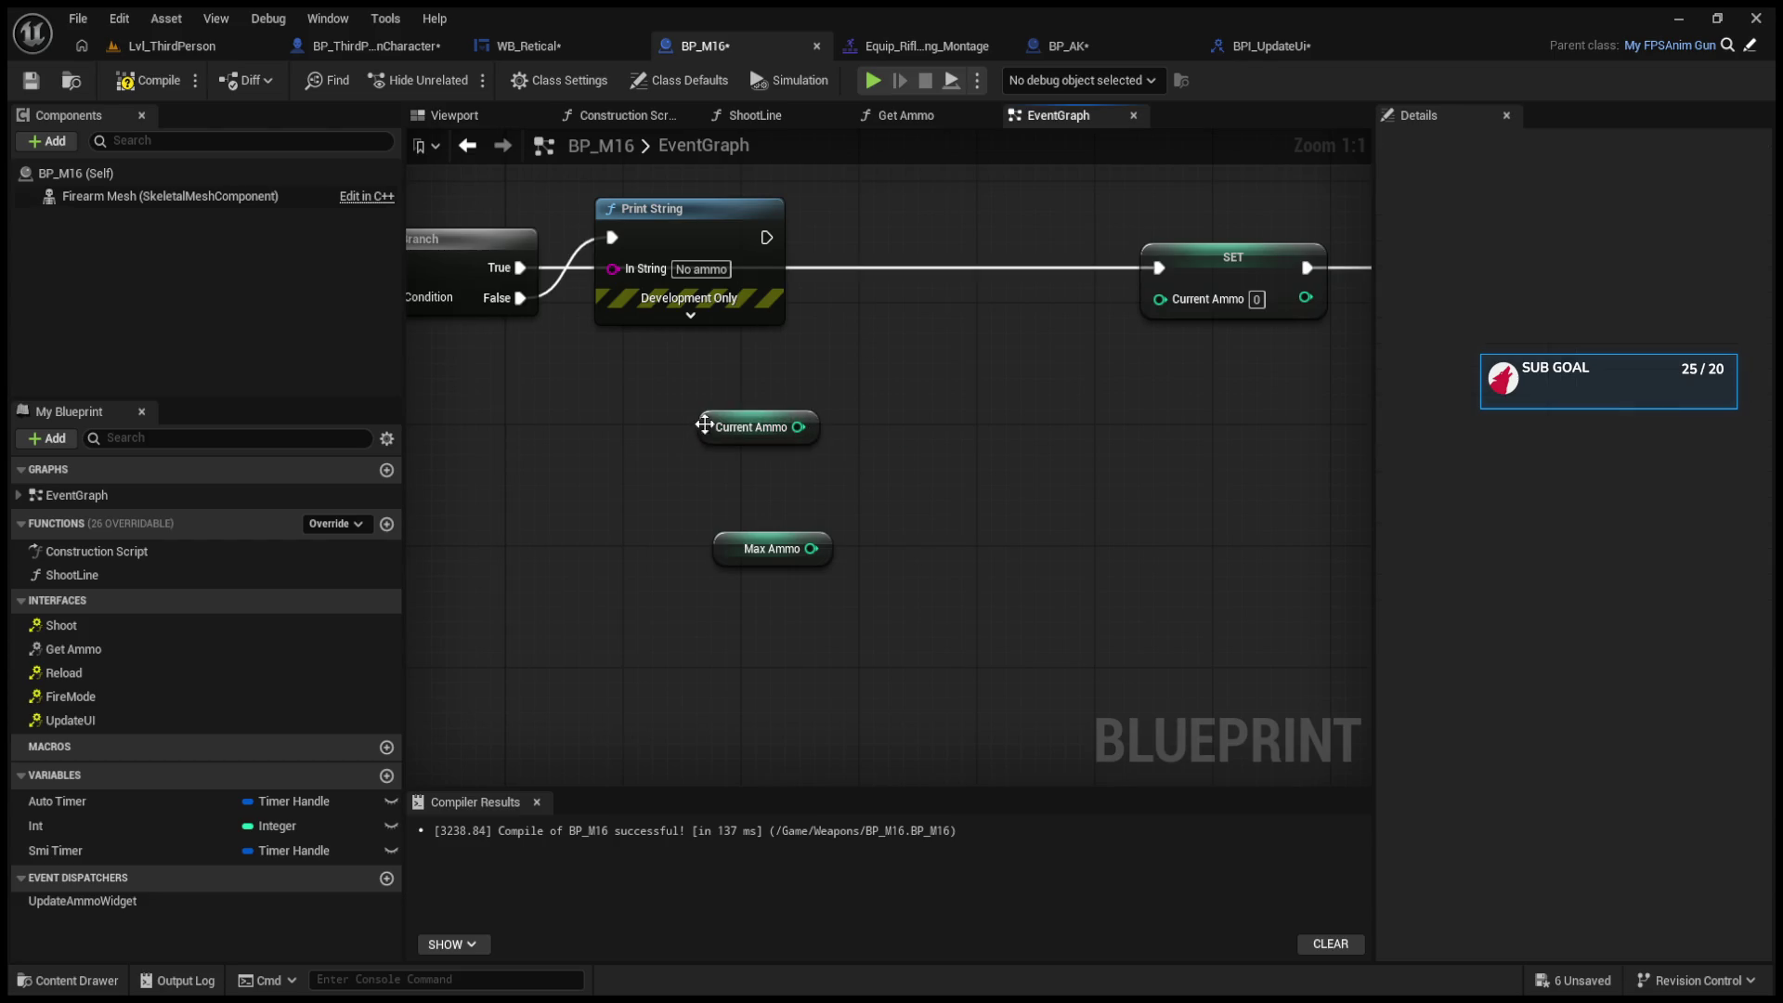
pyautogui.moveTo(701, 427); pyautogui.dragTo(760, 685)
pyautogui.moveTo(716, 555); pyautogui.dragTo(716, 479)
pyautogui.moveTo(769, 690); pyautogui.dragTo(696, 630)
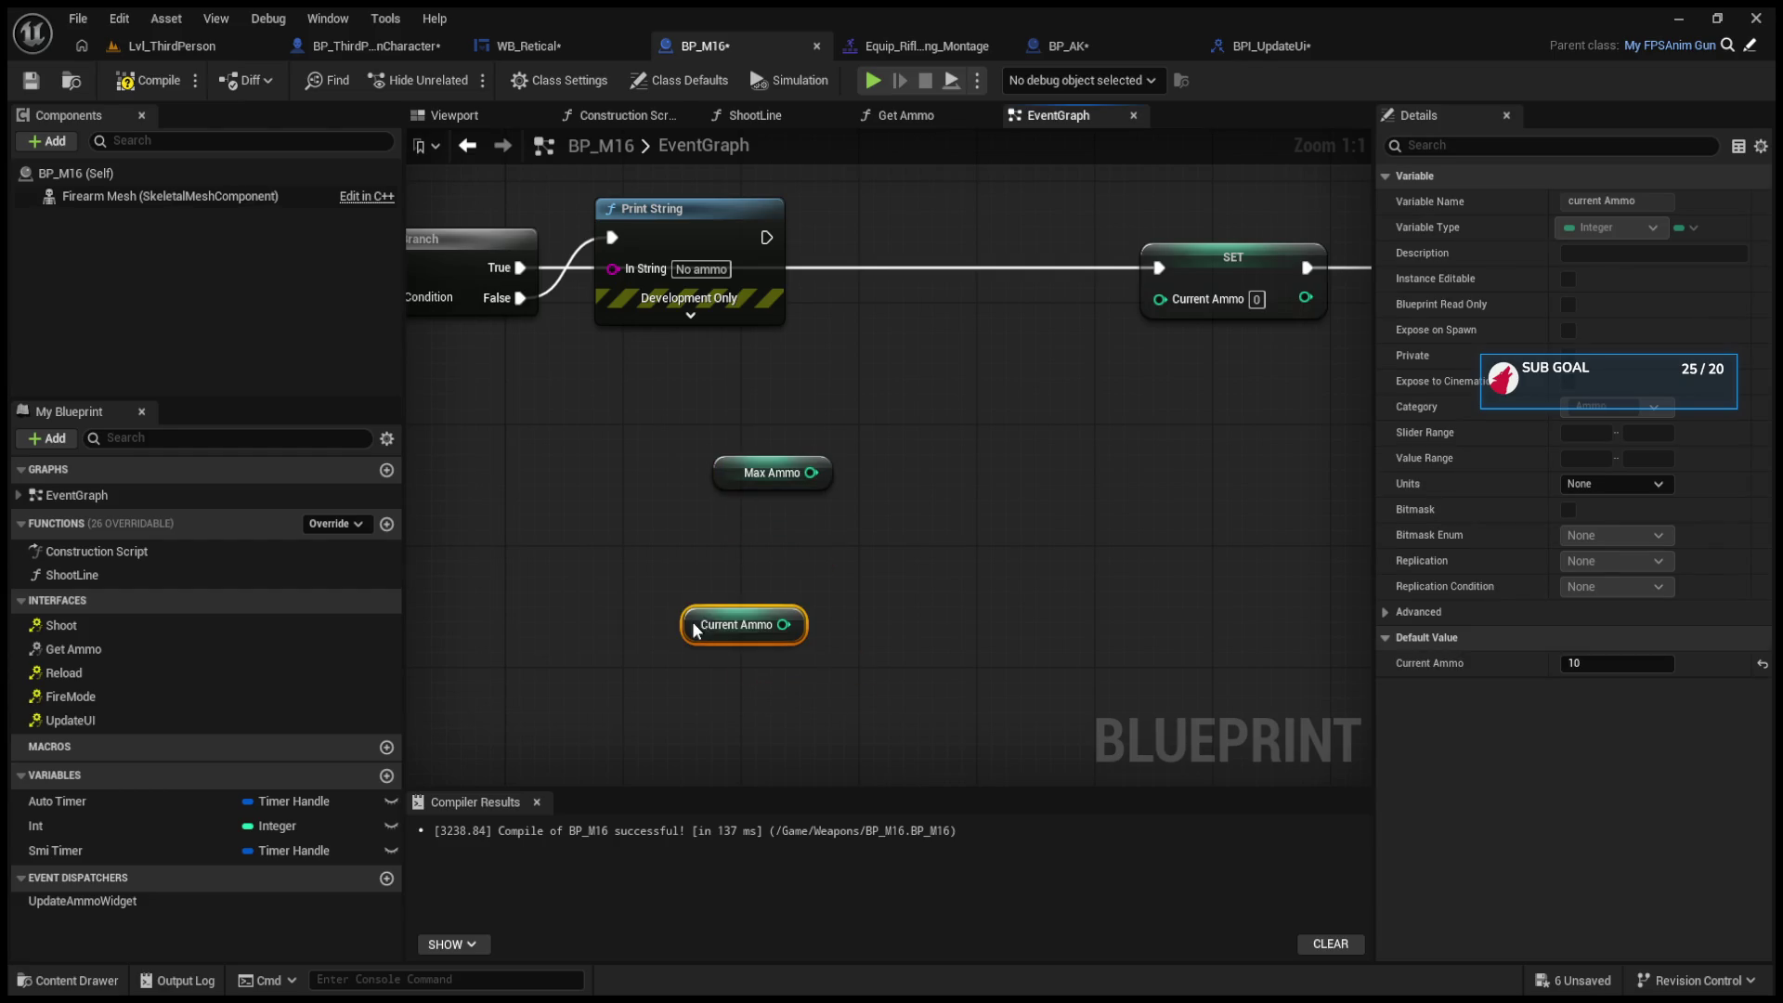
pyautogui.moveTo(810, 473); pyautogui.dragTo(867, 503)
pyautogui.write('-')
pyautogui.press('Return')
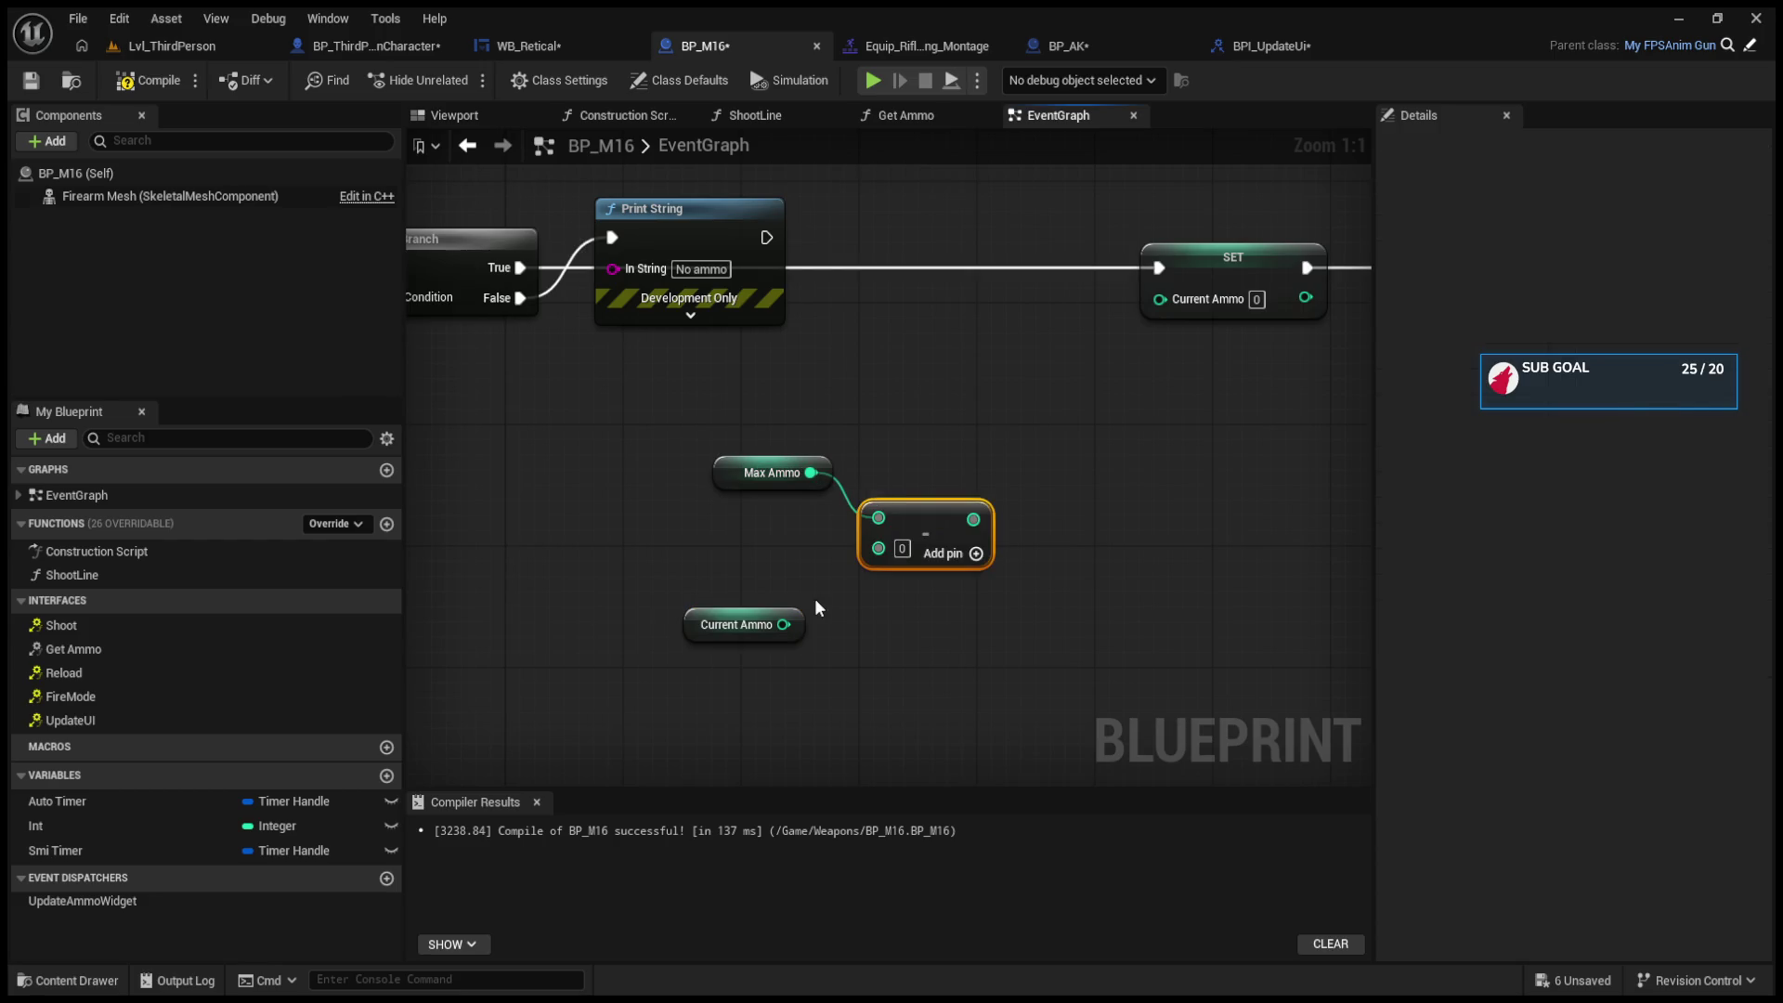
# Step: Set the Max Ammo variable's default value to 35
pyautogui.click(794, 631)
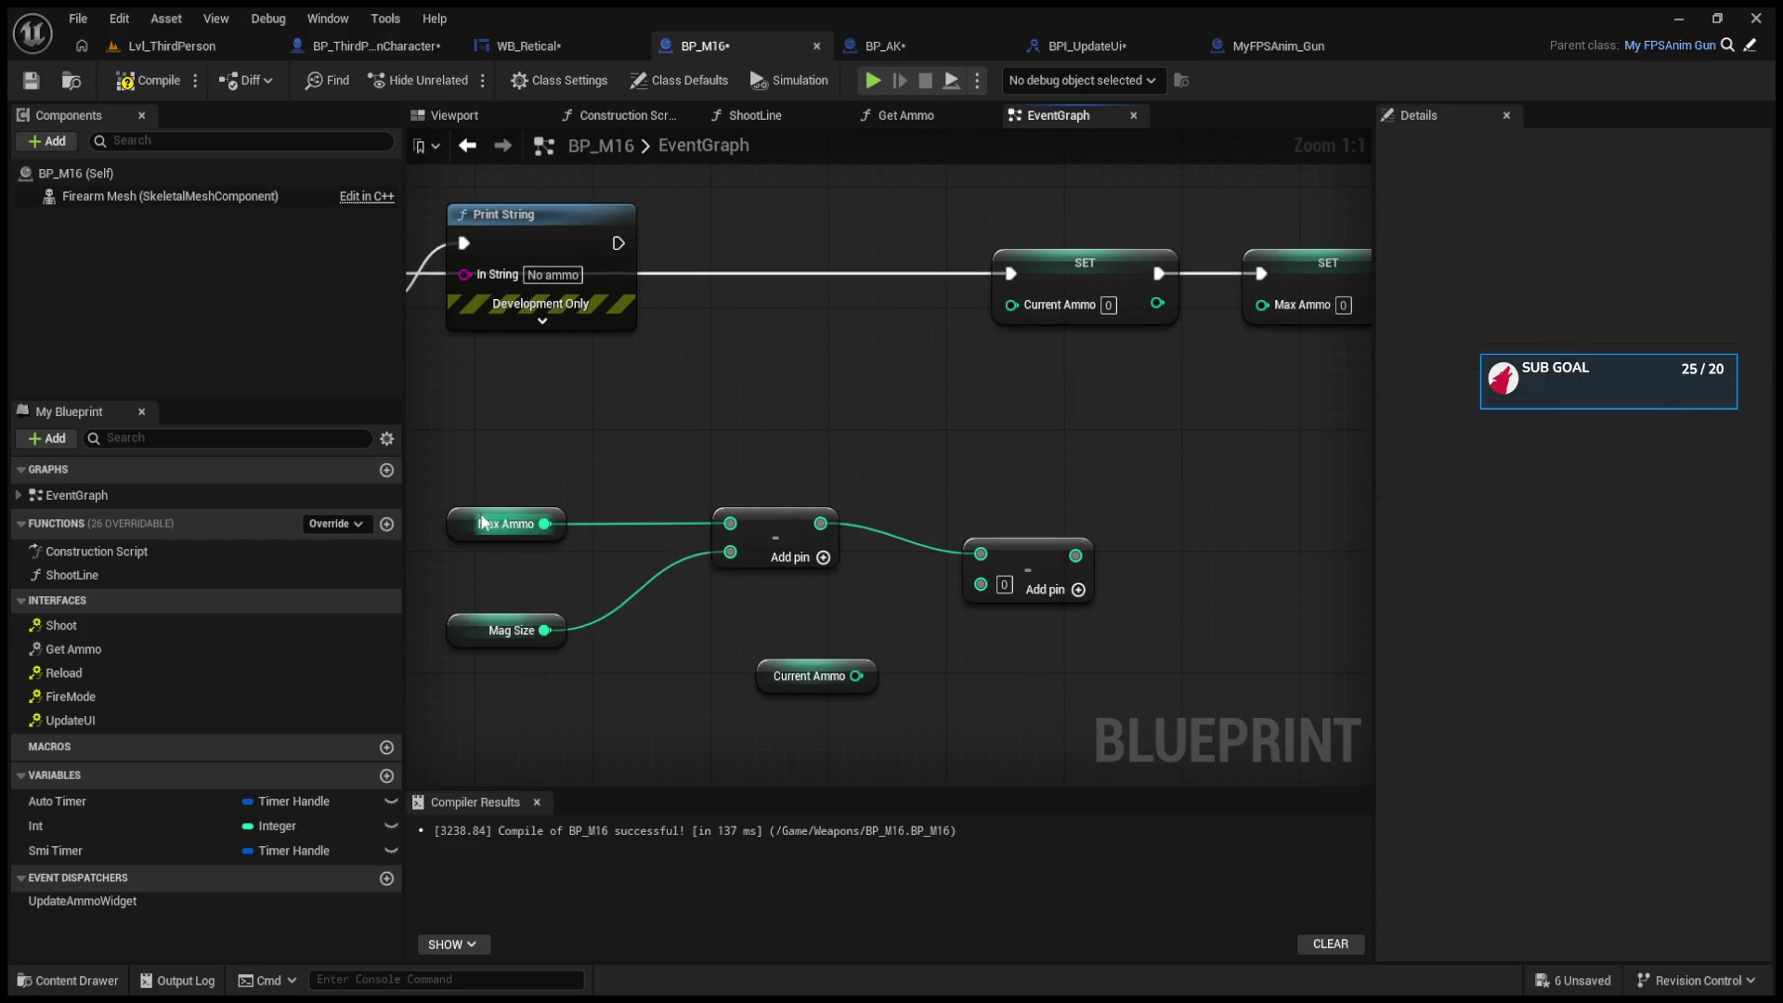
pyautogui.click(463, 516)
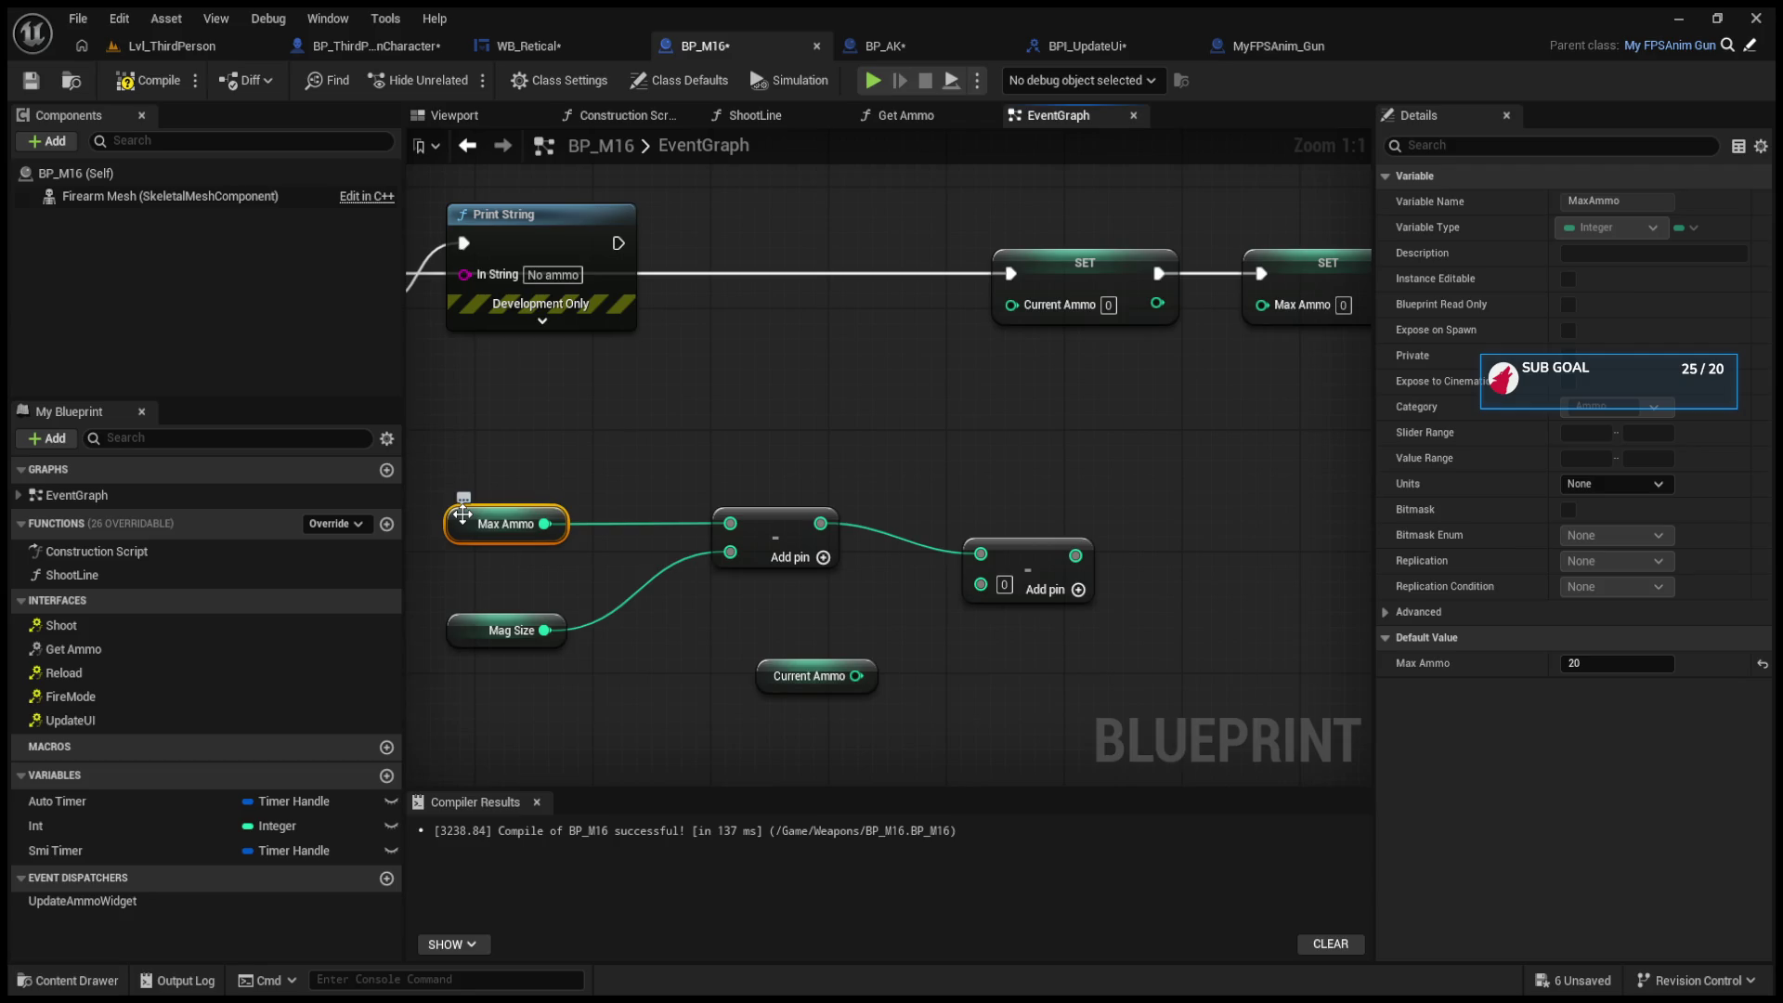
pyautogui.click(461, 634)
pyautogui.click(462, 530)
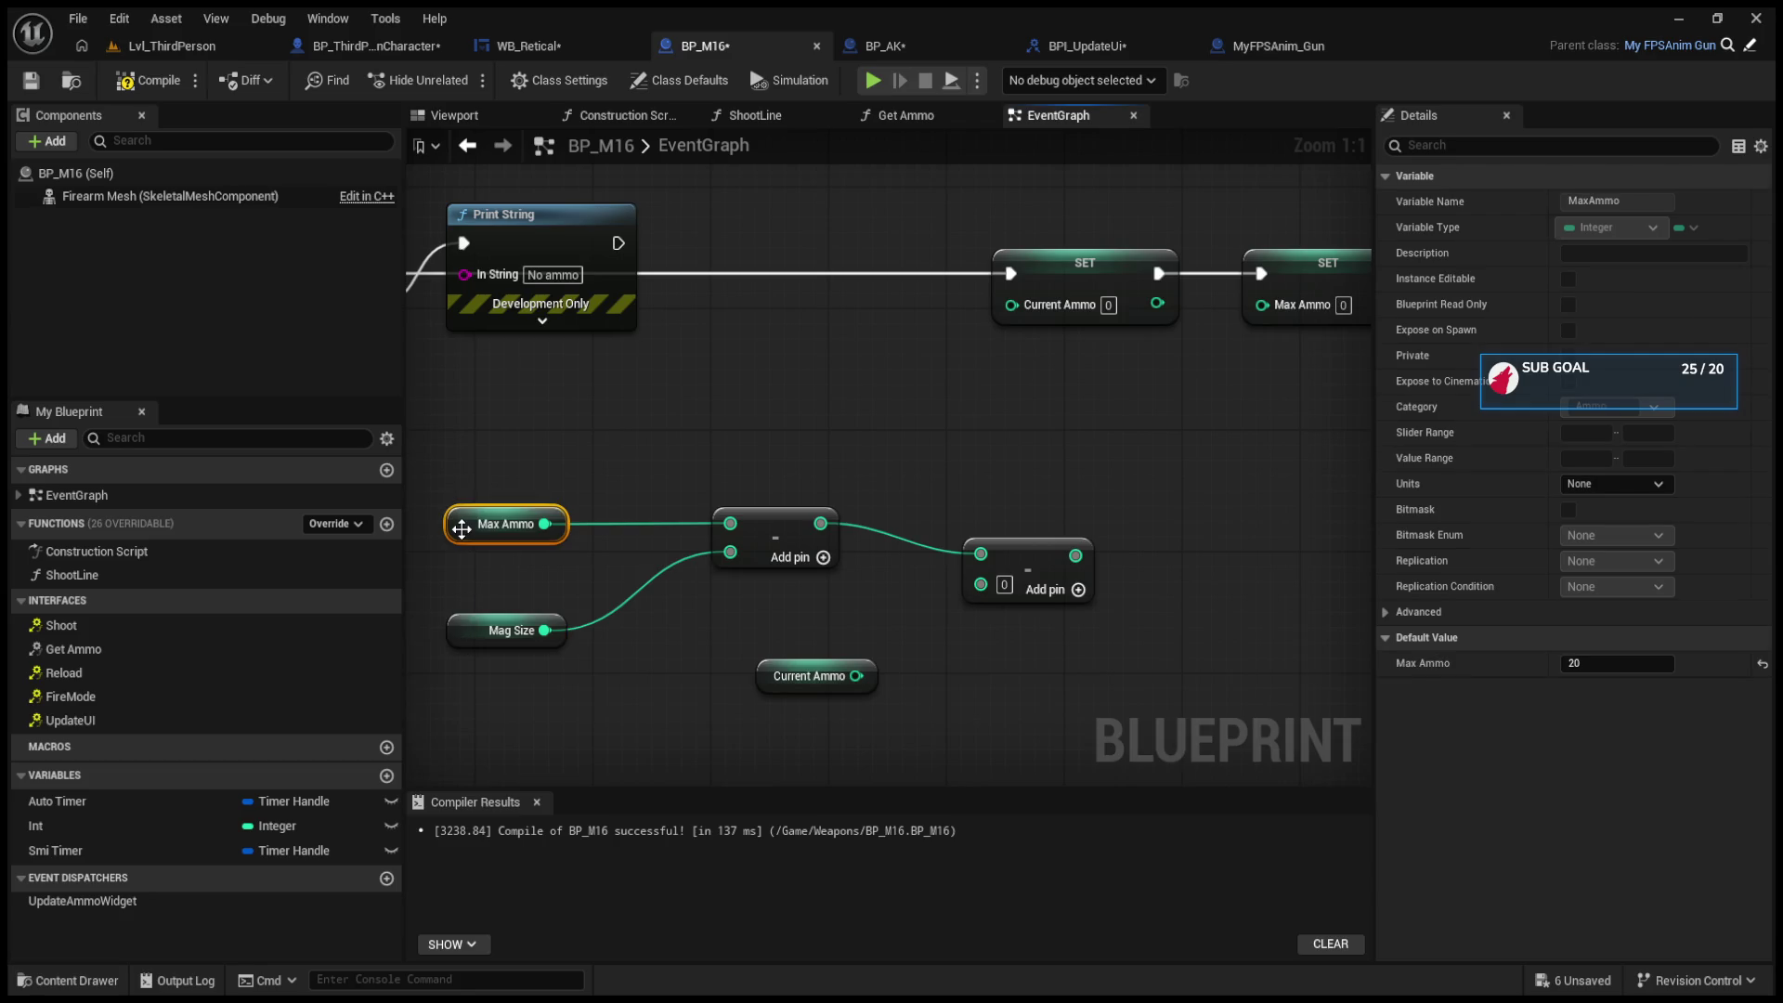
pyautogui.click(1584, 664)
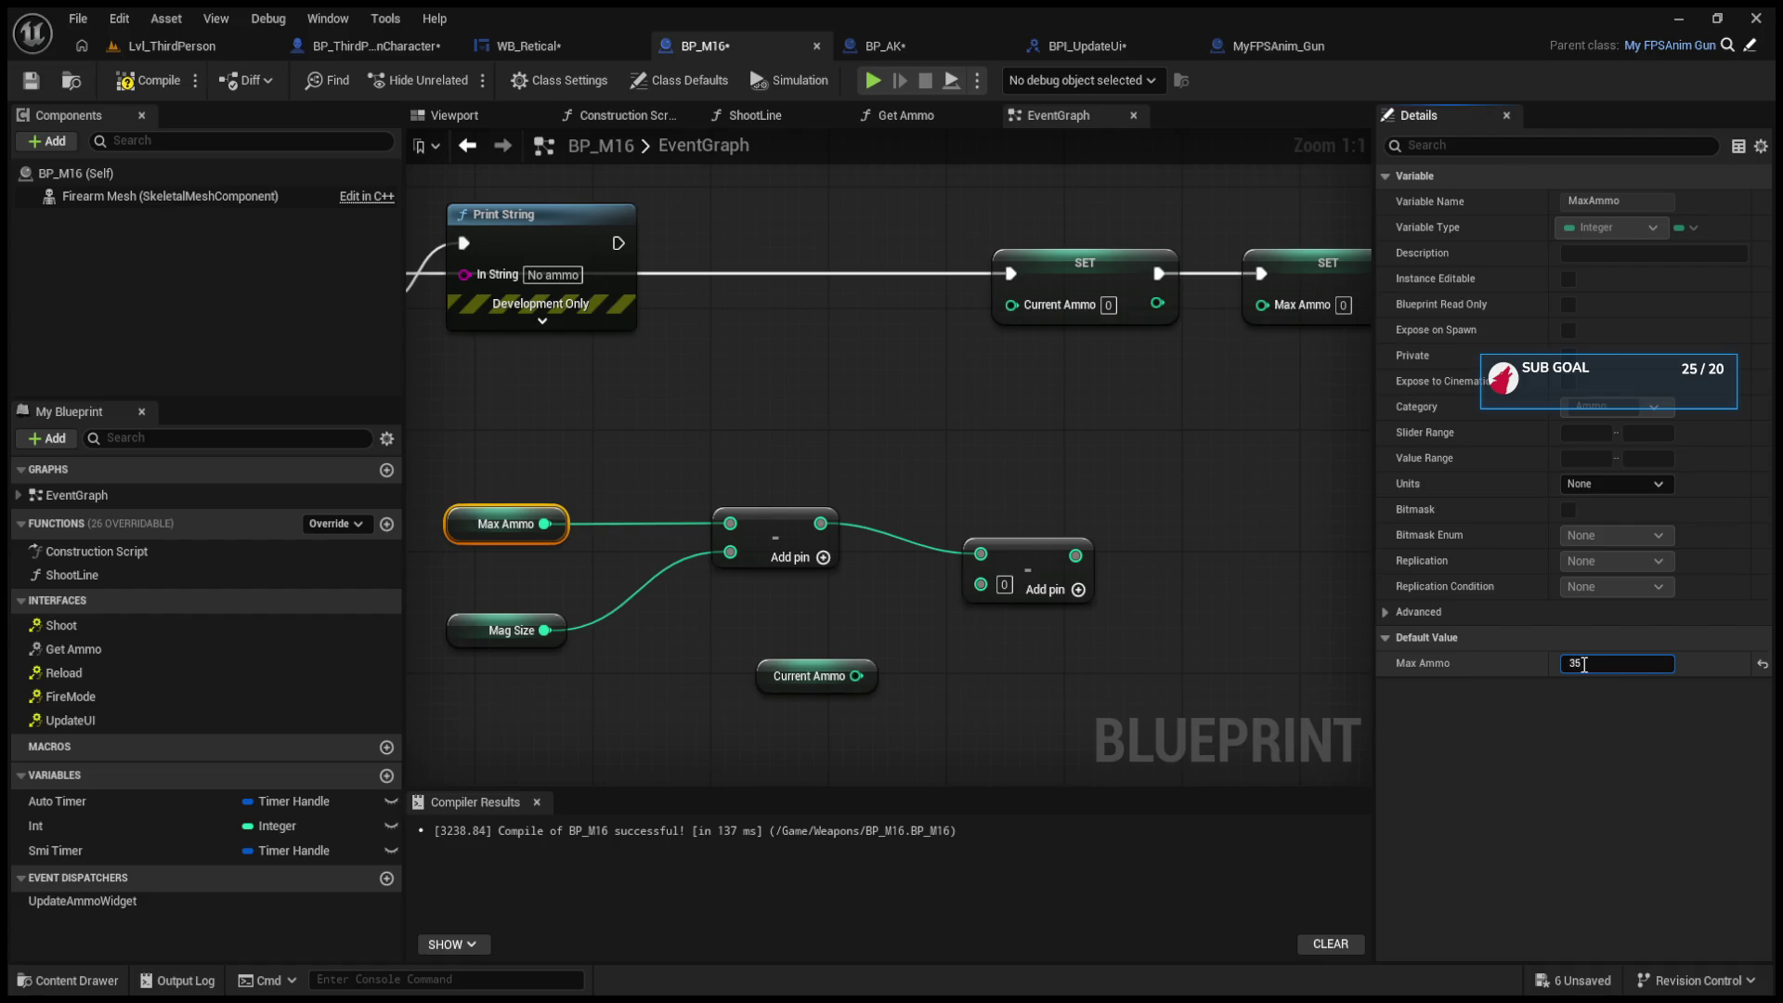
pyautogui.click(813, 538)
pyautogui.click(456, 522)
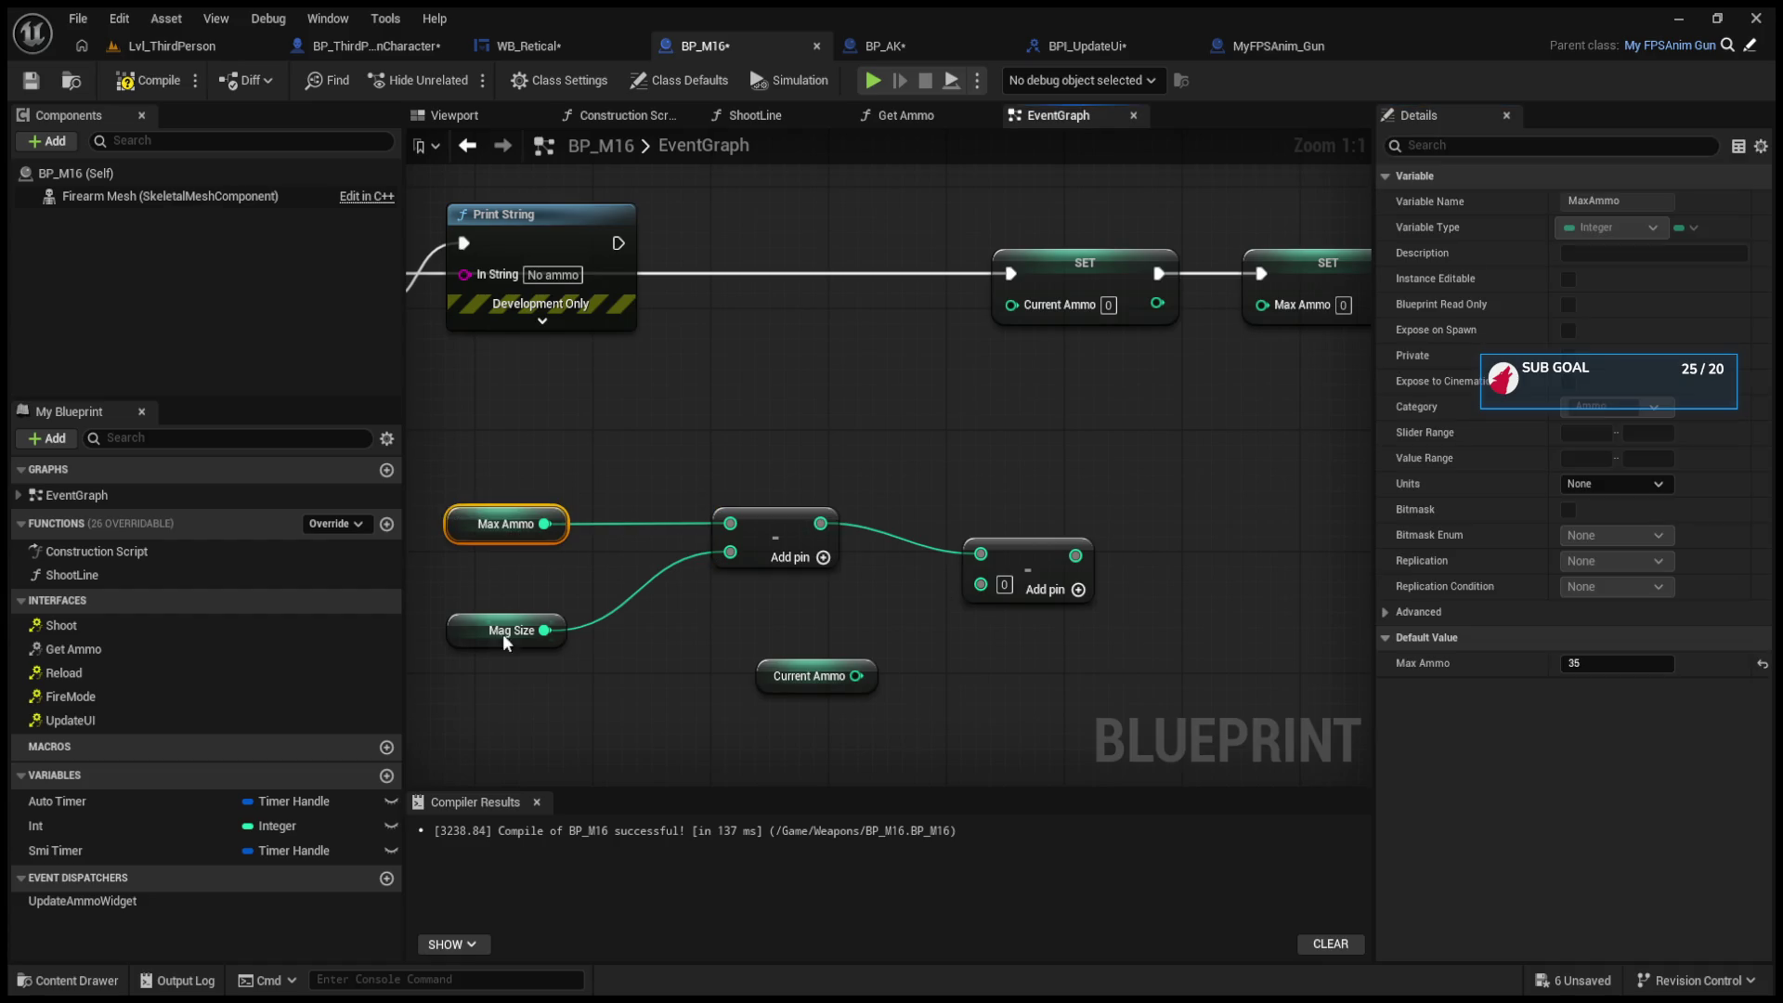
# Step: Plug Current Ammo into the Subtract in place of Mag Size and delete the second subtract node
pyautogui.moveTo(506, 640); pyautogui.dragTo(506, 611)
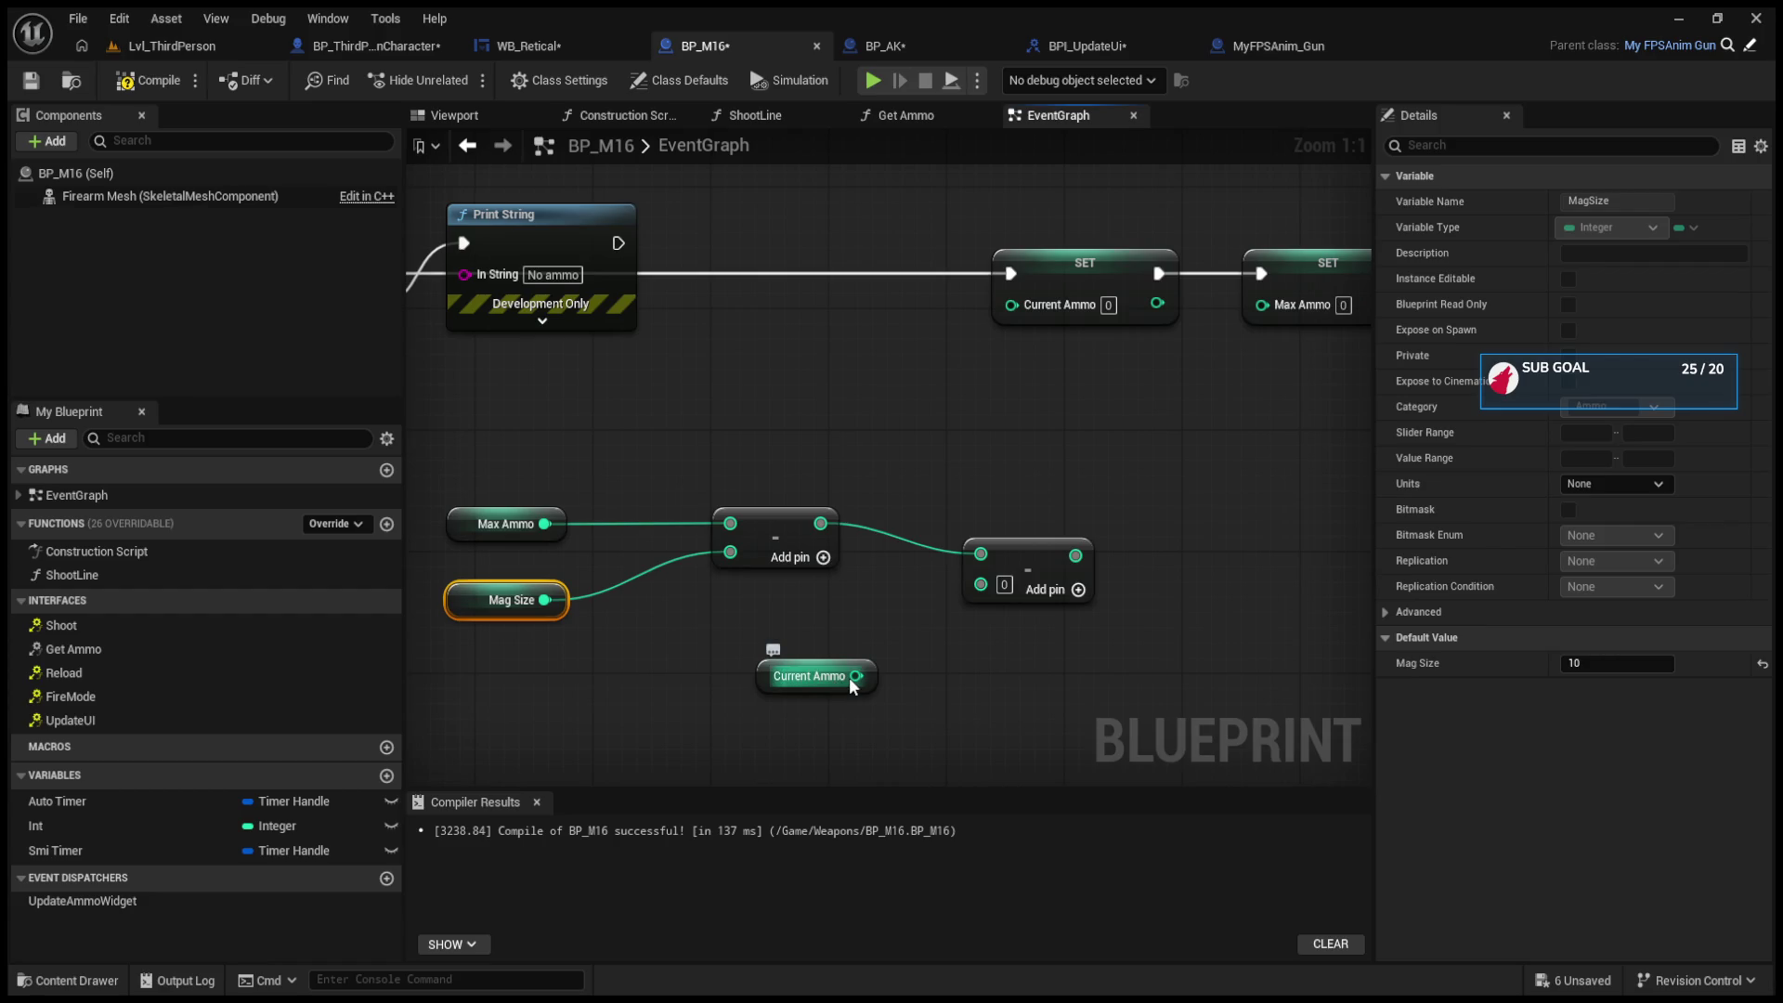
pyautogui.moveTo(474, 598); pyautogui.dragTo(518, 690)
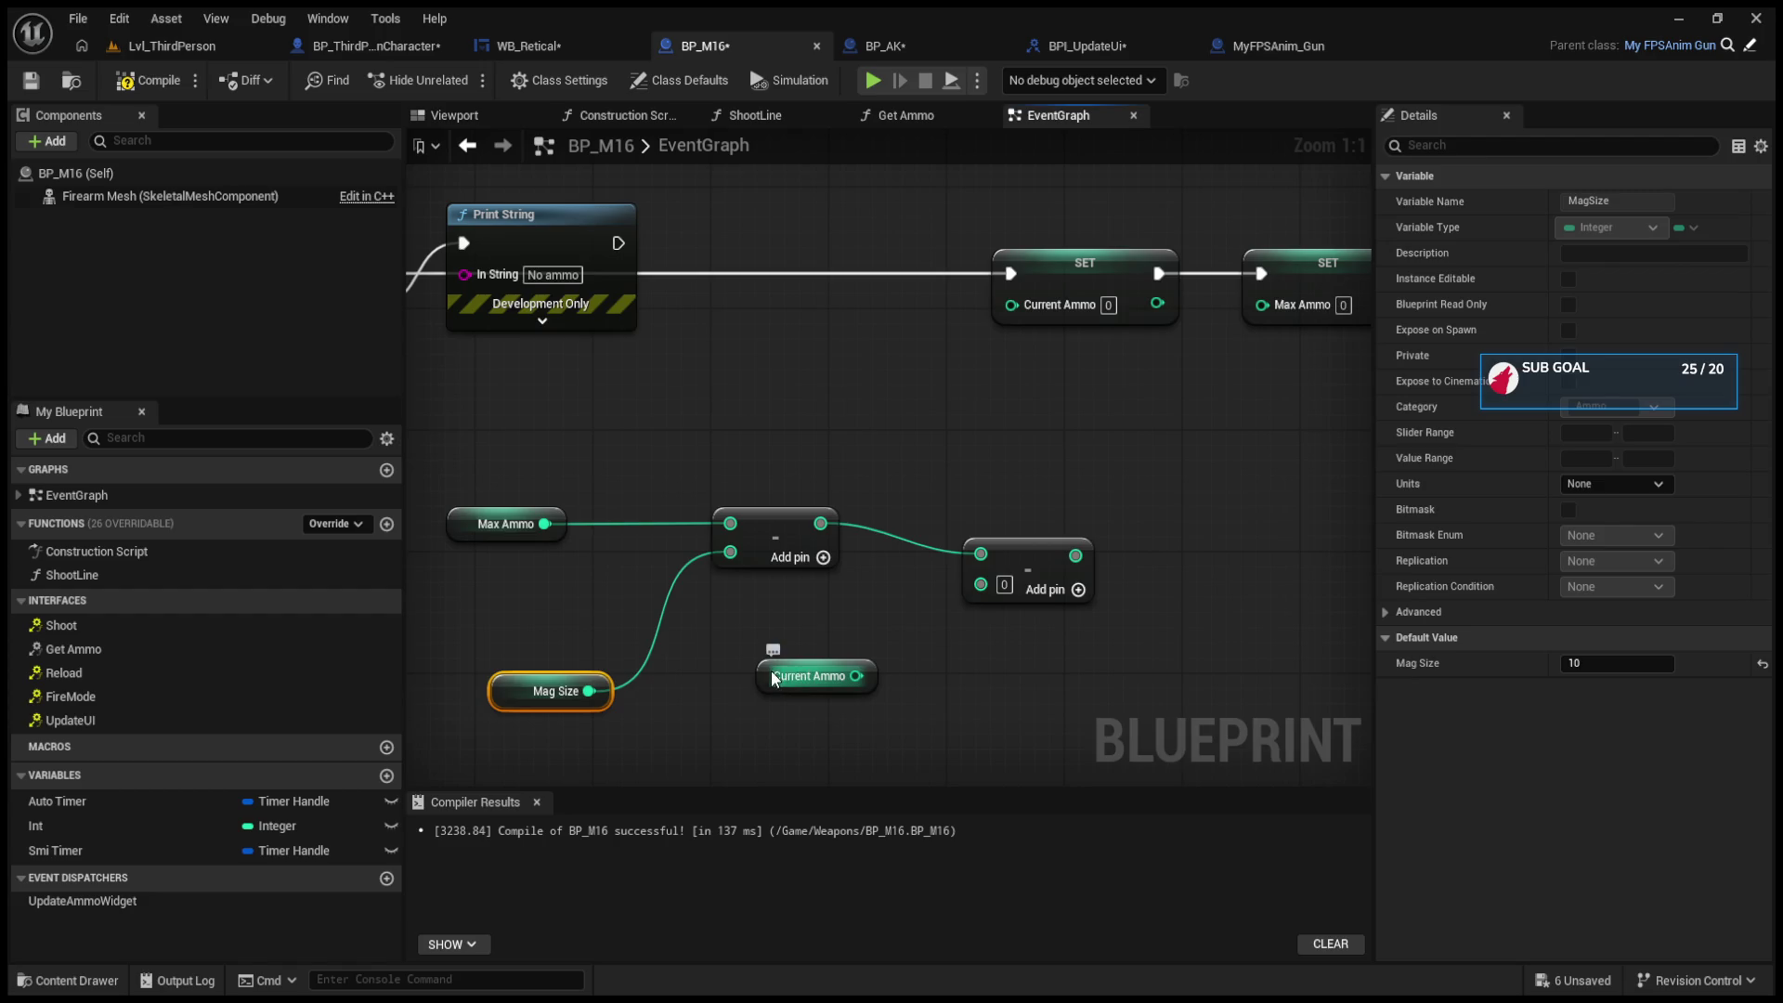
pyautogui.moveTo(772, 678)
pyautogui.mouseDown()
pyautogui.moveTo(464, 616)
pyautogui.moveTo(730, 555)
pyautogui.mouseUp()
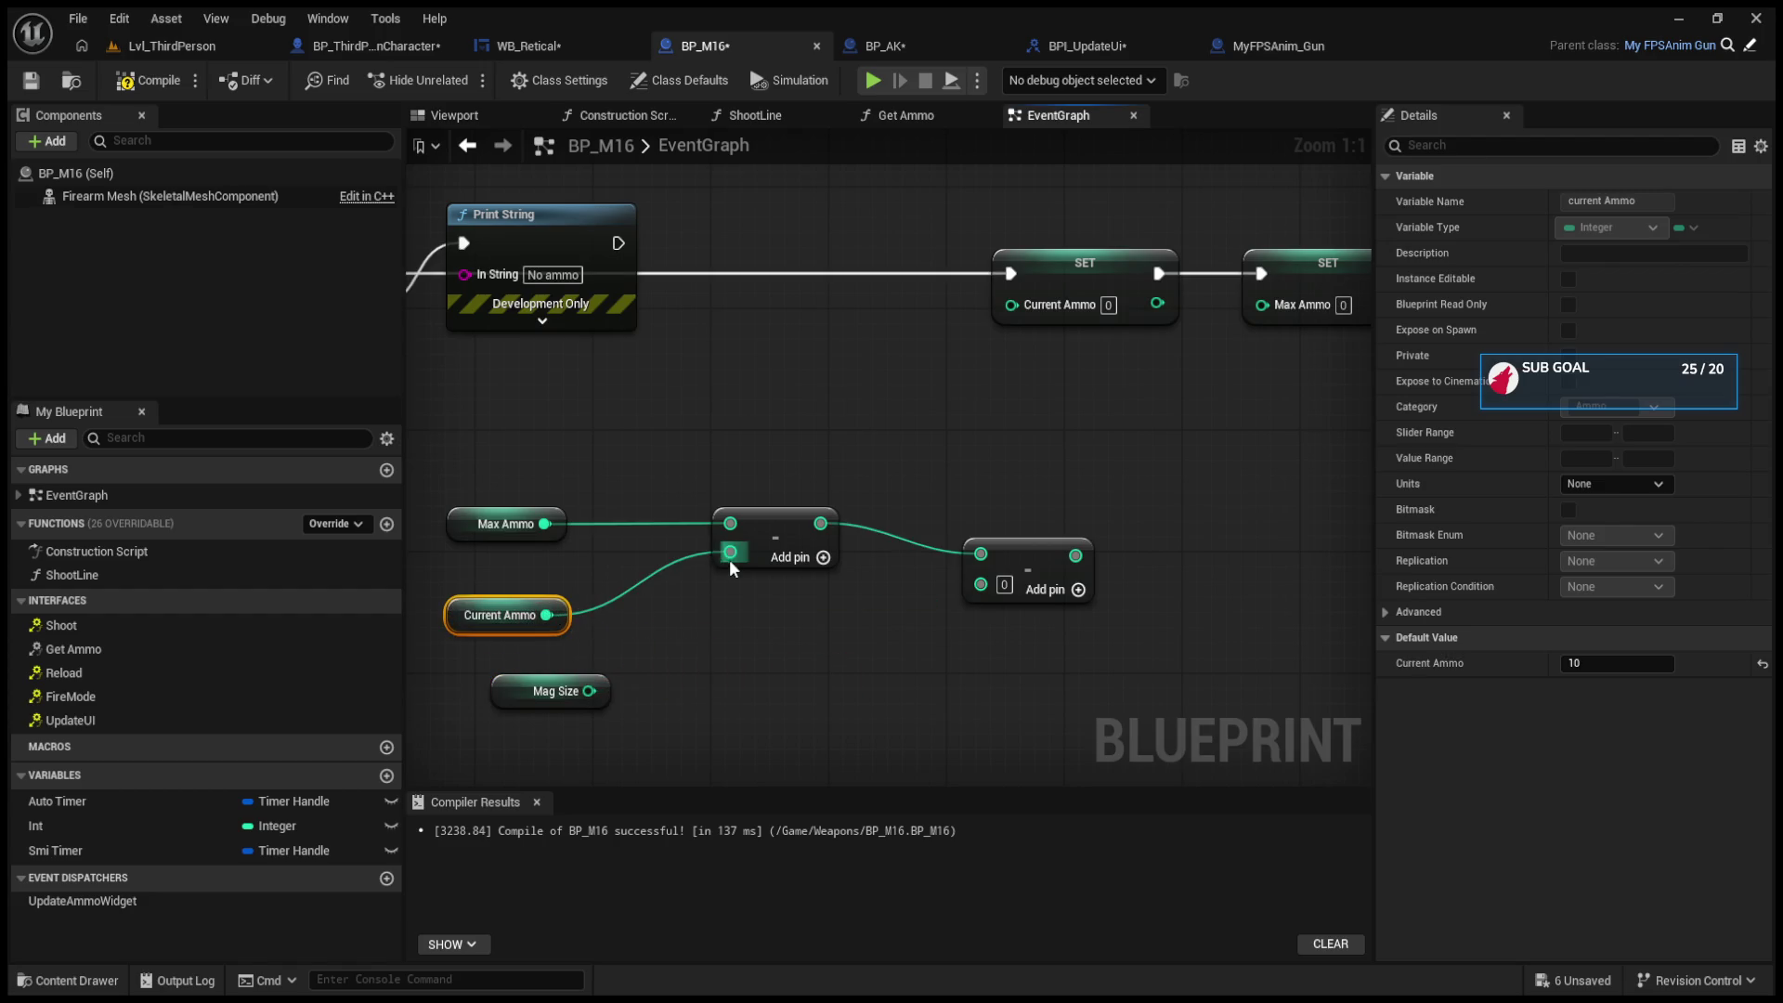
pyautogui.click(1007, 565)
pyautogui.press('Delete')
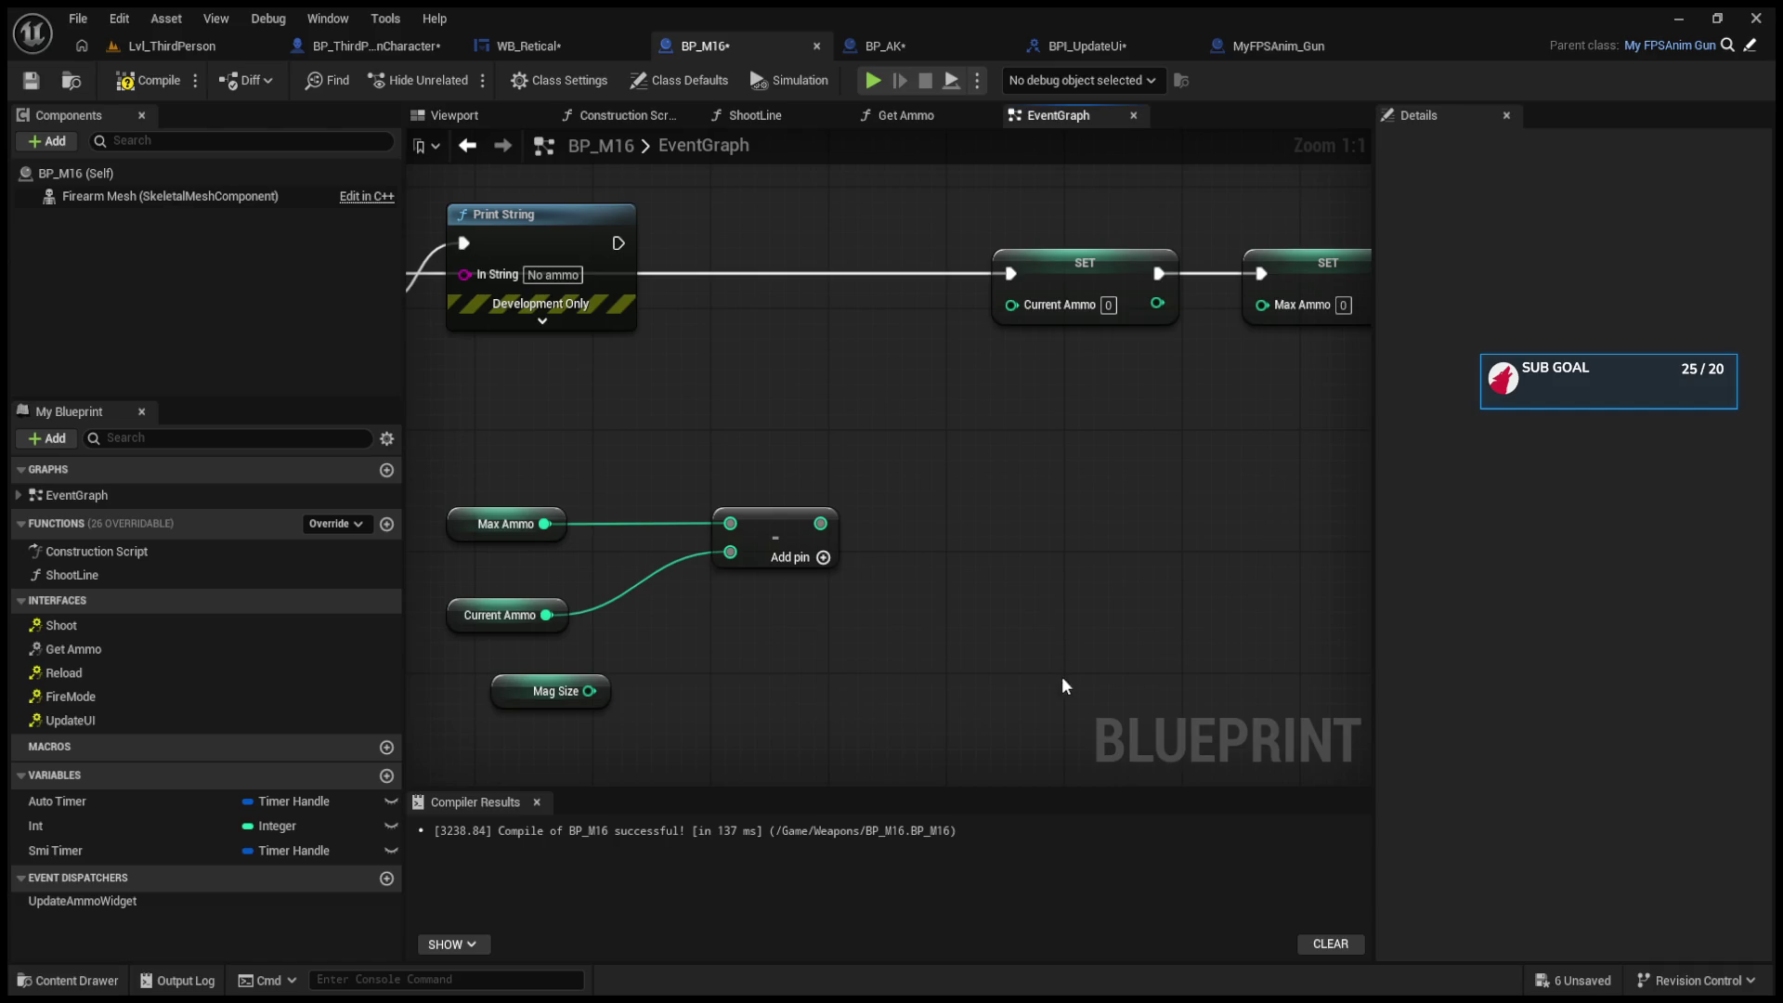
# Step: Feed the subtract result plus Current Ammo into SET Current Ammo and compile BP_M16
pyautogui.moveTo(820, 524); pyautogui.dragTo(1036, 306)
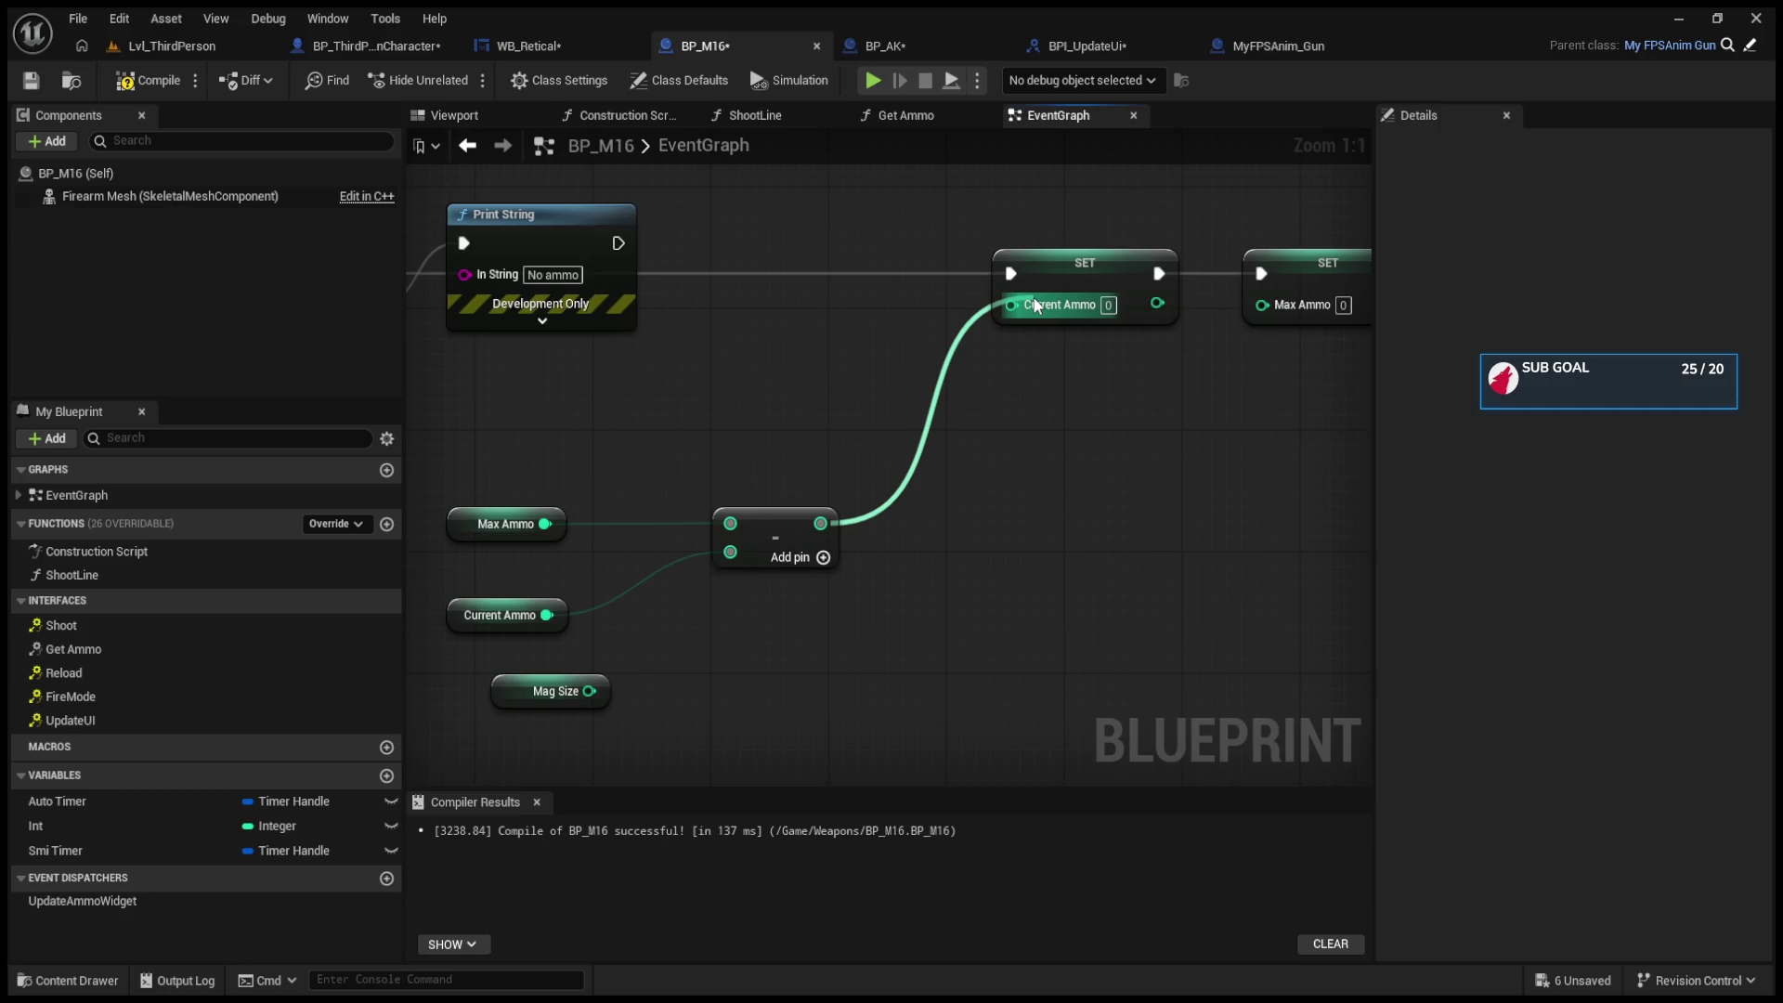
pyautogui.moveTo(1037, 307); pyautogui.dragTo(994, 490)
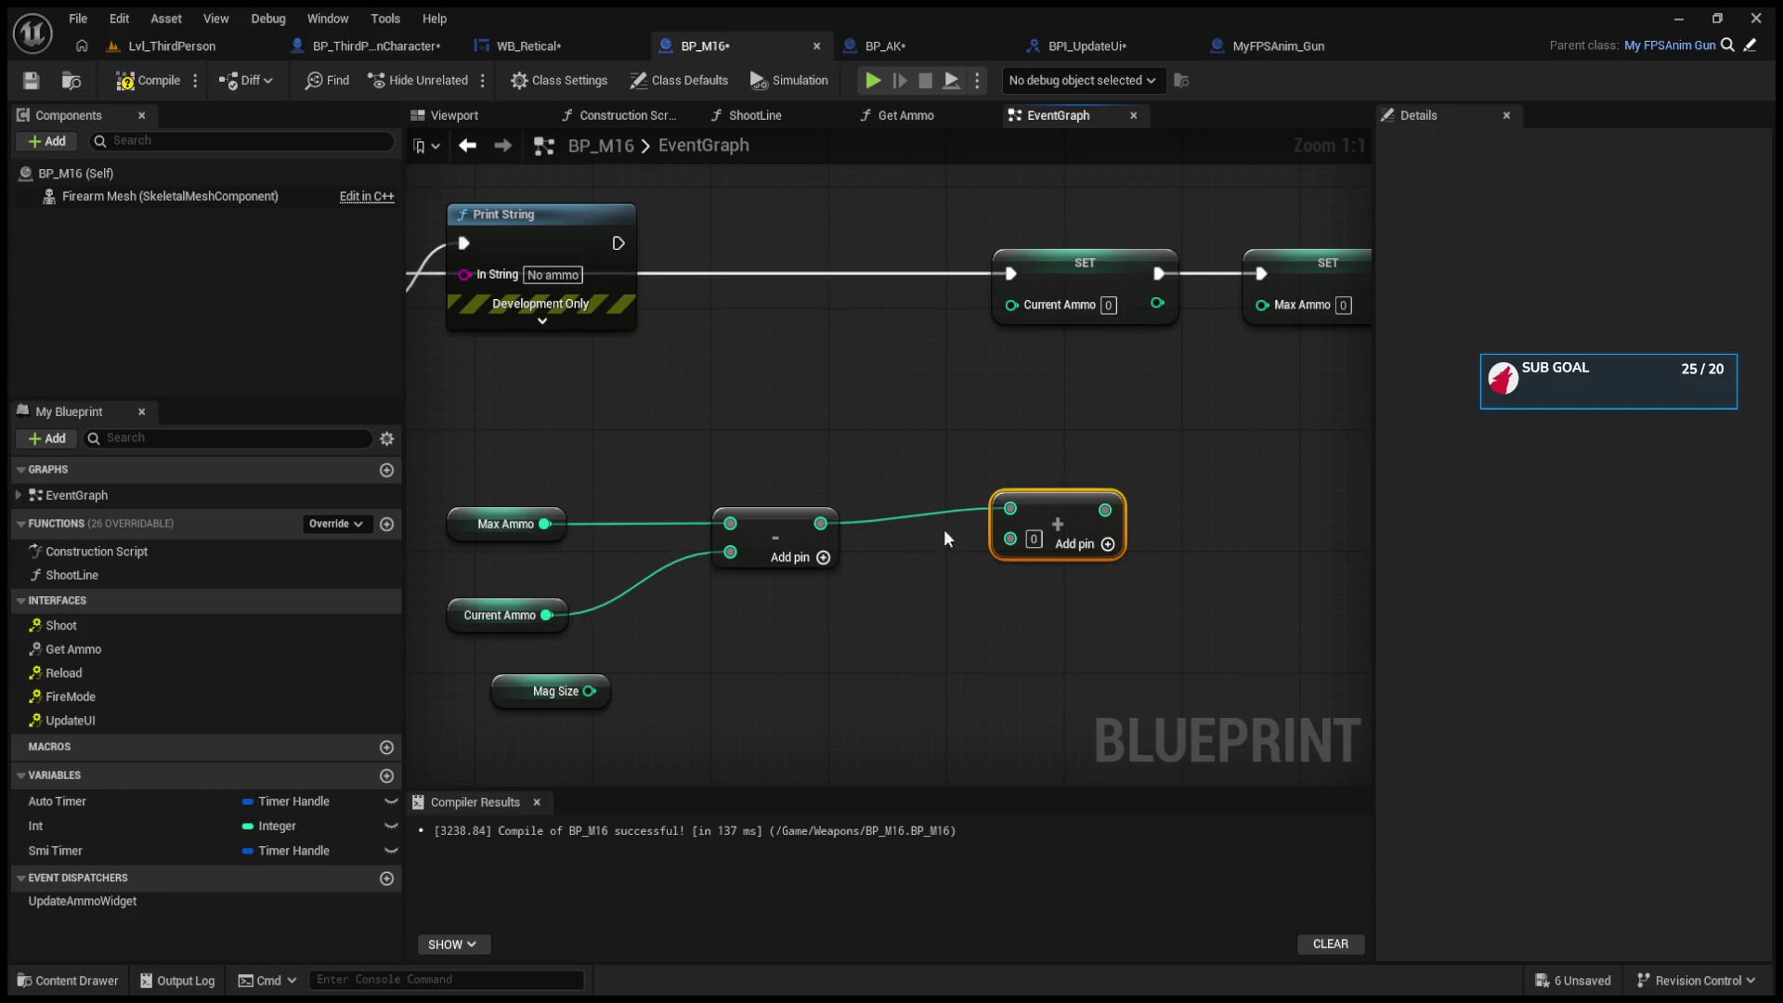
pyautogui.moveTo(547, 614)
pyautogui.mouseDown()
pyautogui.moveTo(855, 581)
pyautogui.moveTo(1103, 508)
pyautogui.moveTo(1022, 386)
pyautogui.moveTo(1011, 305)
pyautogui.mouseUp()
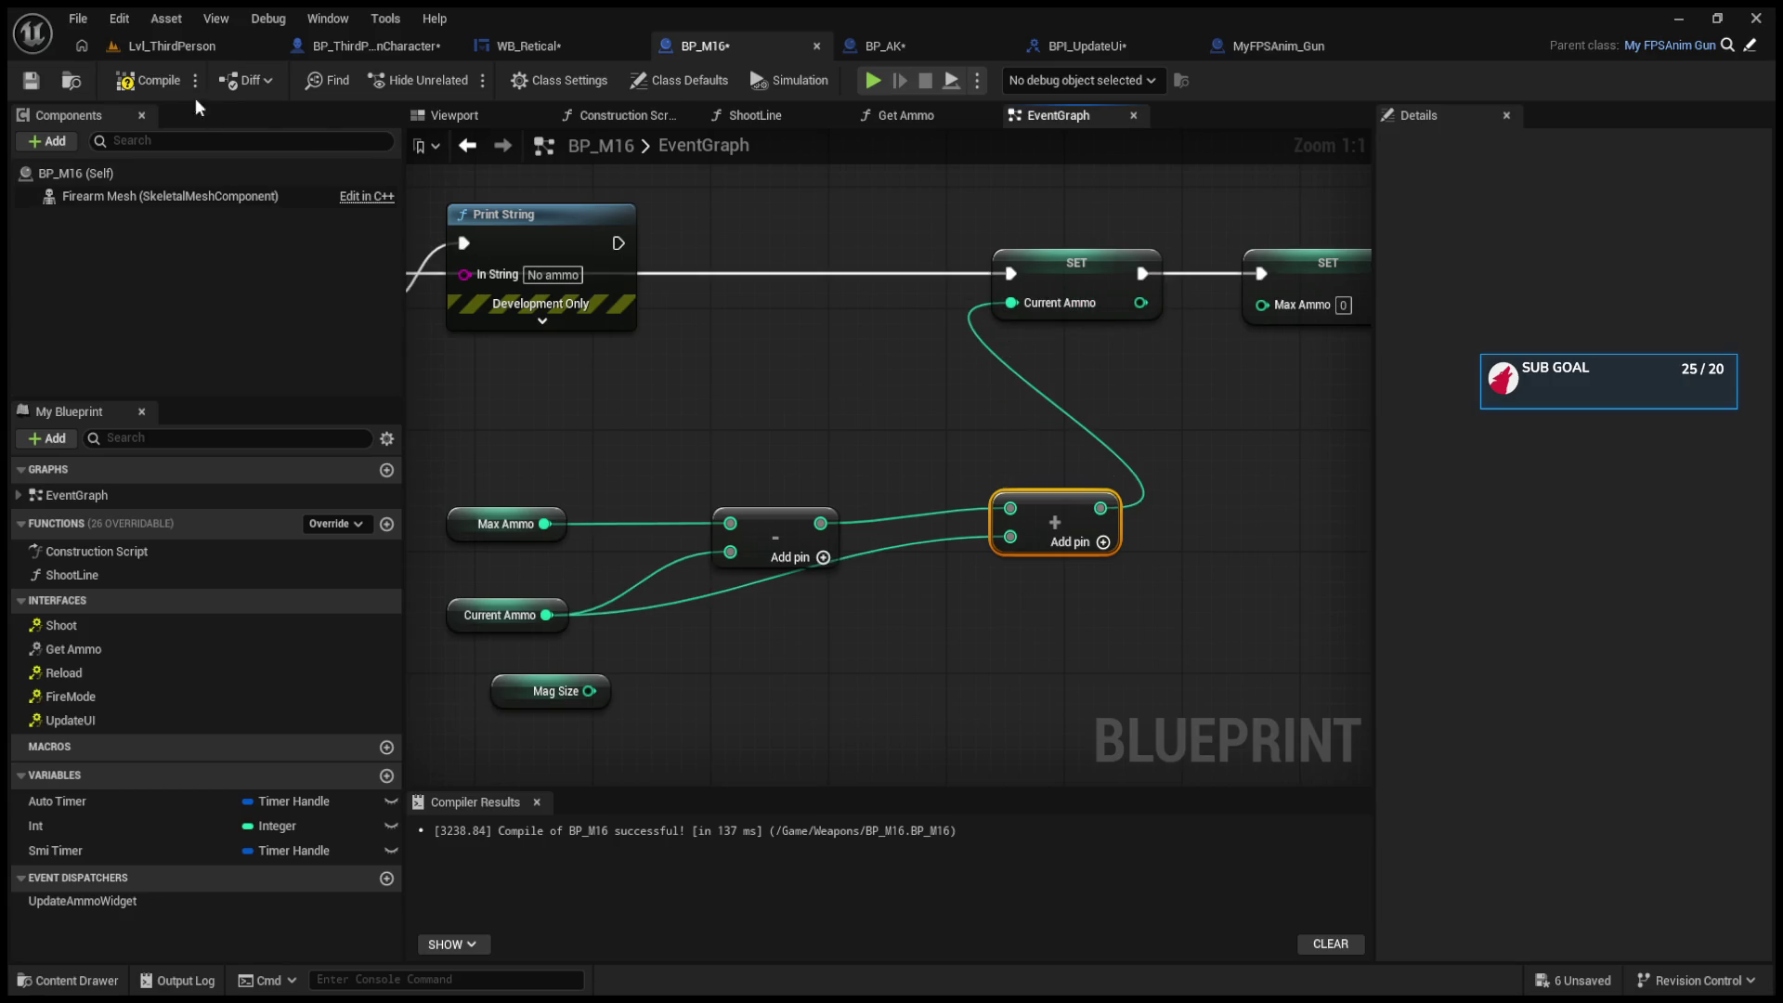
pyautogui.click(148, 80)
pyautogui.moveTo(1073, 476)
pyautogui.mouseDown()
pyautogui.moveTo(891, 479)
pyautogui.moveTo(810, 550)
pyautogui.moveTo(766, 538)
pyautogui.mouseUp()
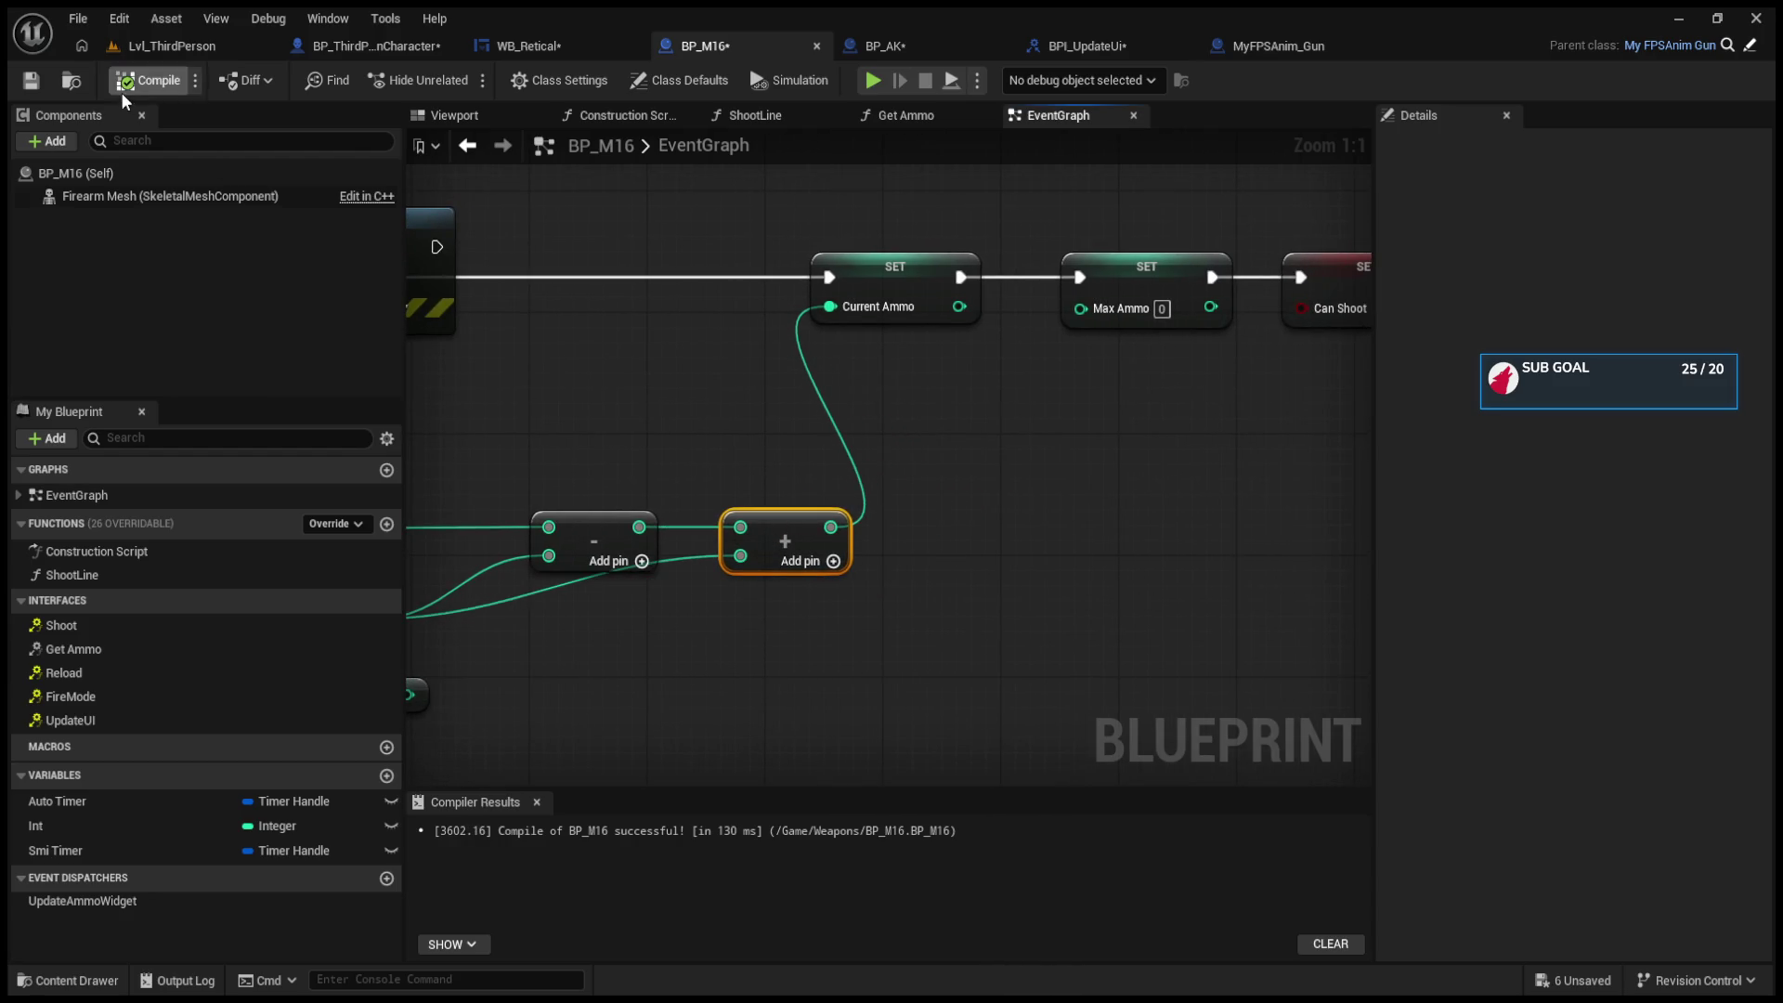
pyautogui.moveTo(582, 398); pyautogui.dragTo(689, 406)
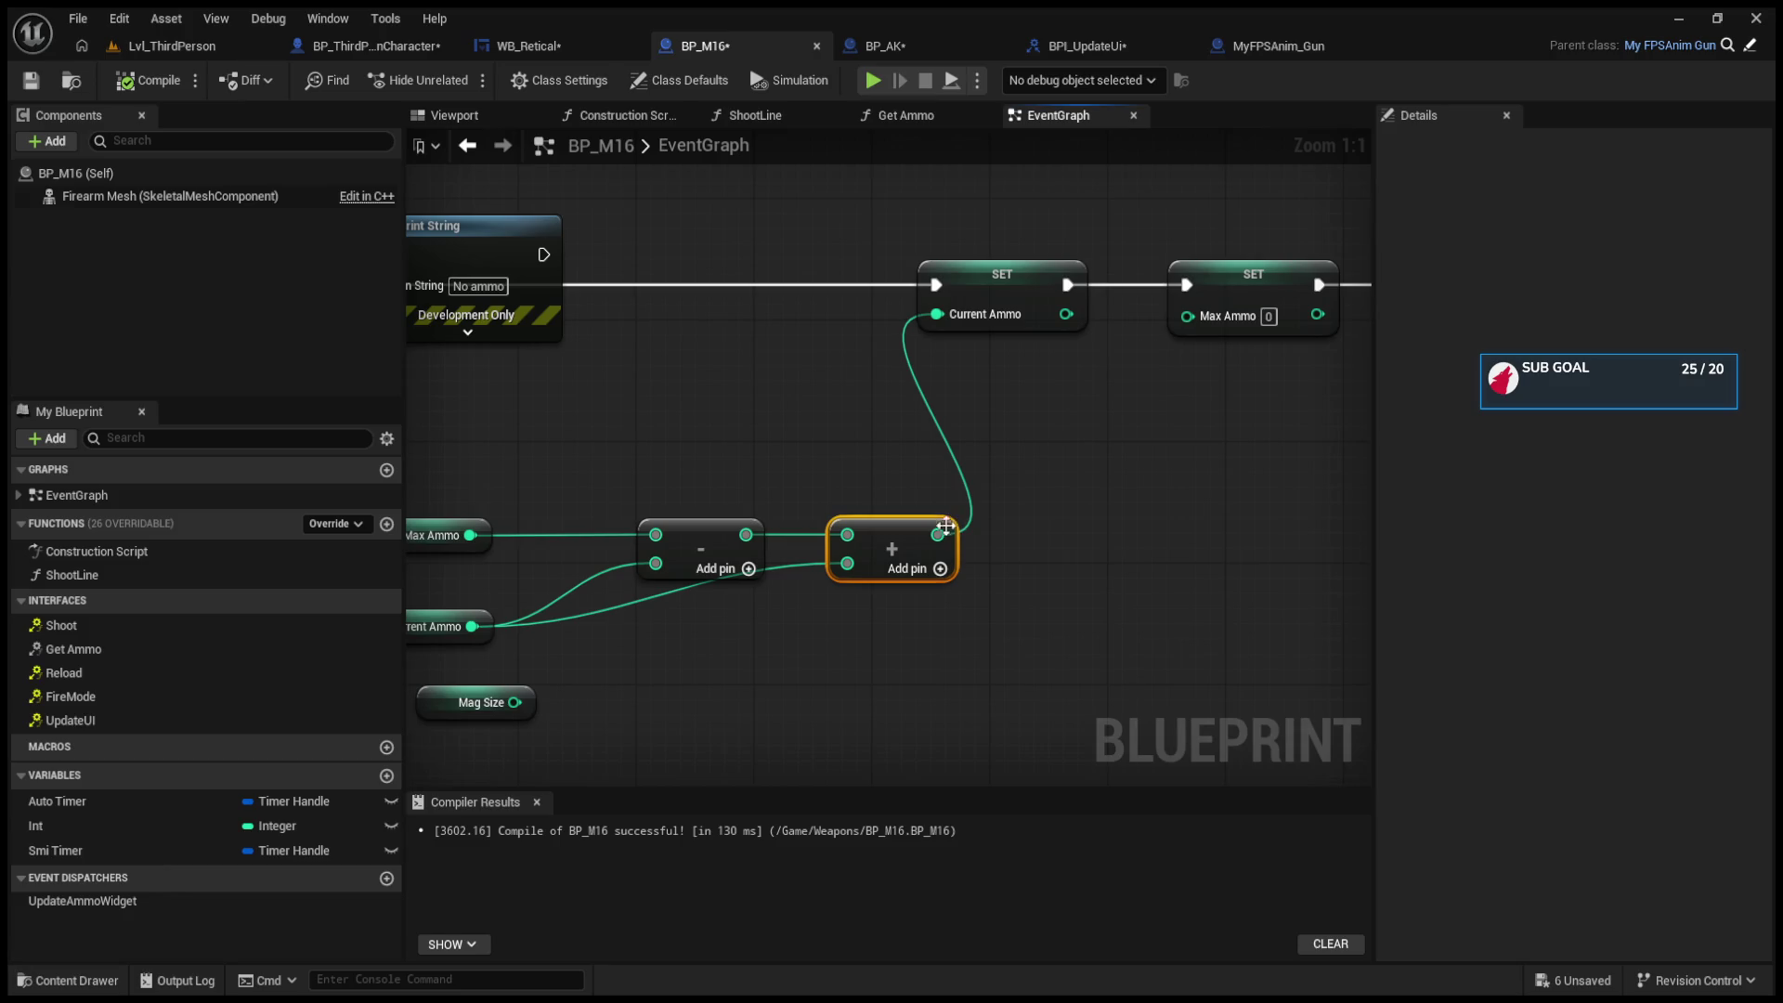
# Step: Look over the level, character, BPI_UpdateUi and BP_AK tabs, then return to BP_M16
pyautogui.click(167, 47)
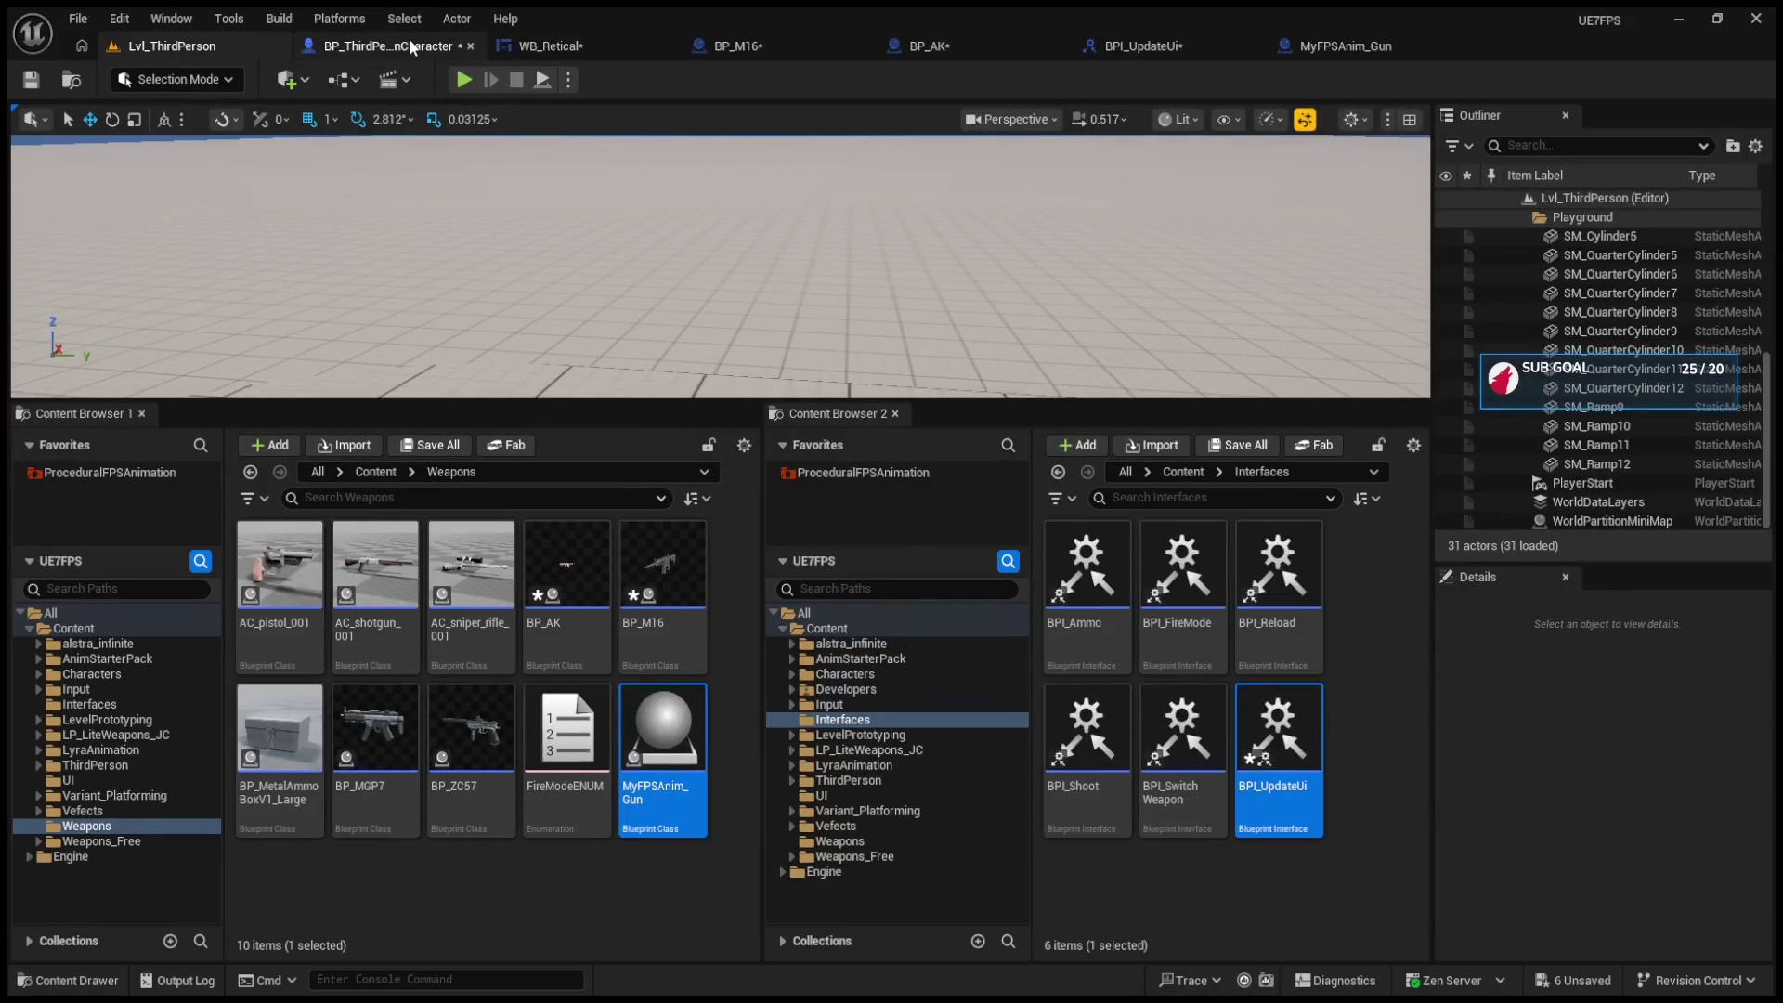
pyautogui.click(380, 46)
pyautogui.click(1139, 44)
pyautogui.click(917, 44)
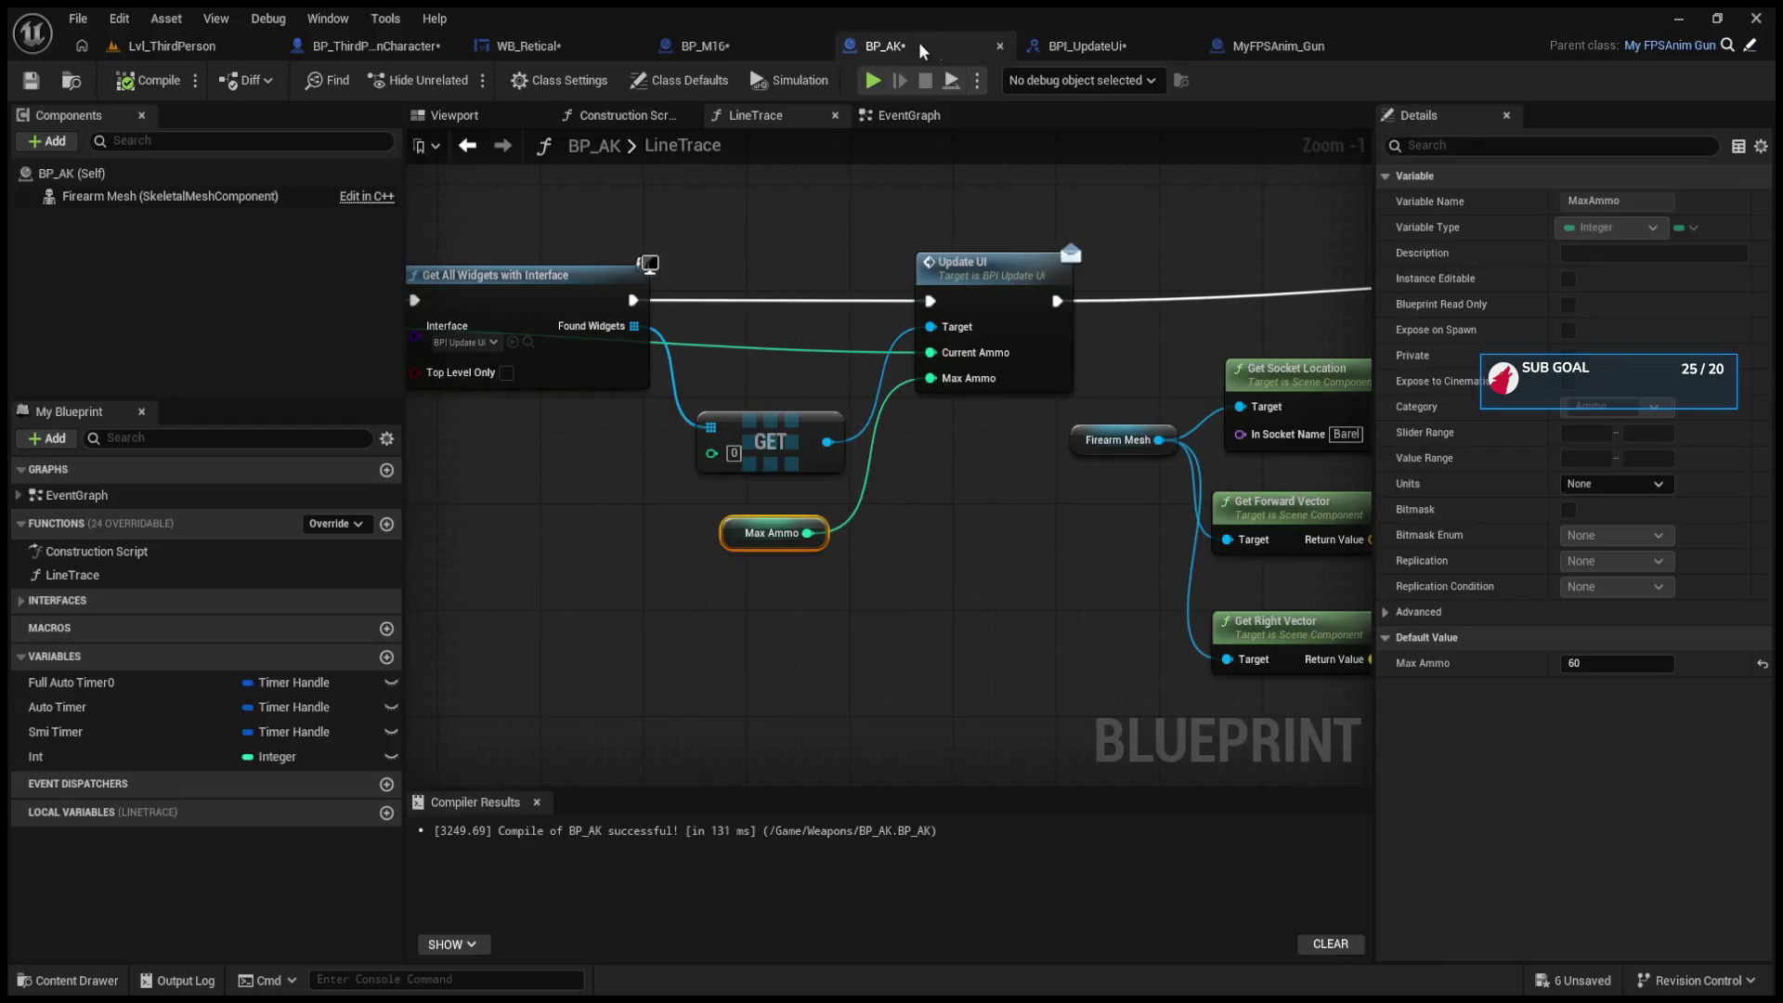
pyautogui.click(720, 45)
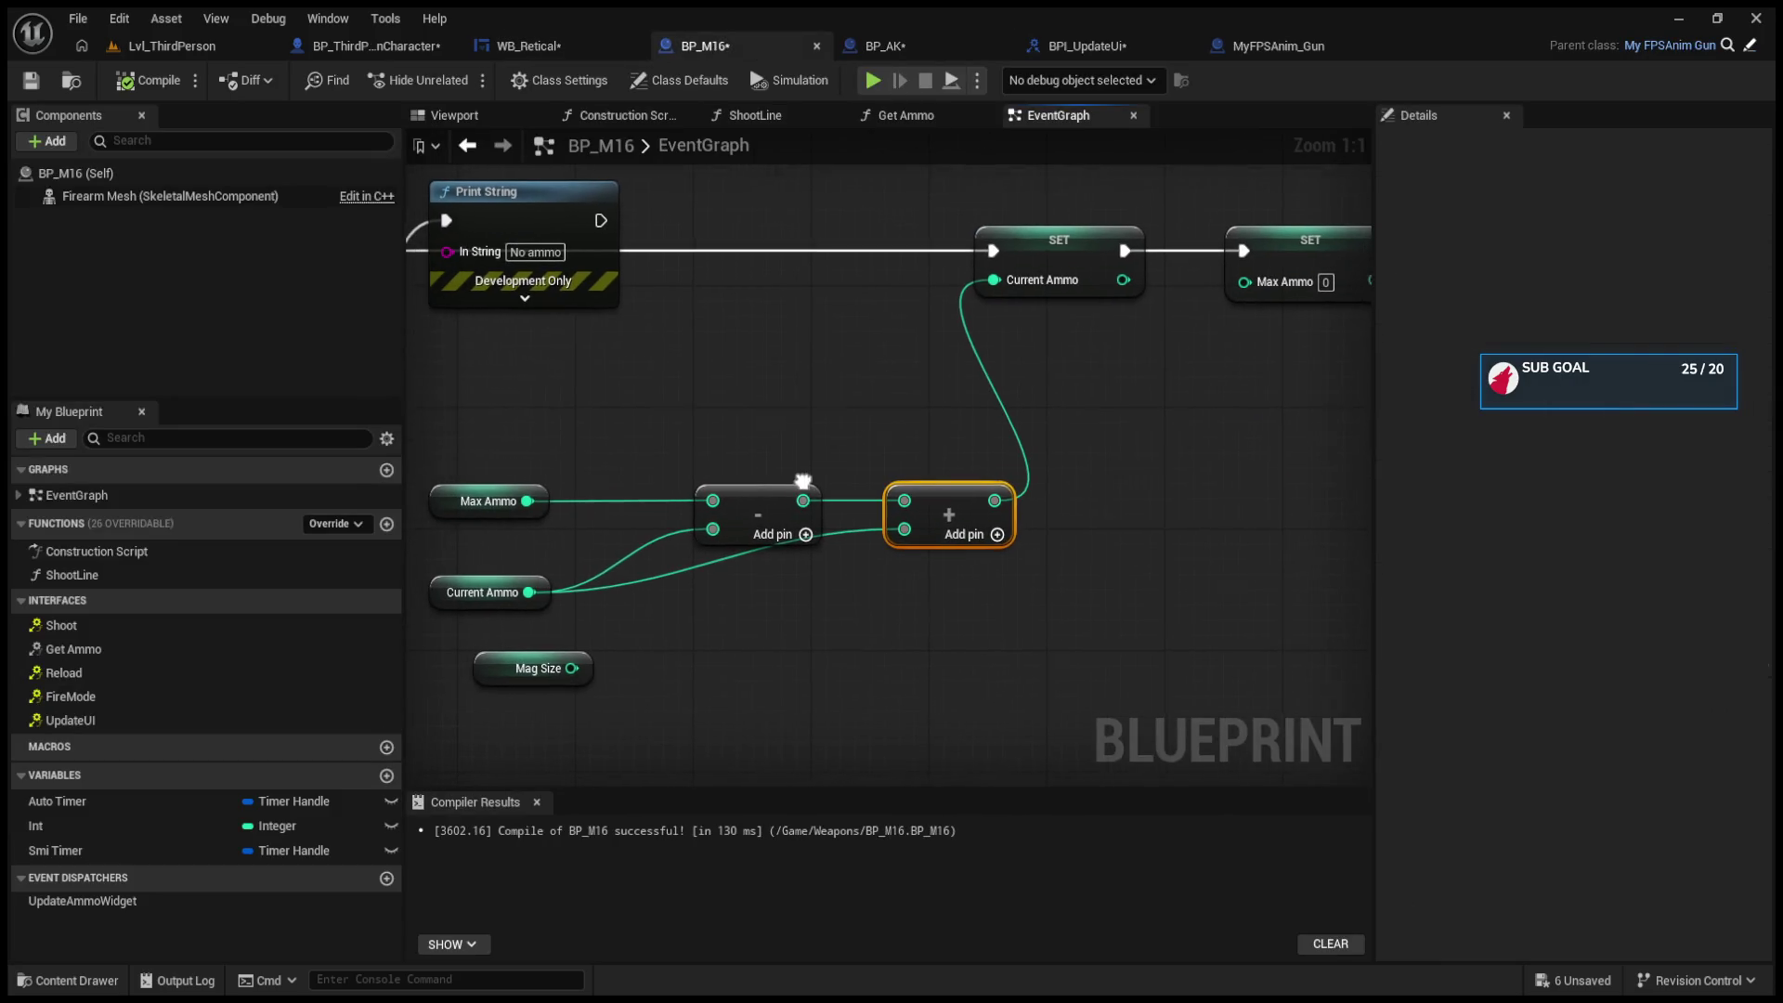
# Step: Connect the Max Ammo minus Current Ammo result to SET Max Ammo
pyautogui.moveTo(804, 500); pyautogui.dragTo(952, 610)
pyautogui.click(923, 585)
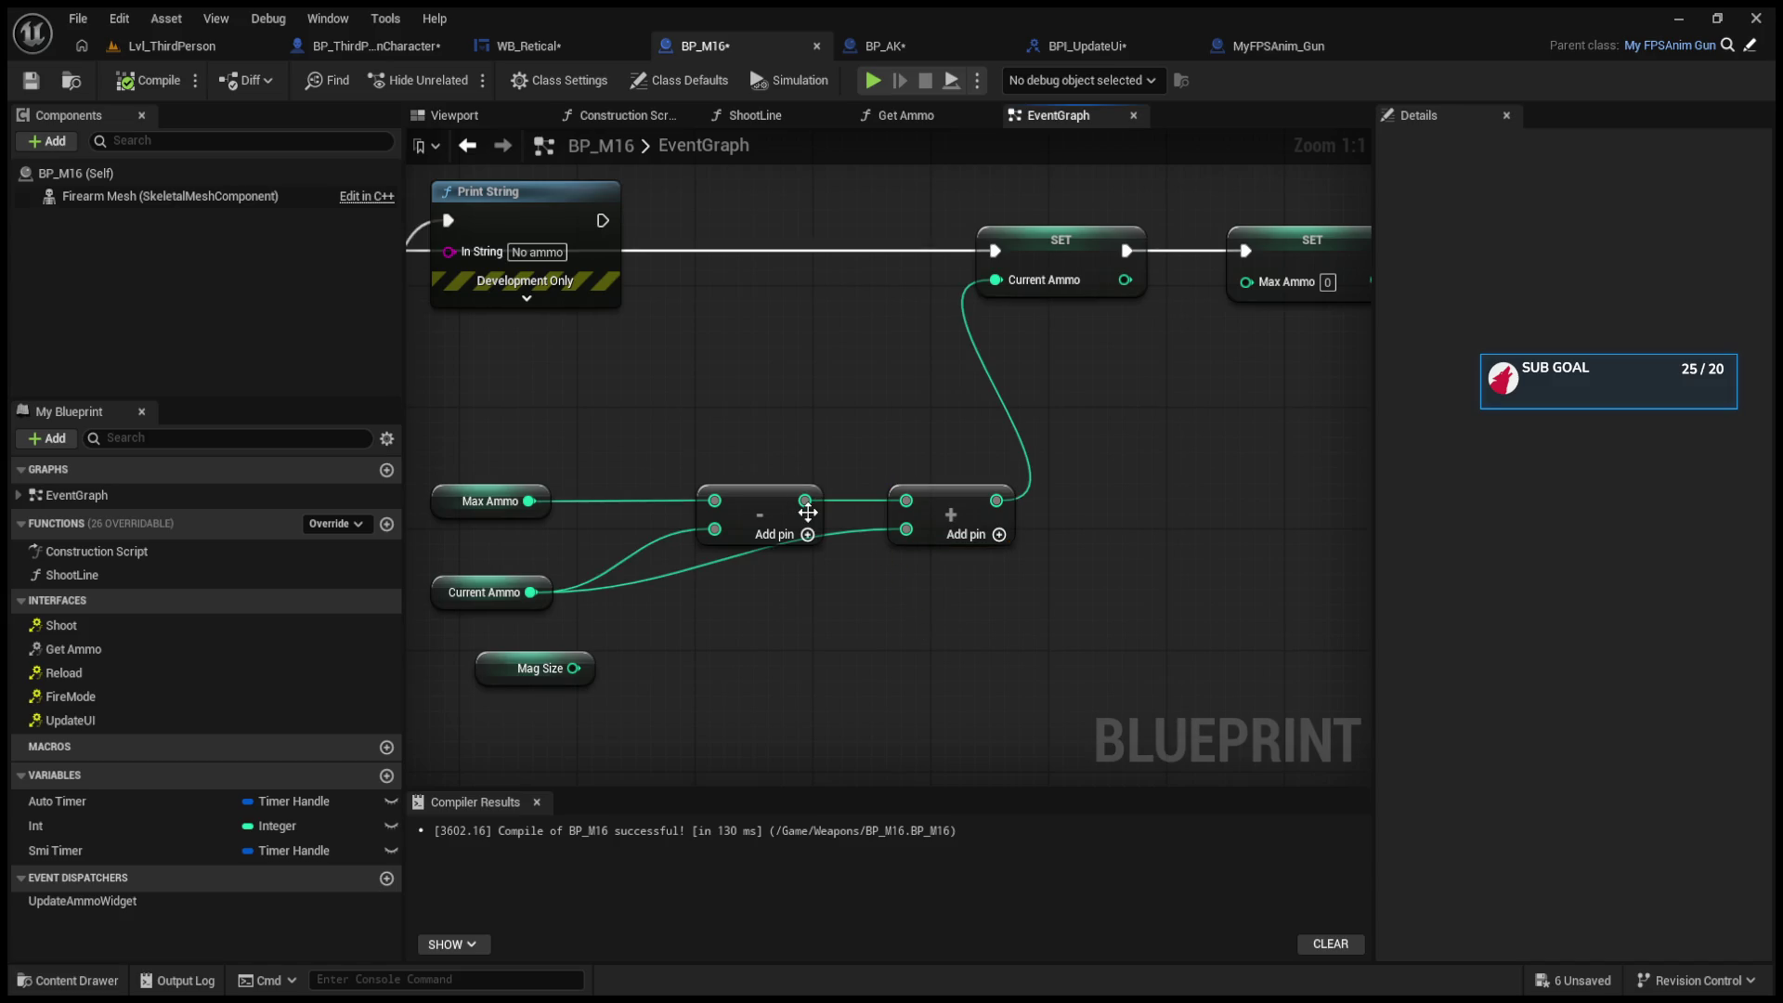
pyautogui.moveTo(804, 501)
pyautogui.mouseDown()
pyautogui.moveTo(1218, 355)
pyautogui.moveTo(1271, 294)
pyautogui.mouseUp()
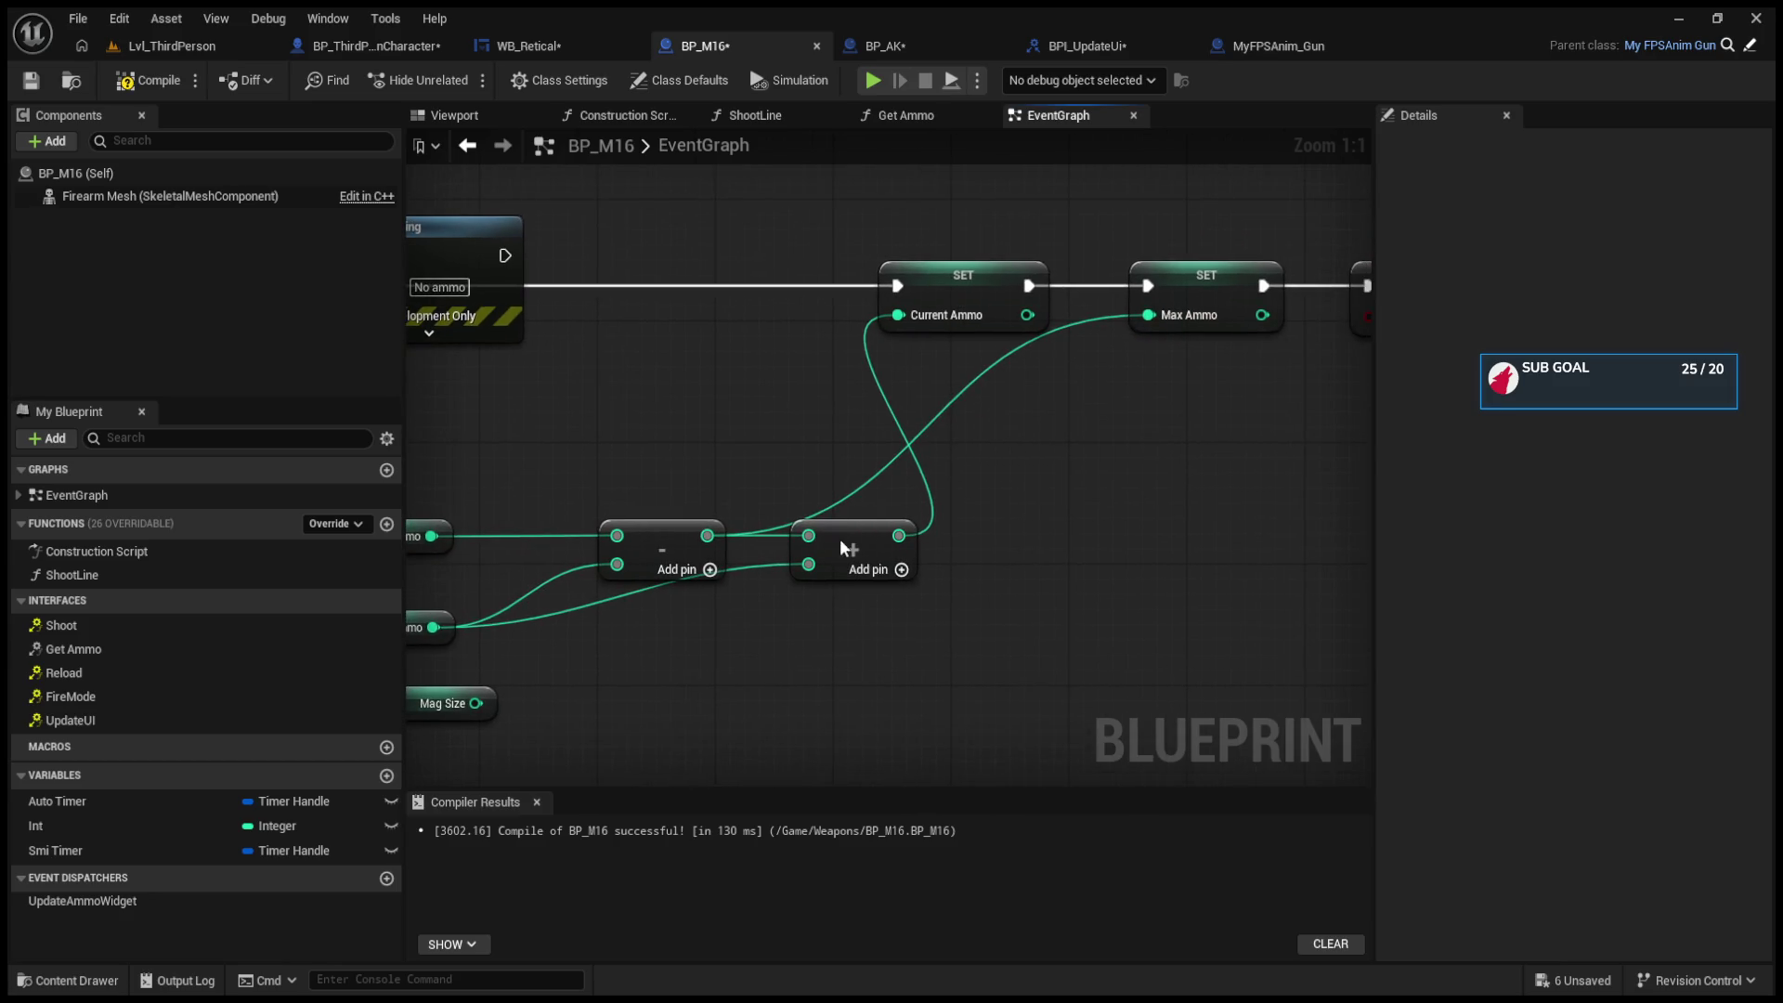
# Step: Move the add node right and route the Current Ammo wire through a reroute point
pyautogui.moveTo(843, 546); pyautogui.dragTo(993, 541)
pyautogui.doubleClick(778, 578)
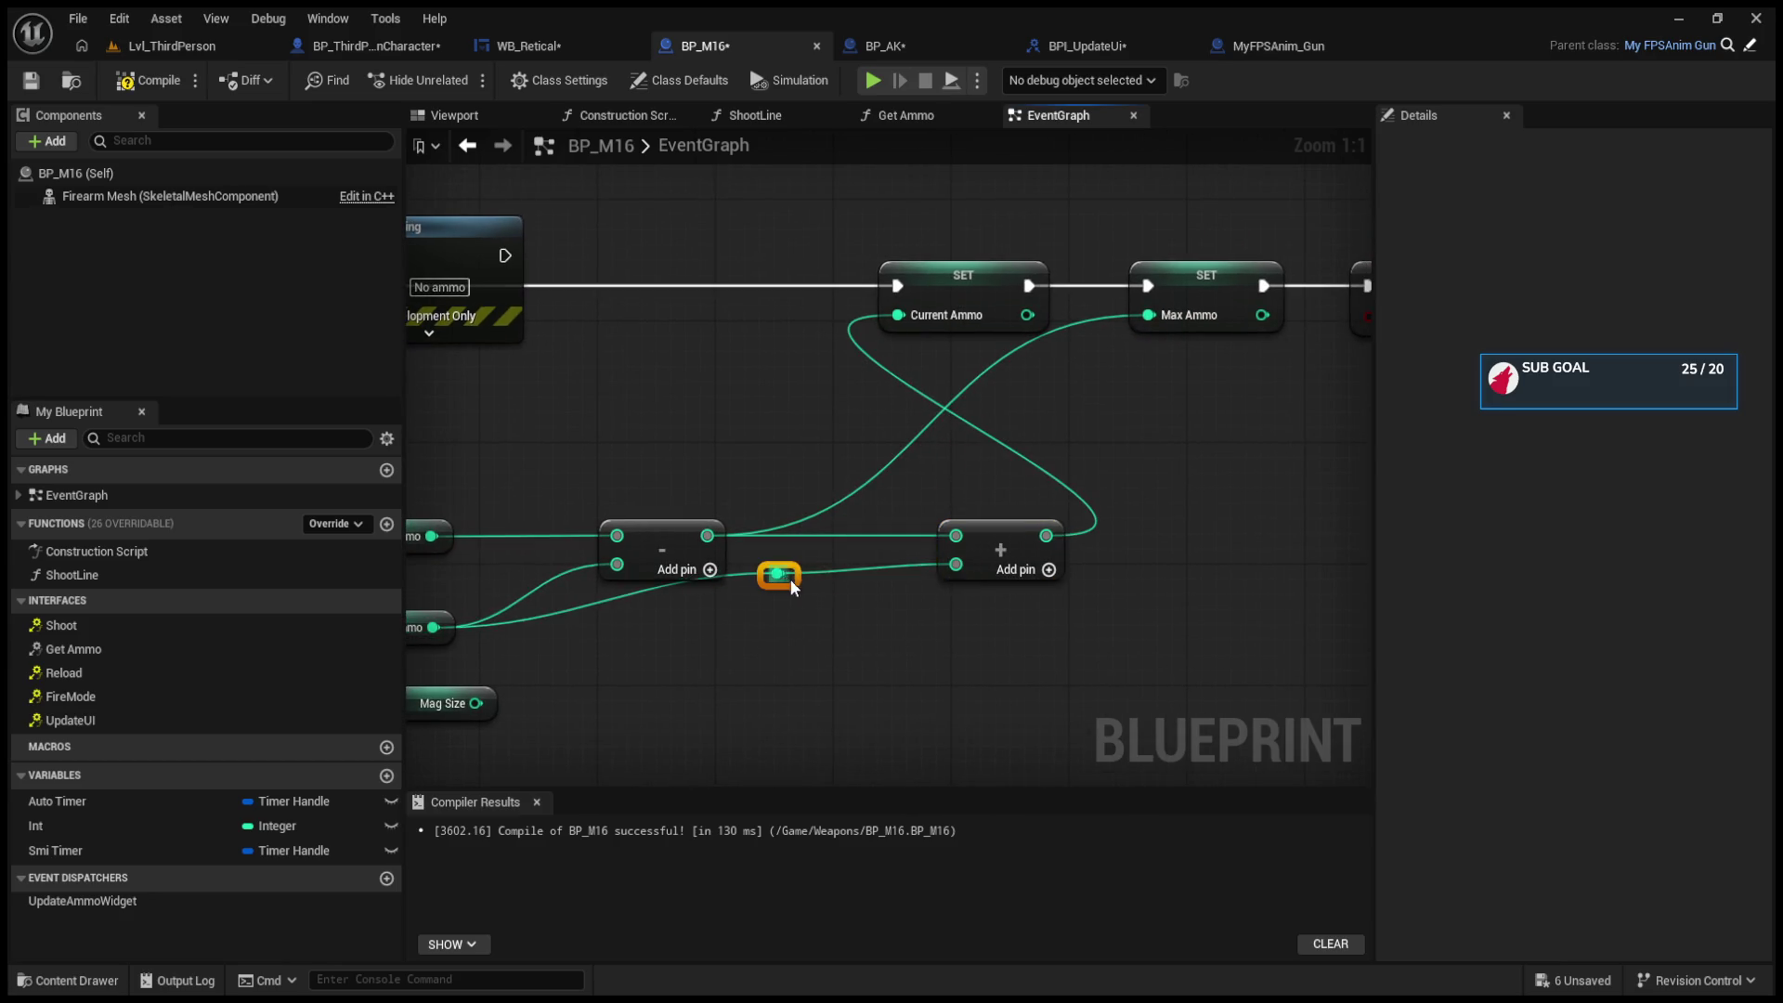
pyautogui.moveTo(790, 577)
pyautogui.mouseDown()
pyautogui.moveTo(803, 652)
pyautogui.moveTo(897, 642)
pyautogui.mouseUp()
pyautogui.moveTo(567, 545); pyautogui.dragTo(833, 561)
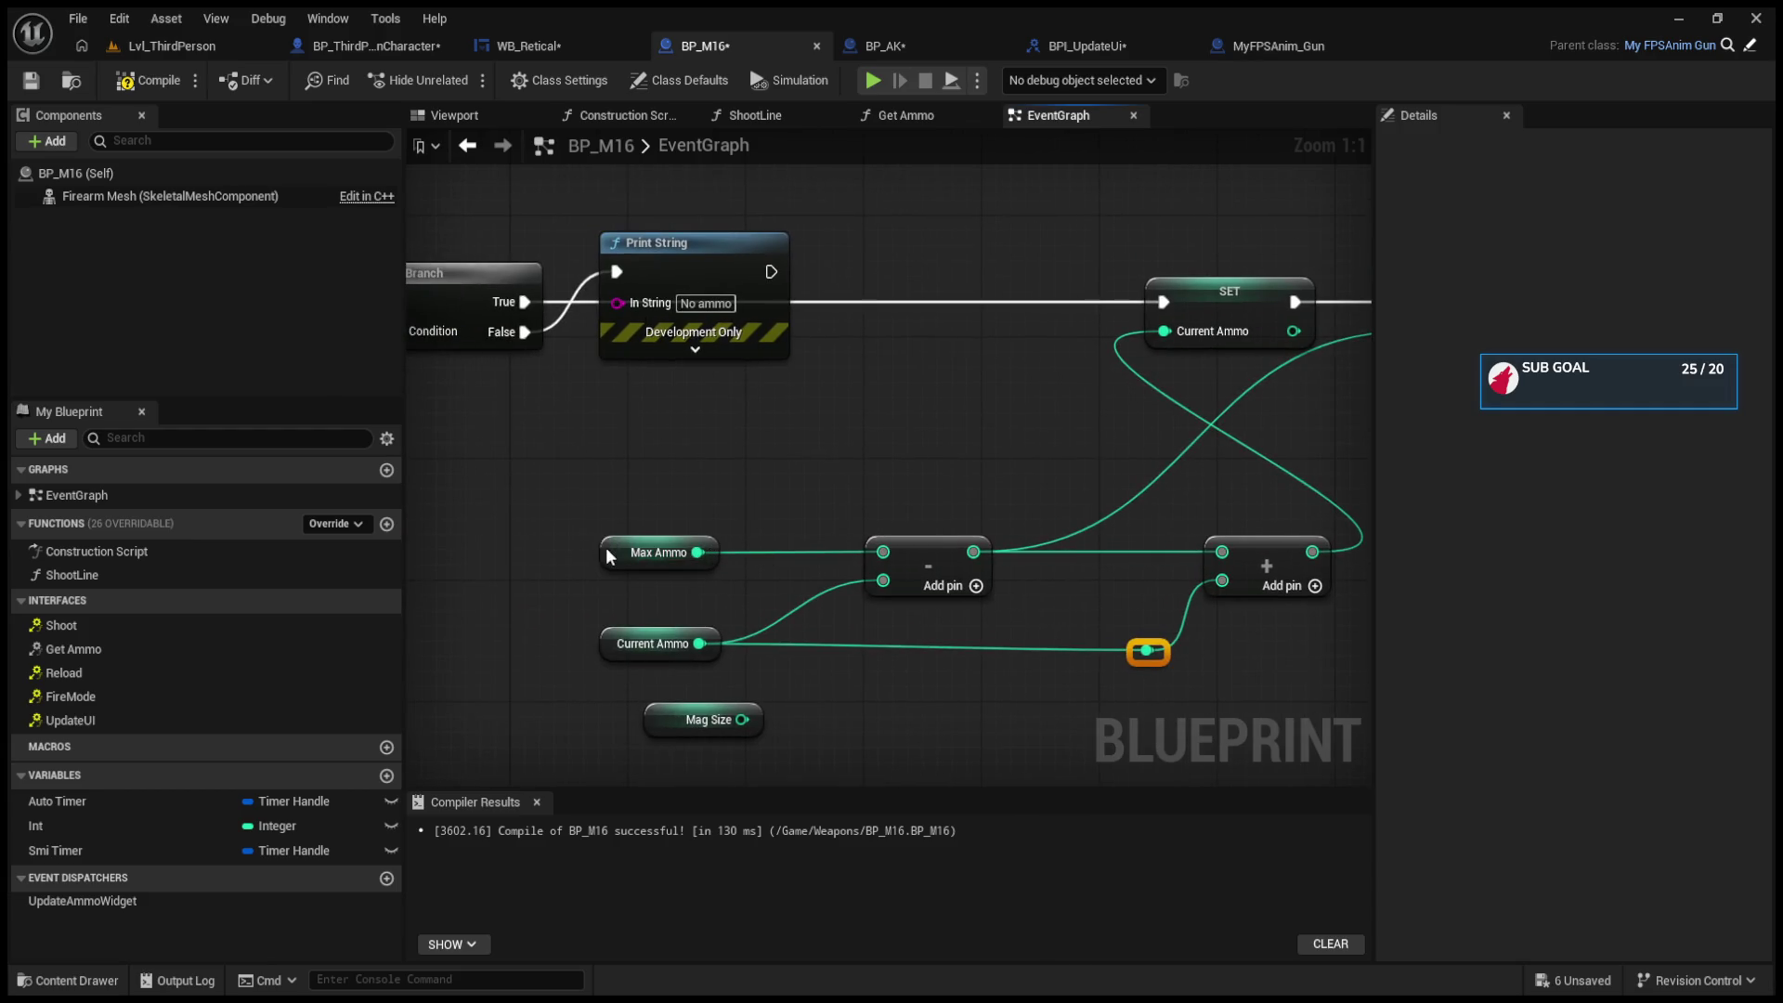
pyautogui.click(687, 539)
pyautogui.moveTo(650, 644); pyautogui.dragTo(680, 644)
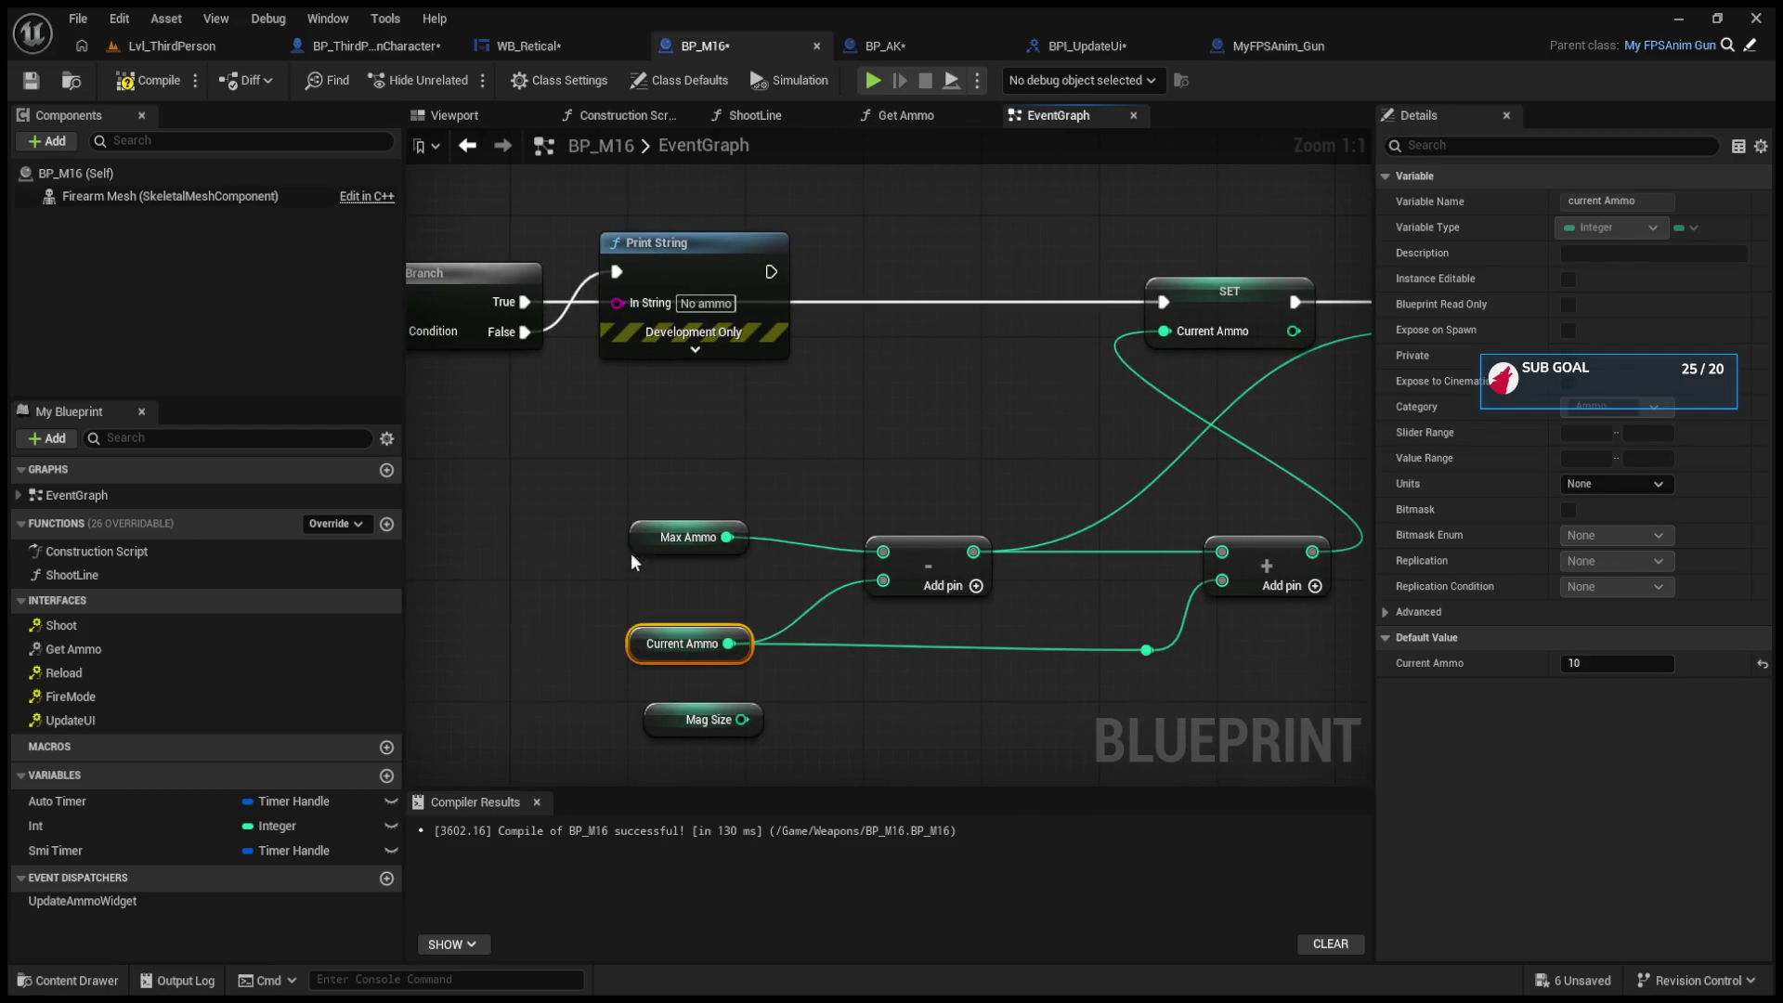
pyautogui.click(641, 535)
pyautogui.click(682, 643)
pyautogui.moveTo(935, 597); pyautogui.dragTo(785, 603)
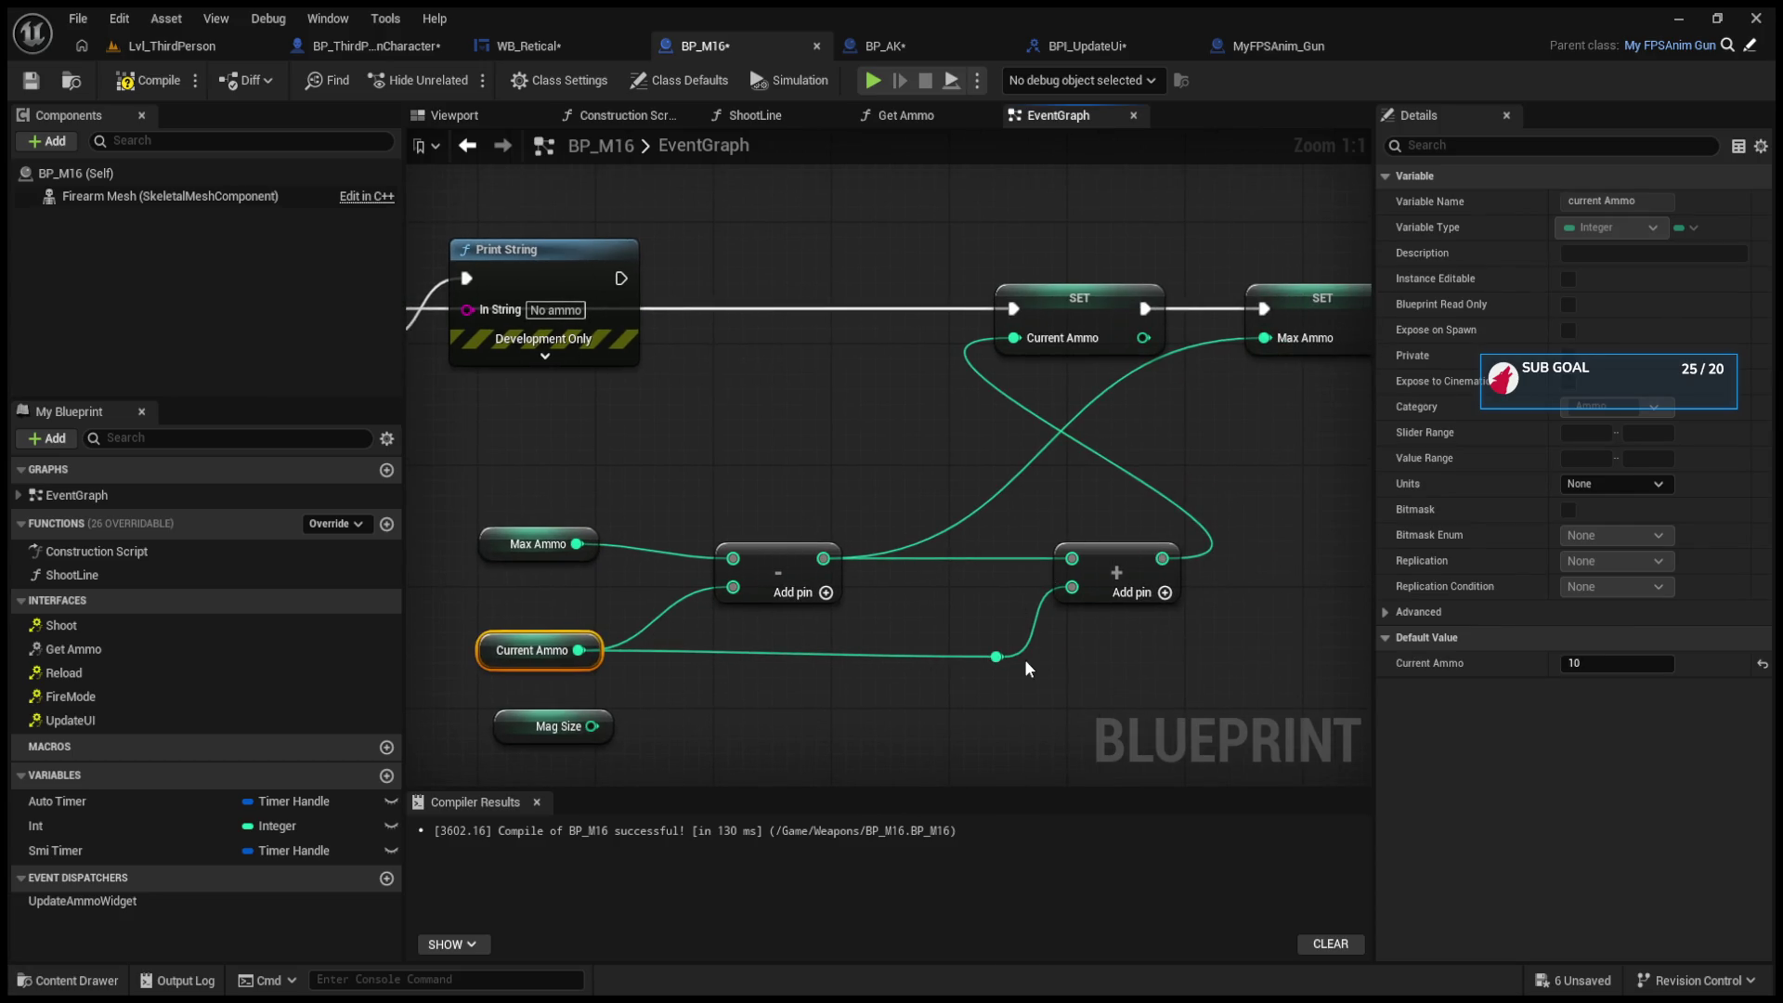
pyautogui.moveTo(1105, 571)
pyautogui.mouseDown()
pyautogui.moveTo(1076, 571)
pyautogui.moveTo(1091, 571)
pyautogui.mouseUp()
pyautogui.moveTo(1098, 366); pyautogui.dragTo(924, 439)
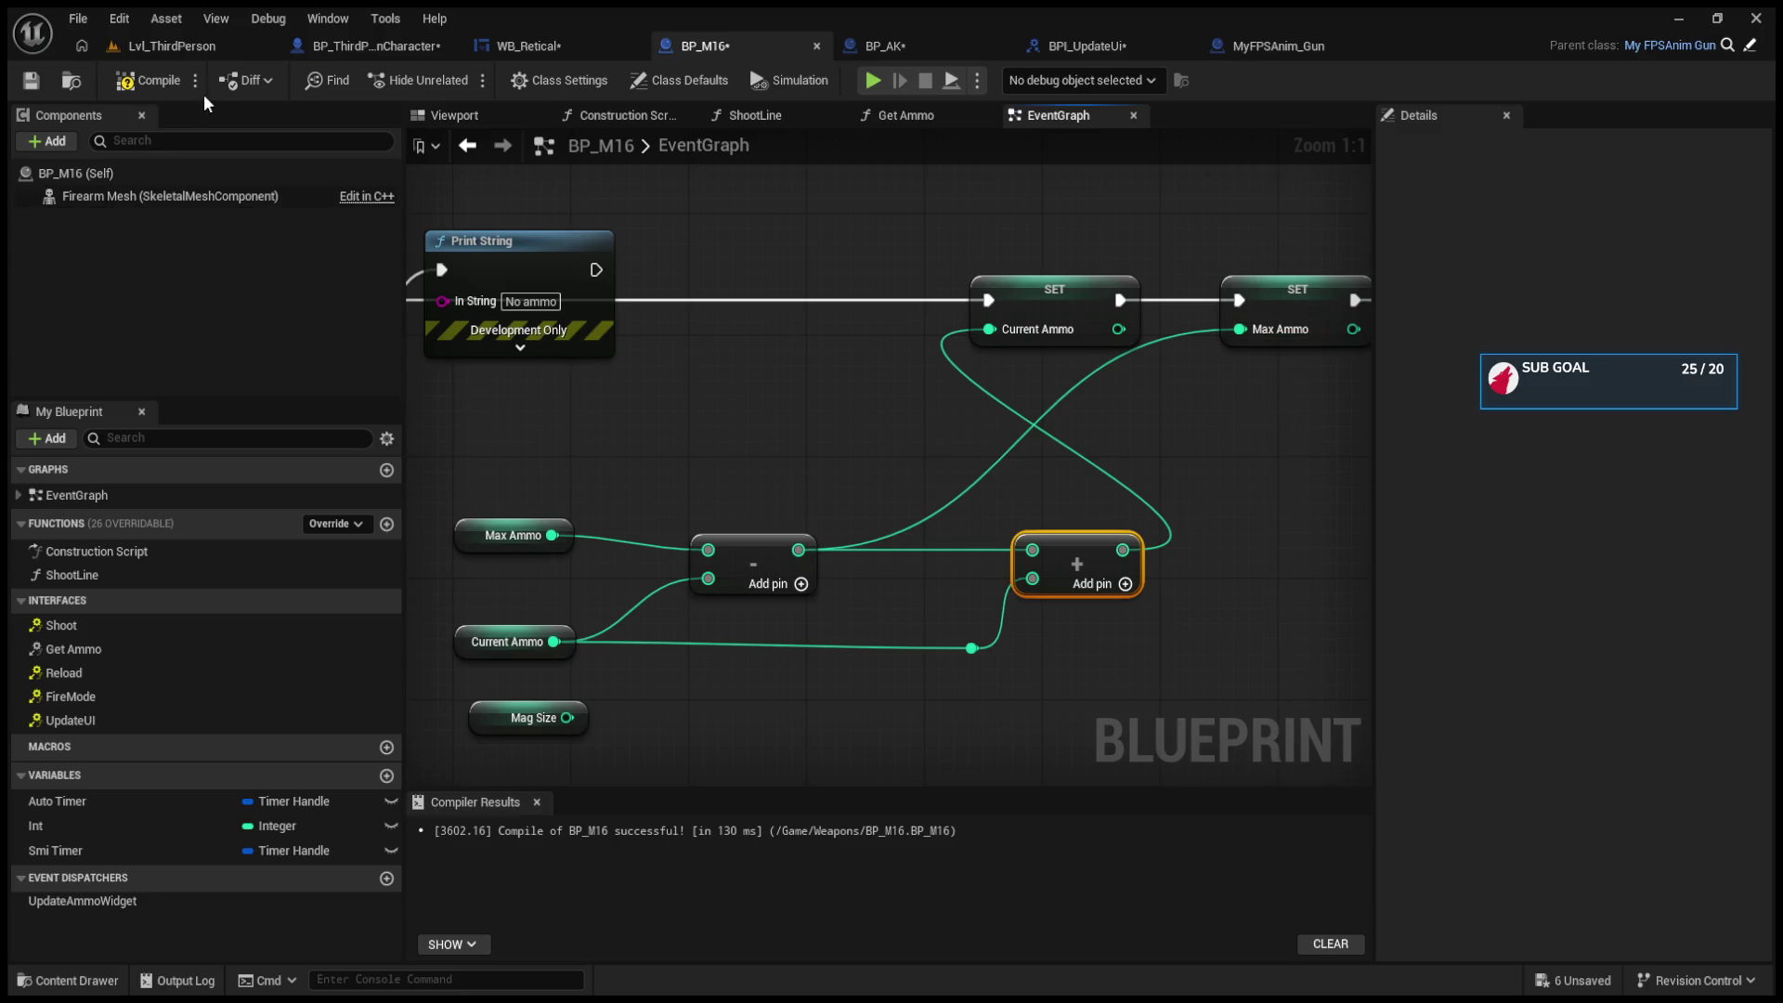
# Step: Play the level, fire the M16, reload, drain the magazine and try reloading again
pyautogui.click(202, 47)
pyautogui.hotkey('alt', 'p')
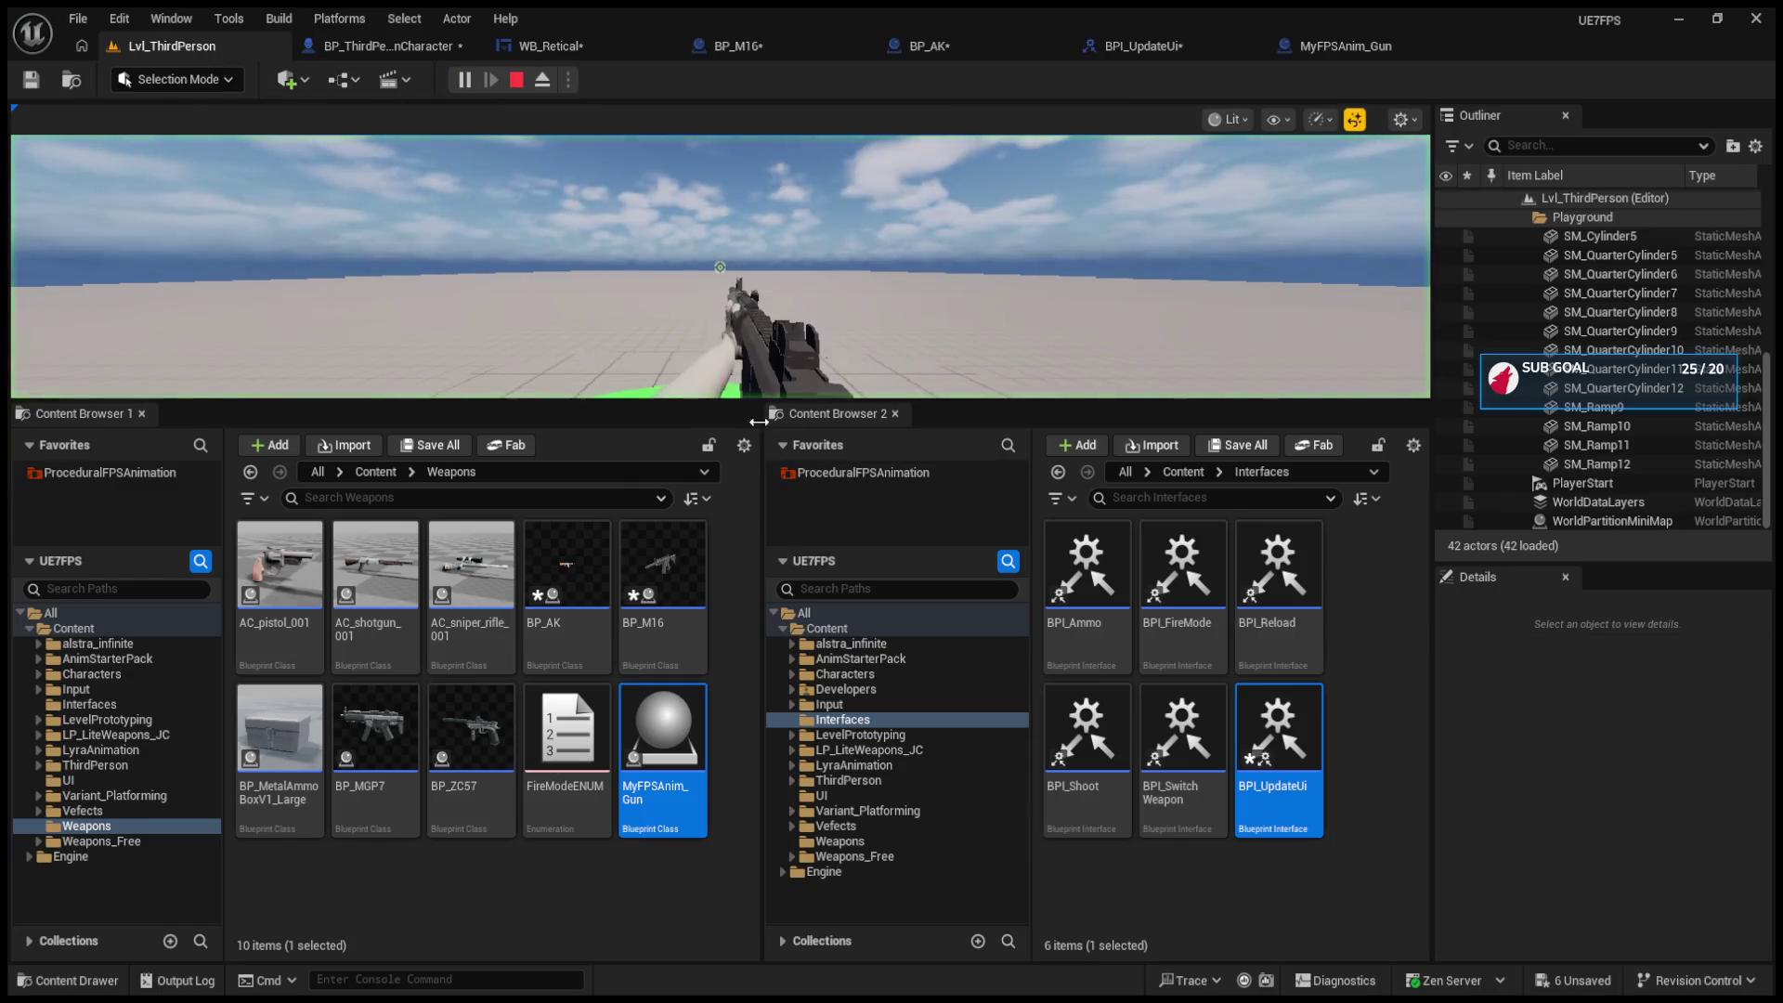
pyautogui.moveTo(744, 401); pyautogui.dragTo(734, 793)
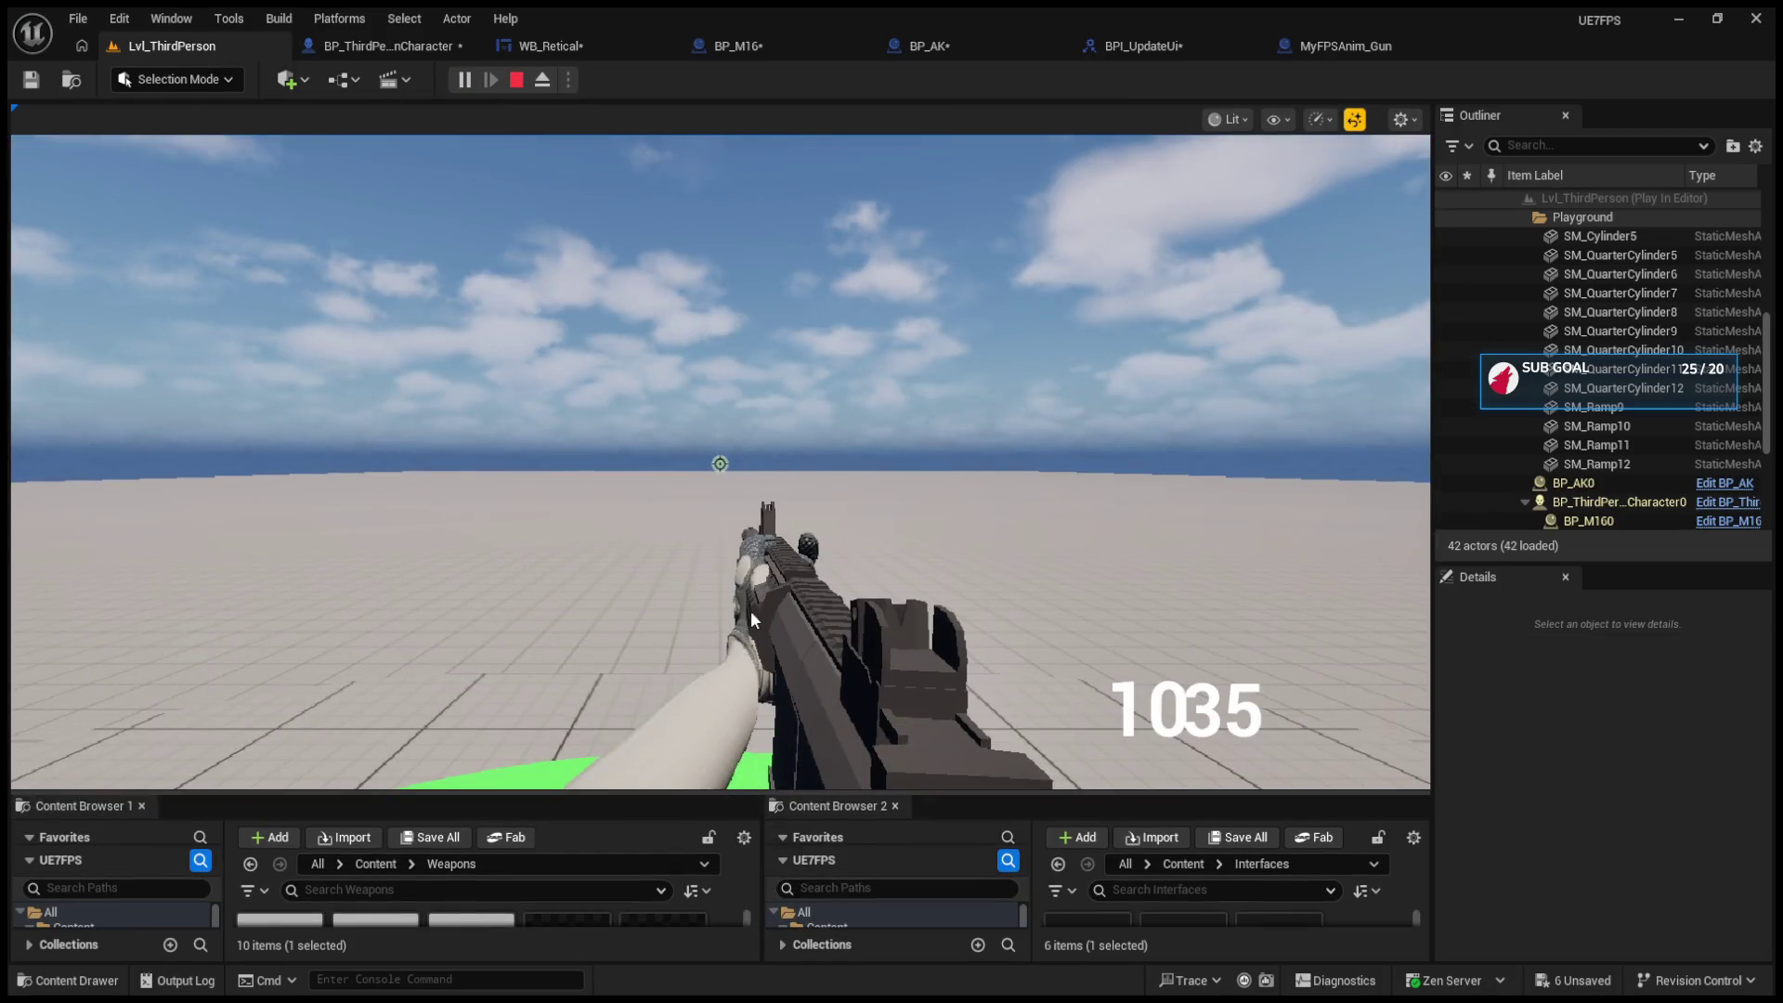
pyautogui.click(750, 610)
pyautogui.click(720, 464)
pyautogui.click(719, 464)
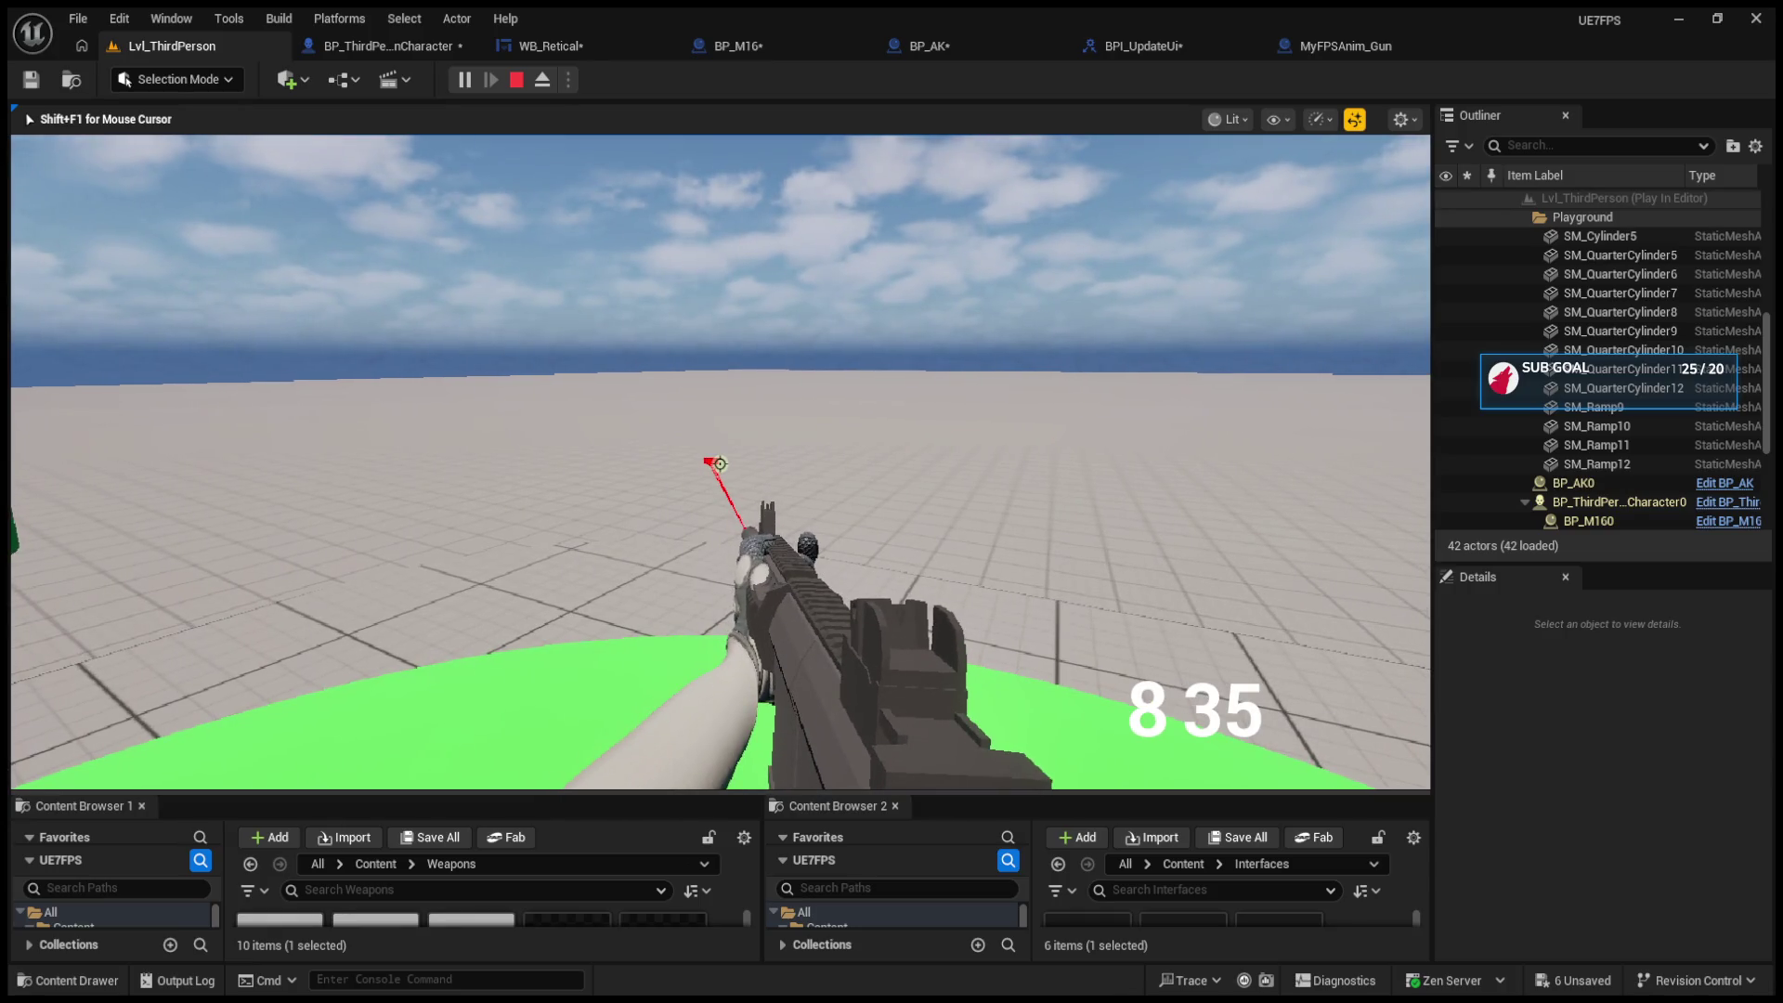
pyautogui.press('r')
pyautogui.moveTo(720, 464); pyautogui.dragTo(720, 463)
pyautogui.press('r')
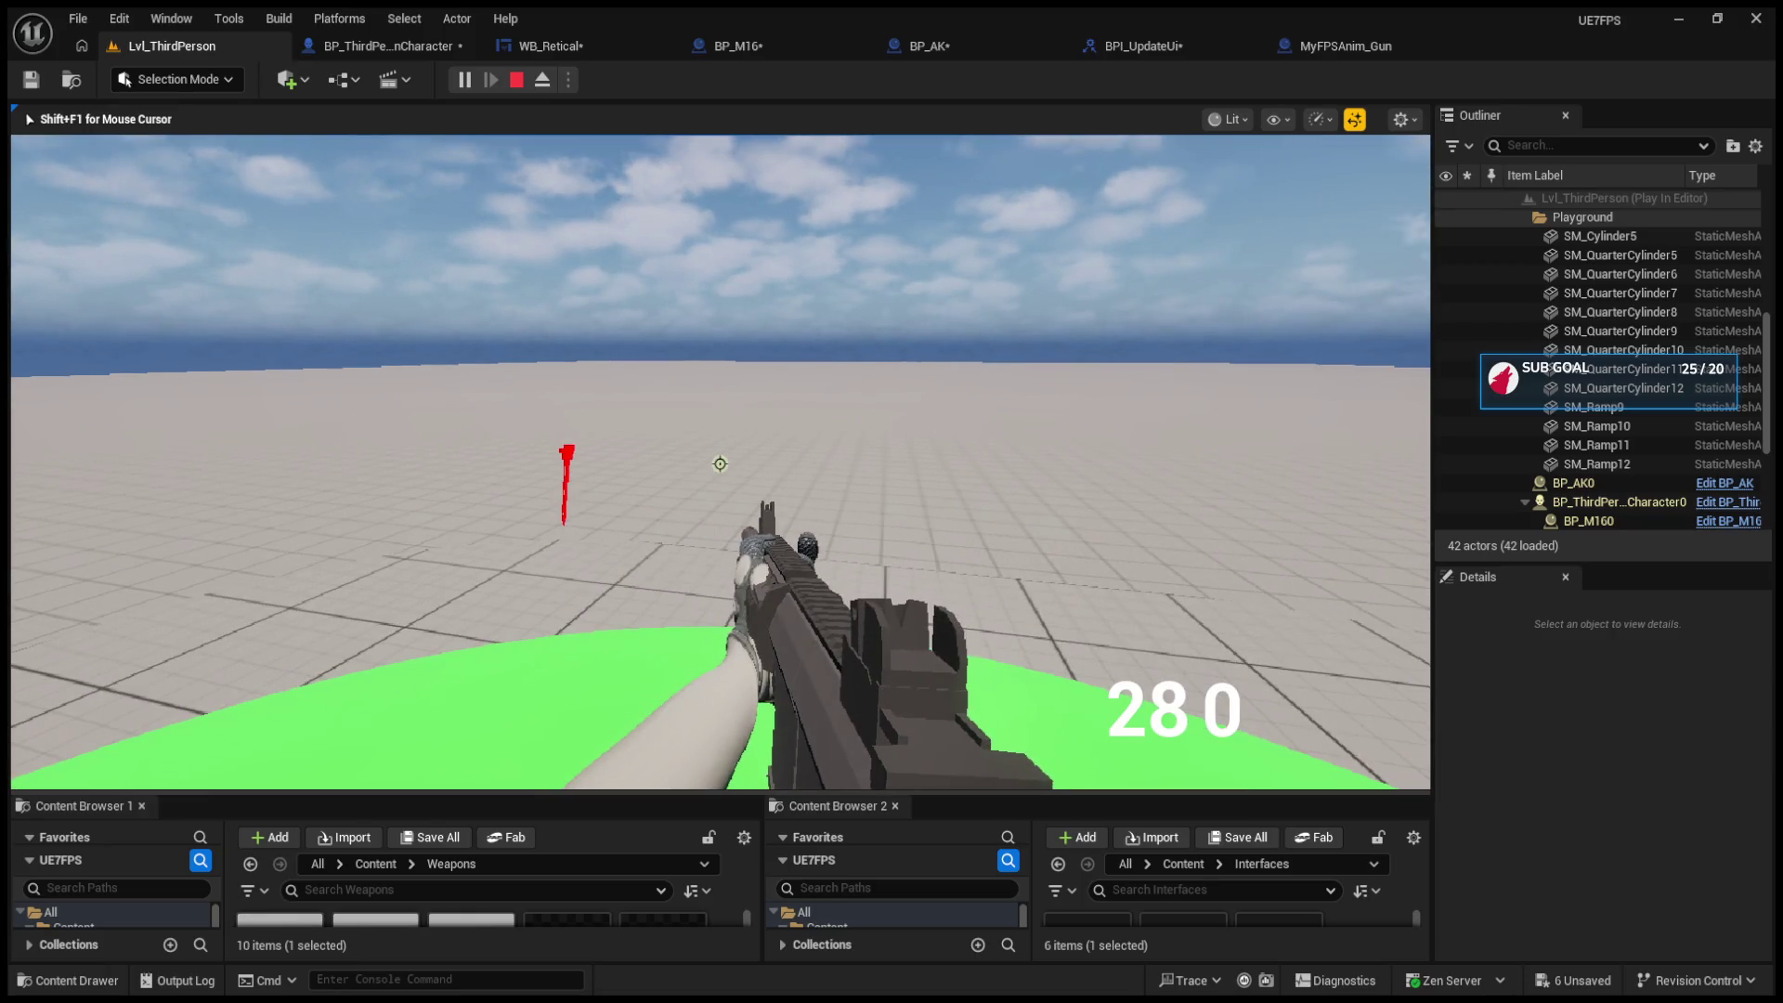
# Step: Stop the play session and move through the WB_Retical and character blueprint tabs
pyautogui.press('Escape')
pyautogui.click(552, 54)
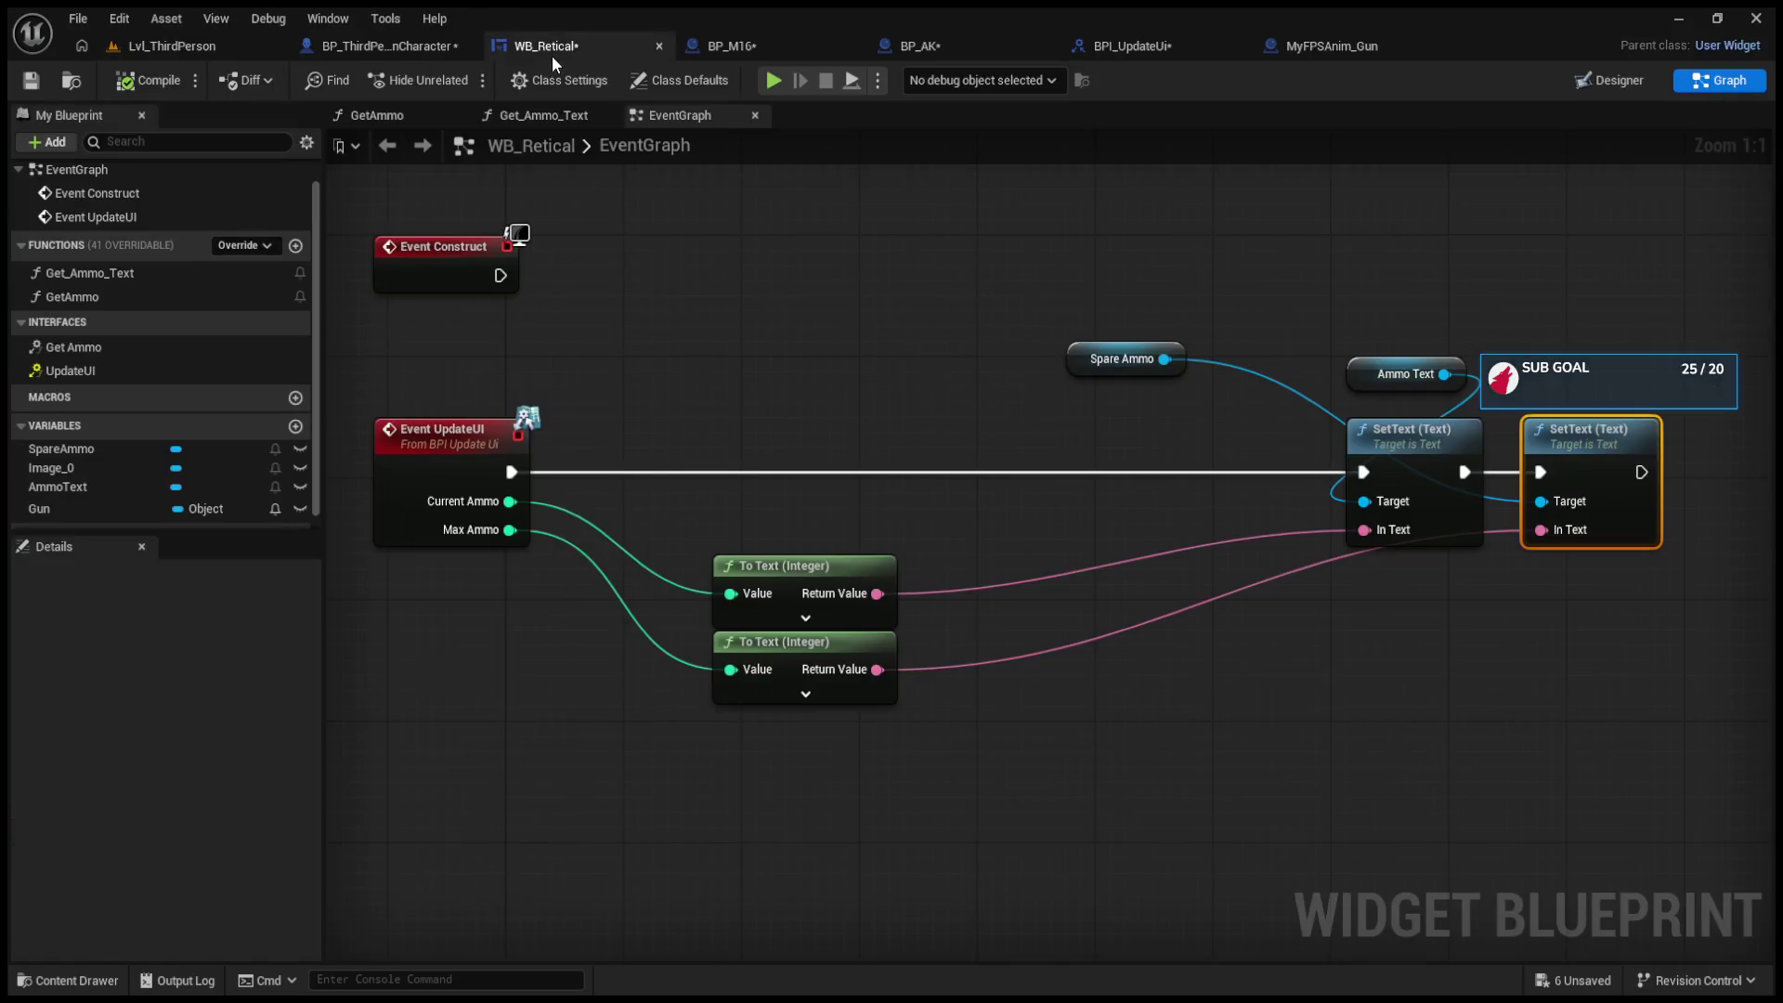
pyautogui.click(431, 46)
# Step: In BP_M16's graph, move SET Max Ammo and the following nodes to the right
pyautogui.click(735, 46)
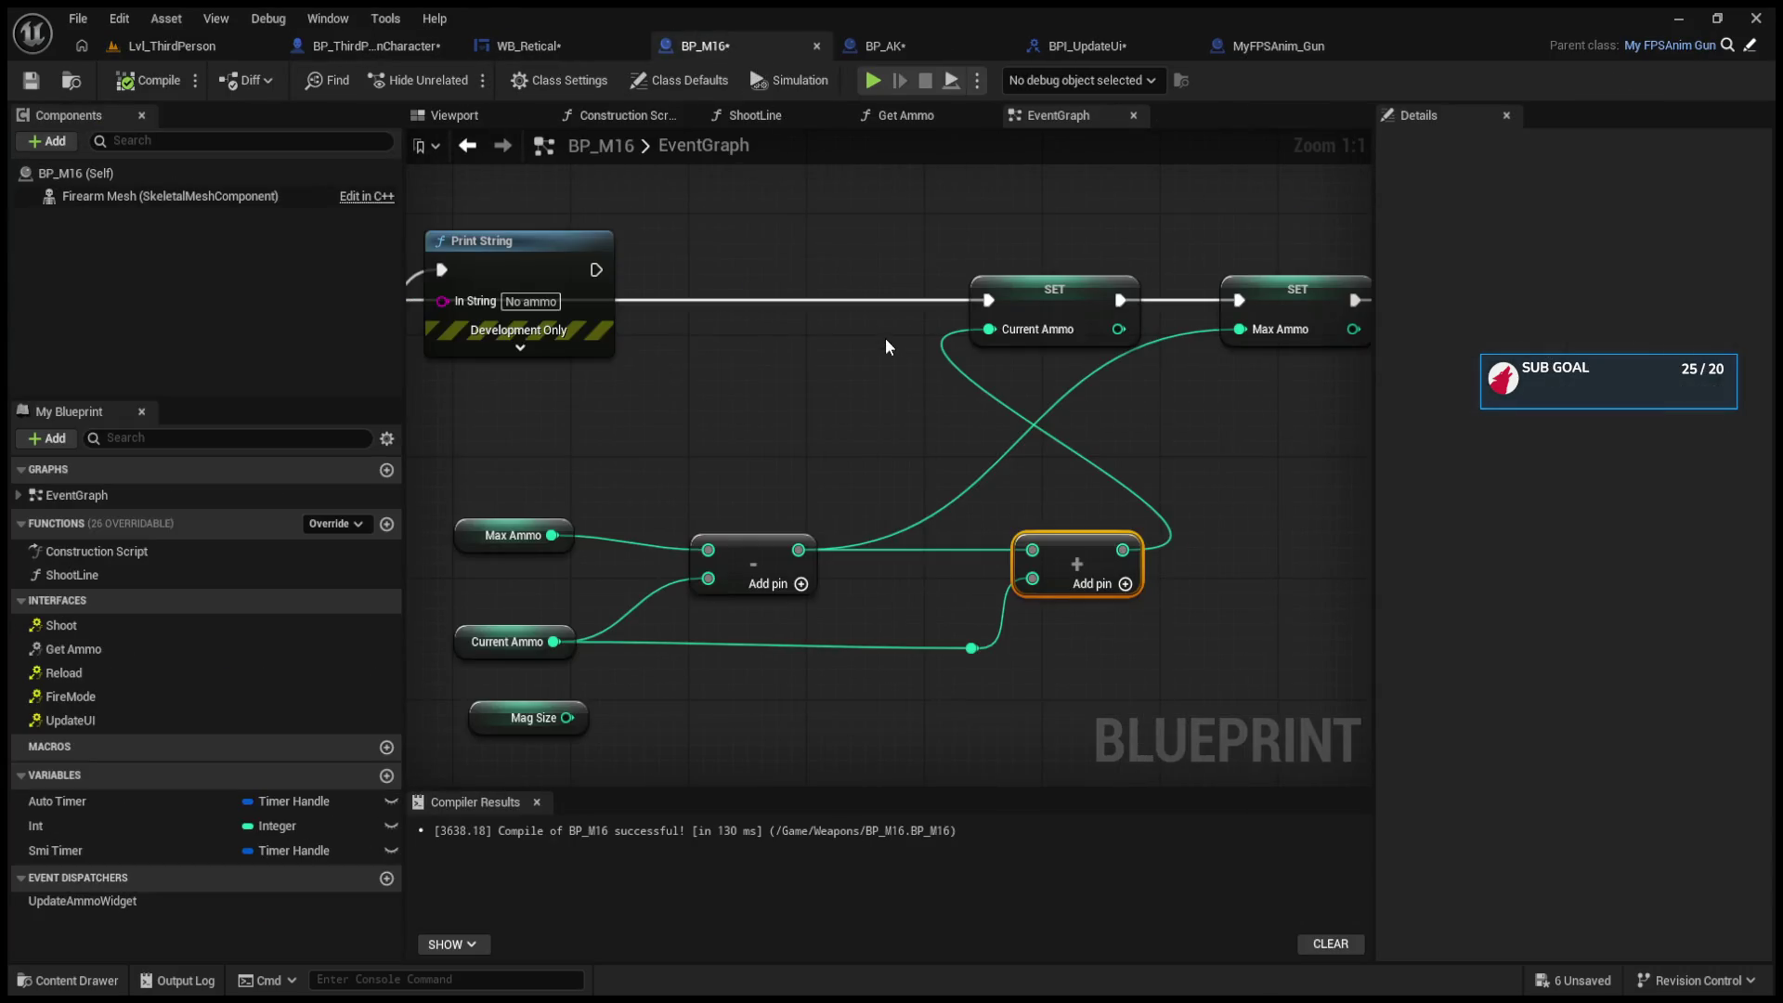
pyautogui.moveTo(845, 269)
pyautogui.mouseDown()
pyautogui.moveTo(804, 221)
pyautogui.moveTo(745, 264)
pyautogui.moveTo(1145, 505)
pyautogui.mouseUp()
pyautogui.moveTo(679, 385)
pyautogui.mouseDown()
pyautogui.moveTo(915, 370)
pyautogui.moveTo(1009, 282)
pyautogui.mouseUp()
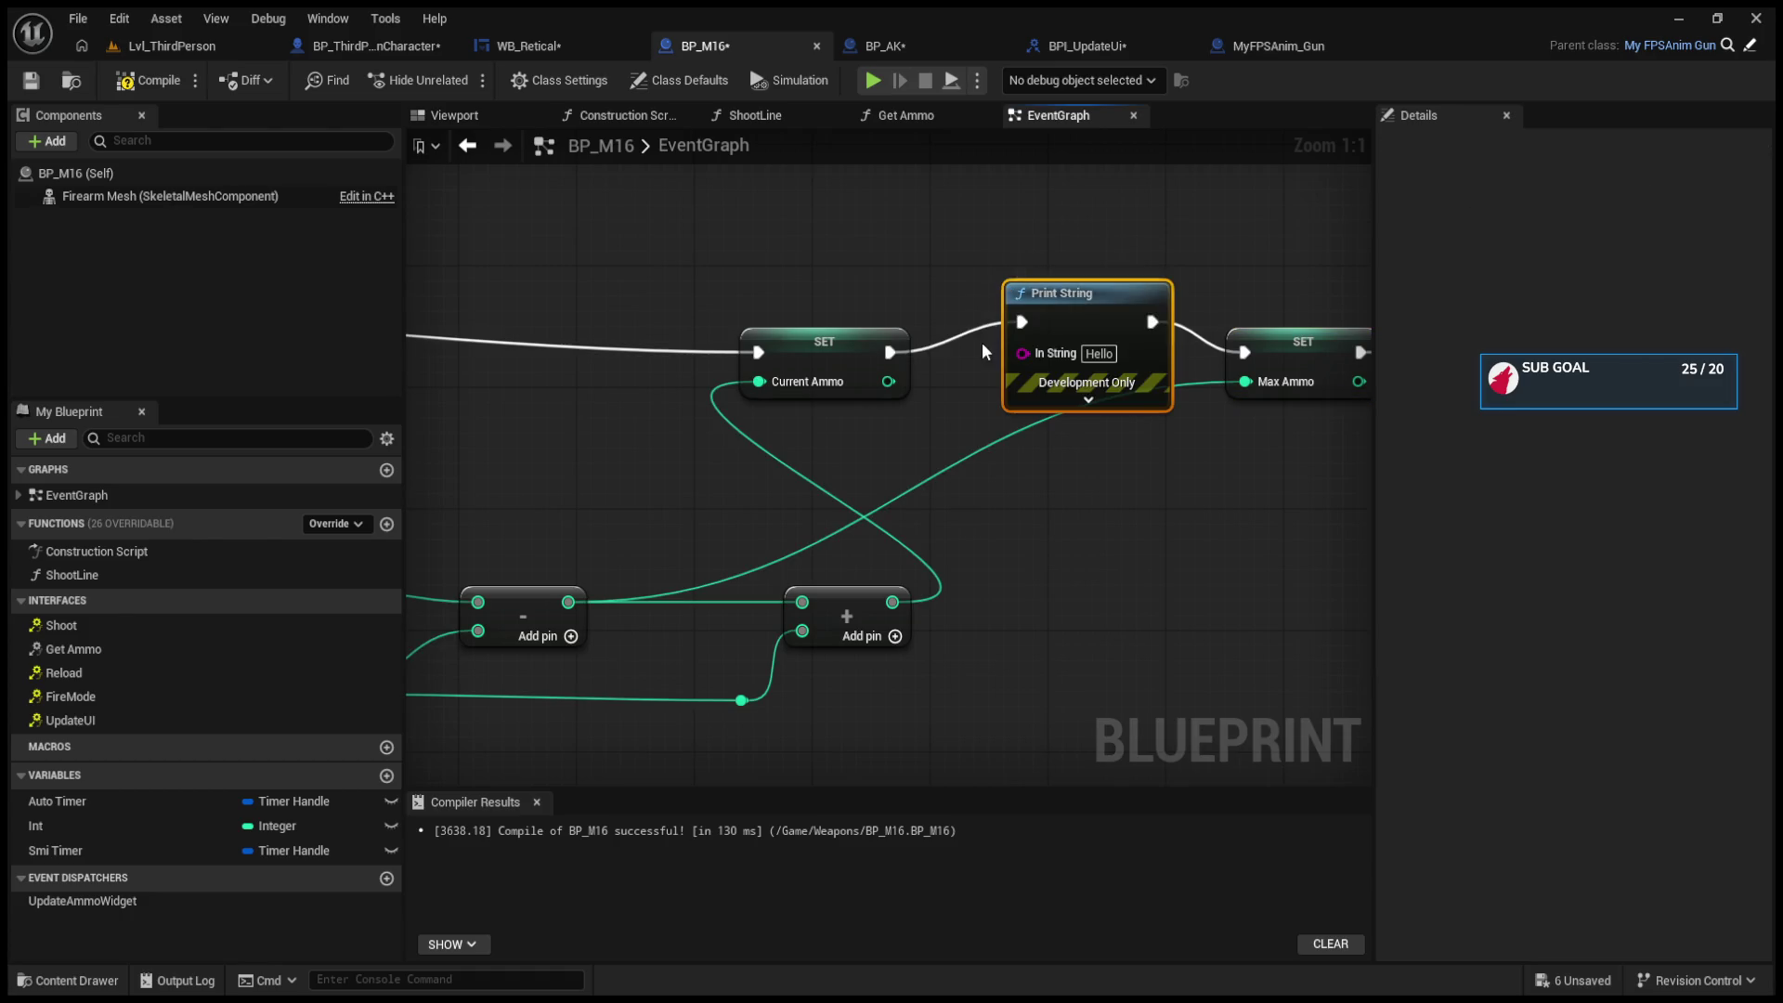
# Step: Print the + node result through Print String instead of Current Ammo, and compile
pyautogui.moveTo(886, 381); pyautogui.dragTo(1024, 353)
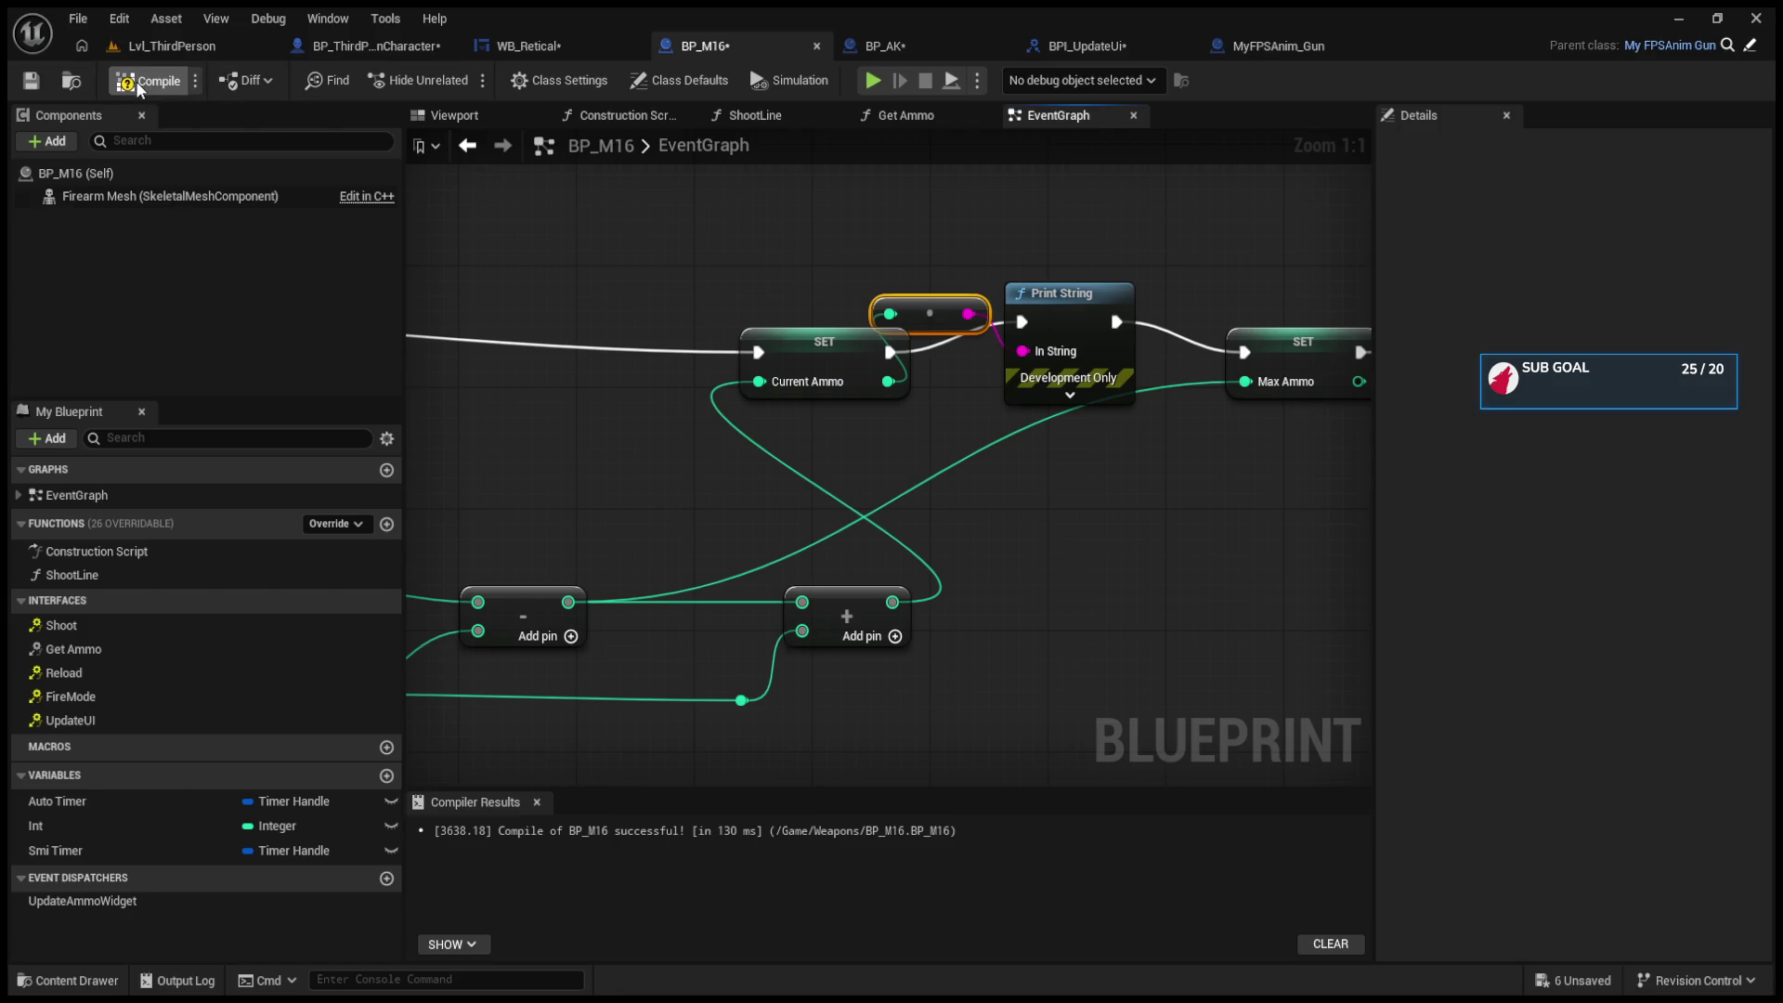
pyautogui.keyDown('alt'); pyautogui.click(1026, 349); pyautogui.keyUp('alt')
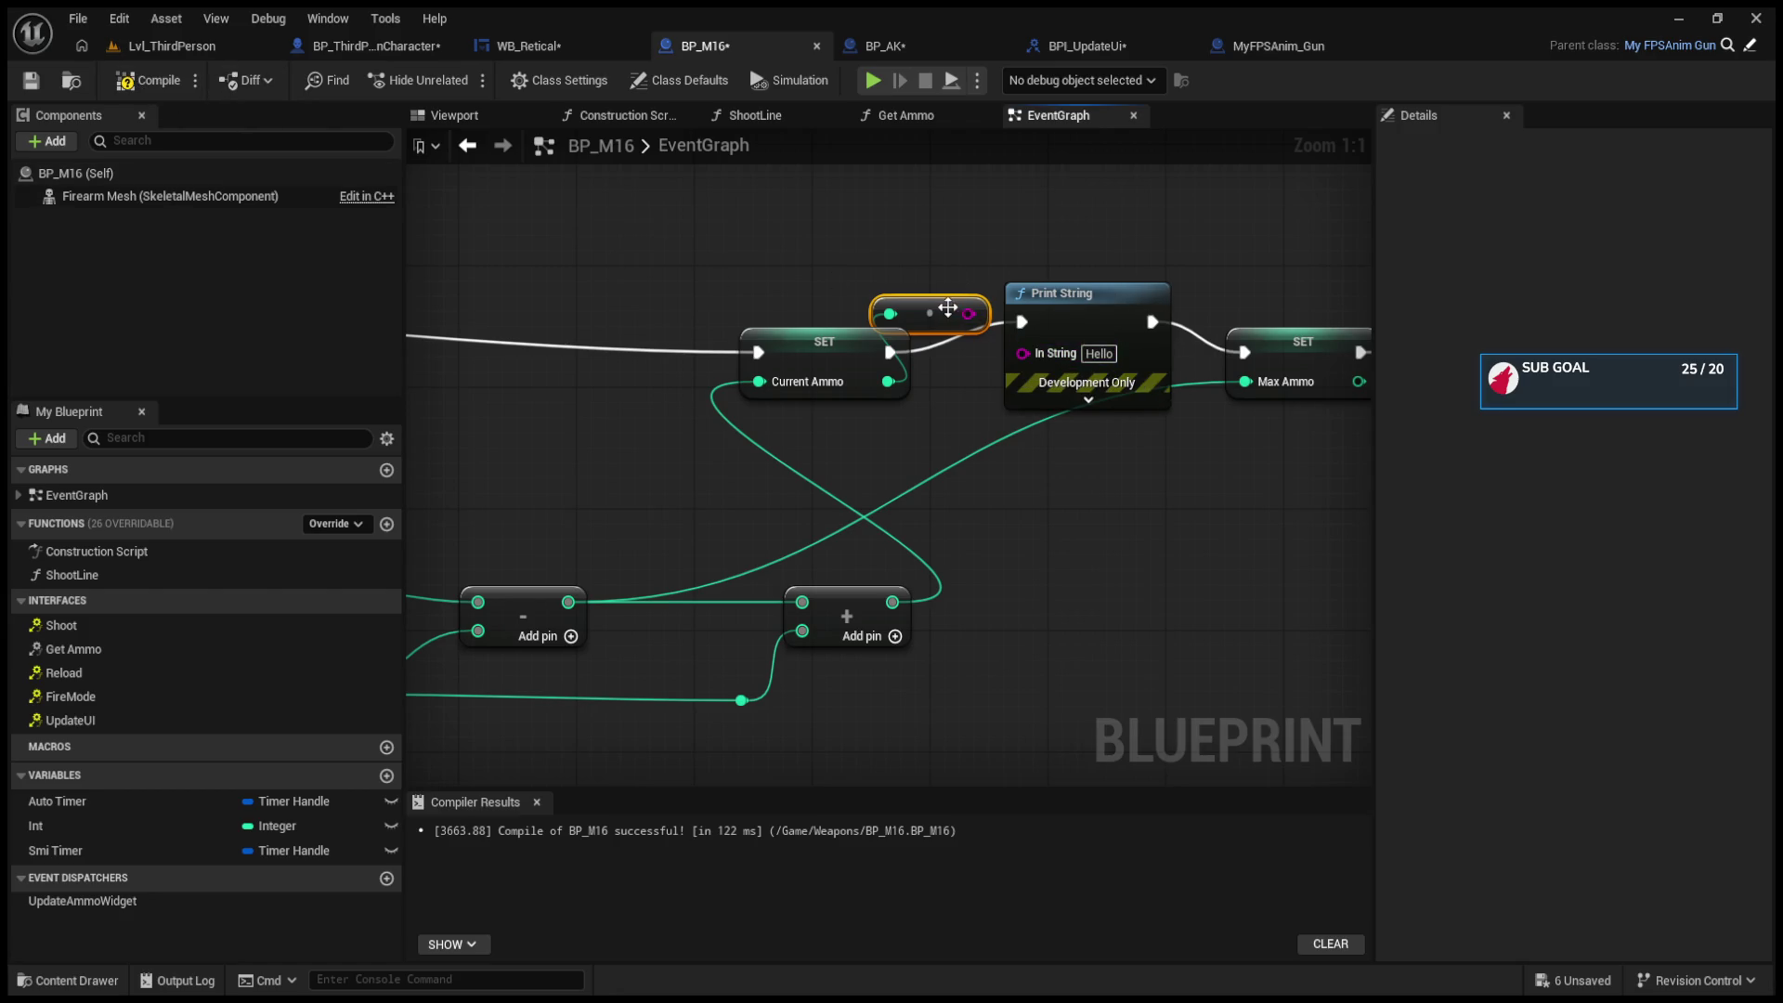
pyautogui.moveTo(891, 602); pyautogui.dragTo(1022, 351)
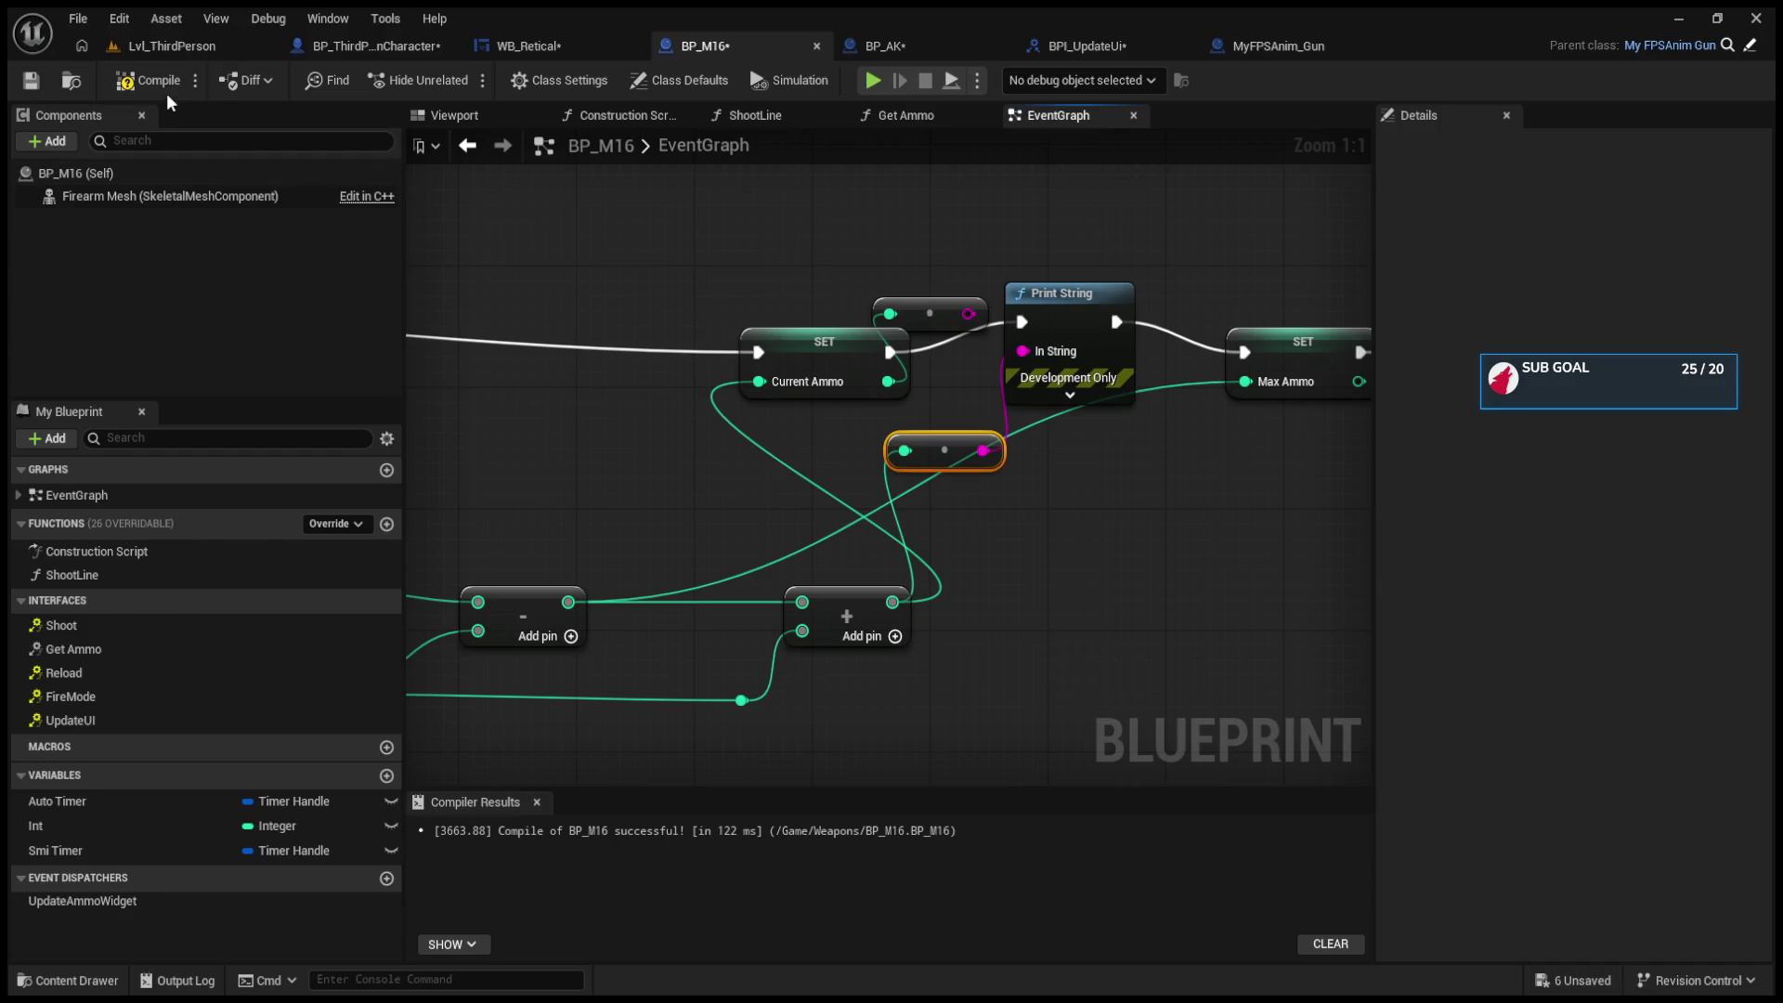
pyautogui.click(168, 51)
pyautogui.click(490, 80)
# Step: Fire and reload during play, with the HUD showing 35 0, then stop the session
pyautogui.click(720, 464)
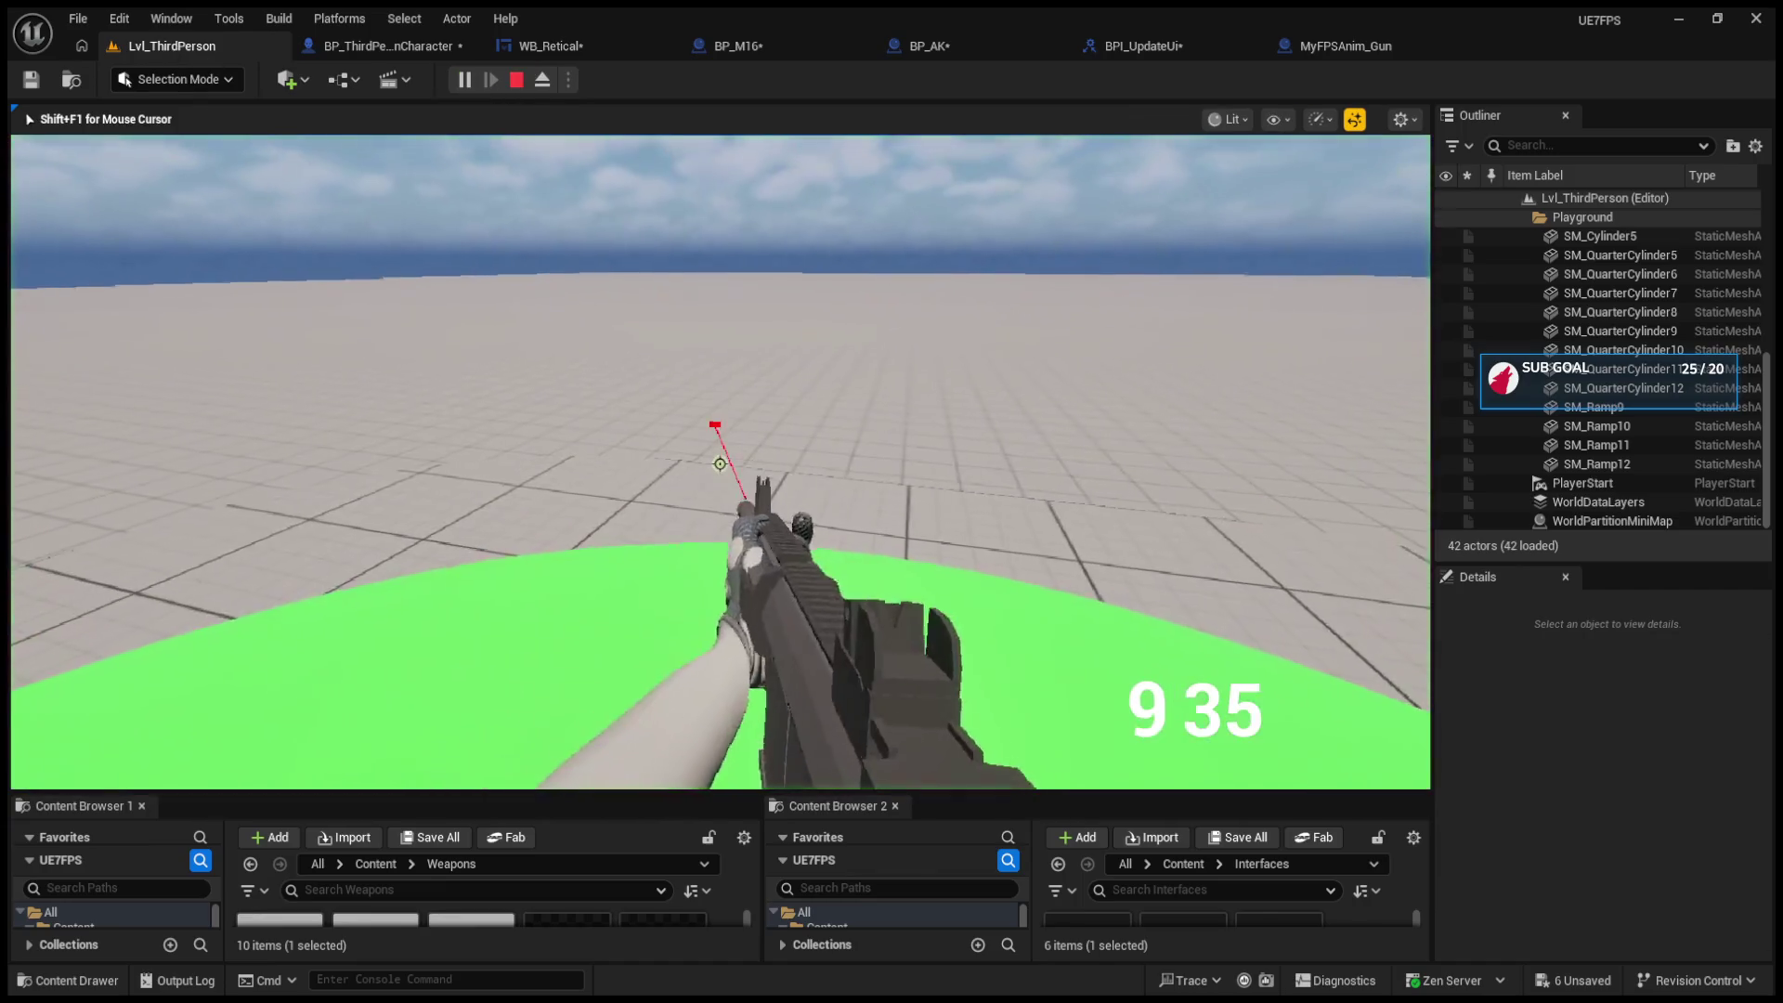
pyautogui.click(720, 464)
pyautogui.press('r')
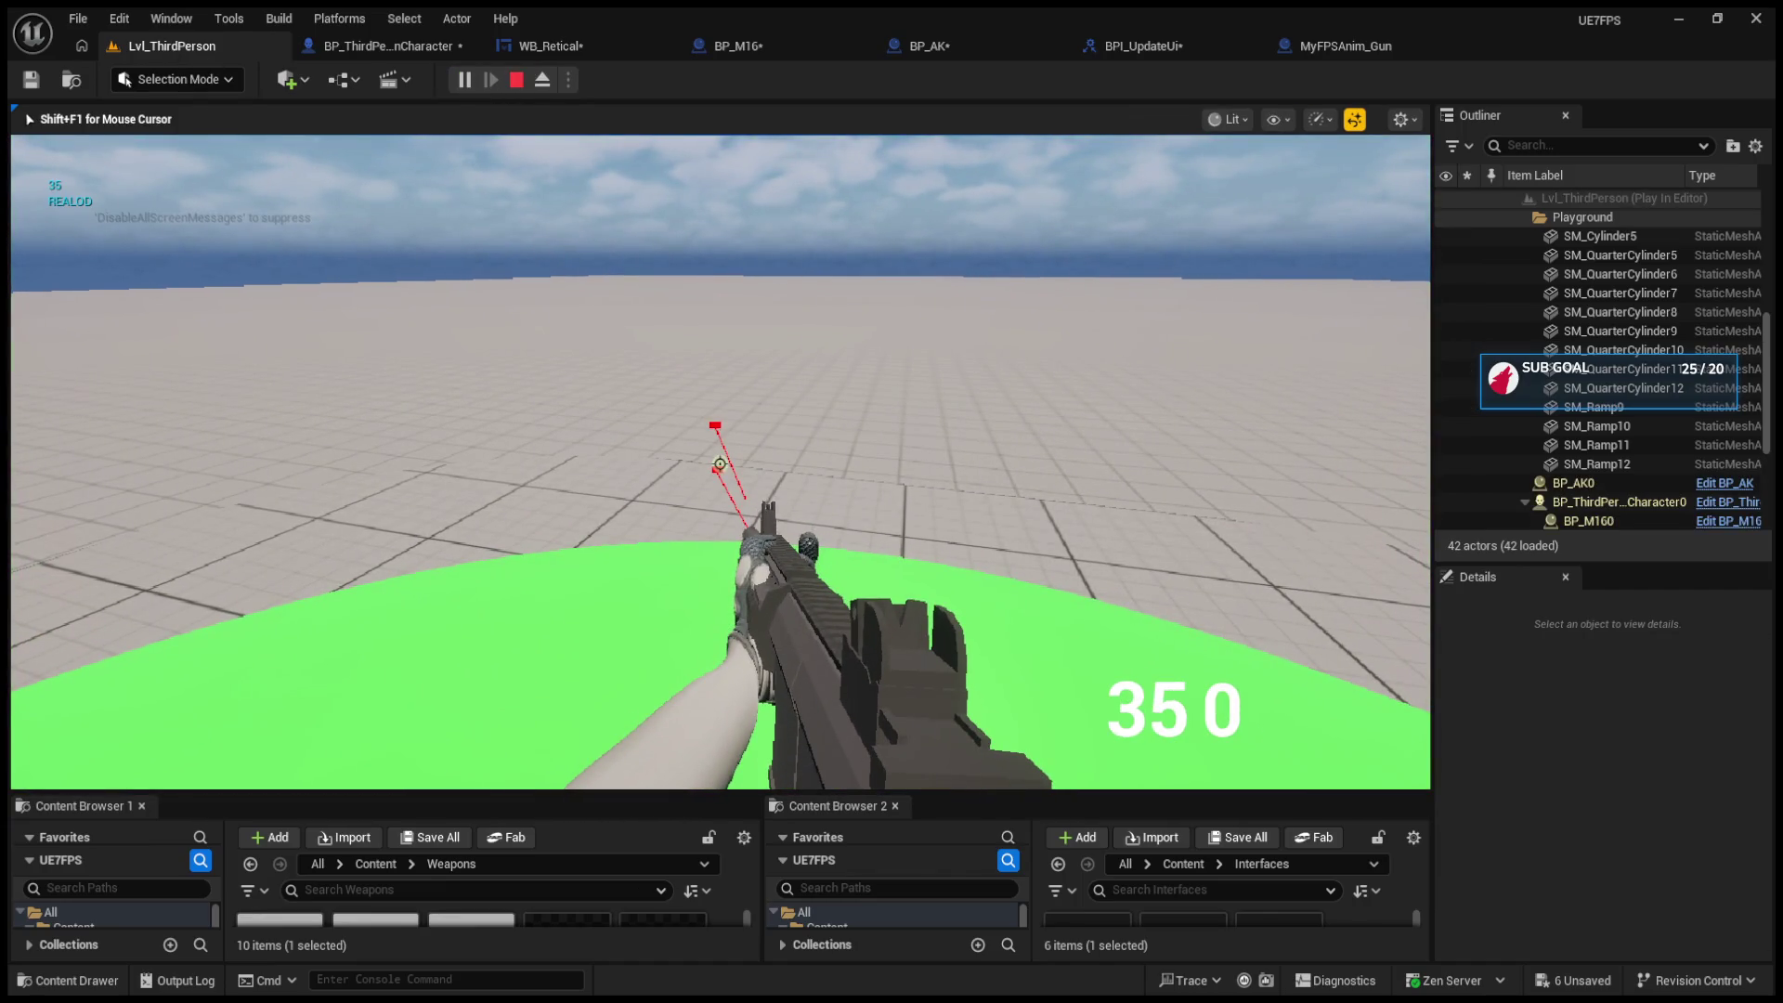
pyautogui.press('Escape')
# Step: Return to BP_M16's event graph after passing the character and WB_Retical tabs and resizing the window
pyautogui.click(379, 48)
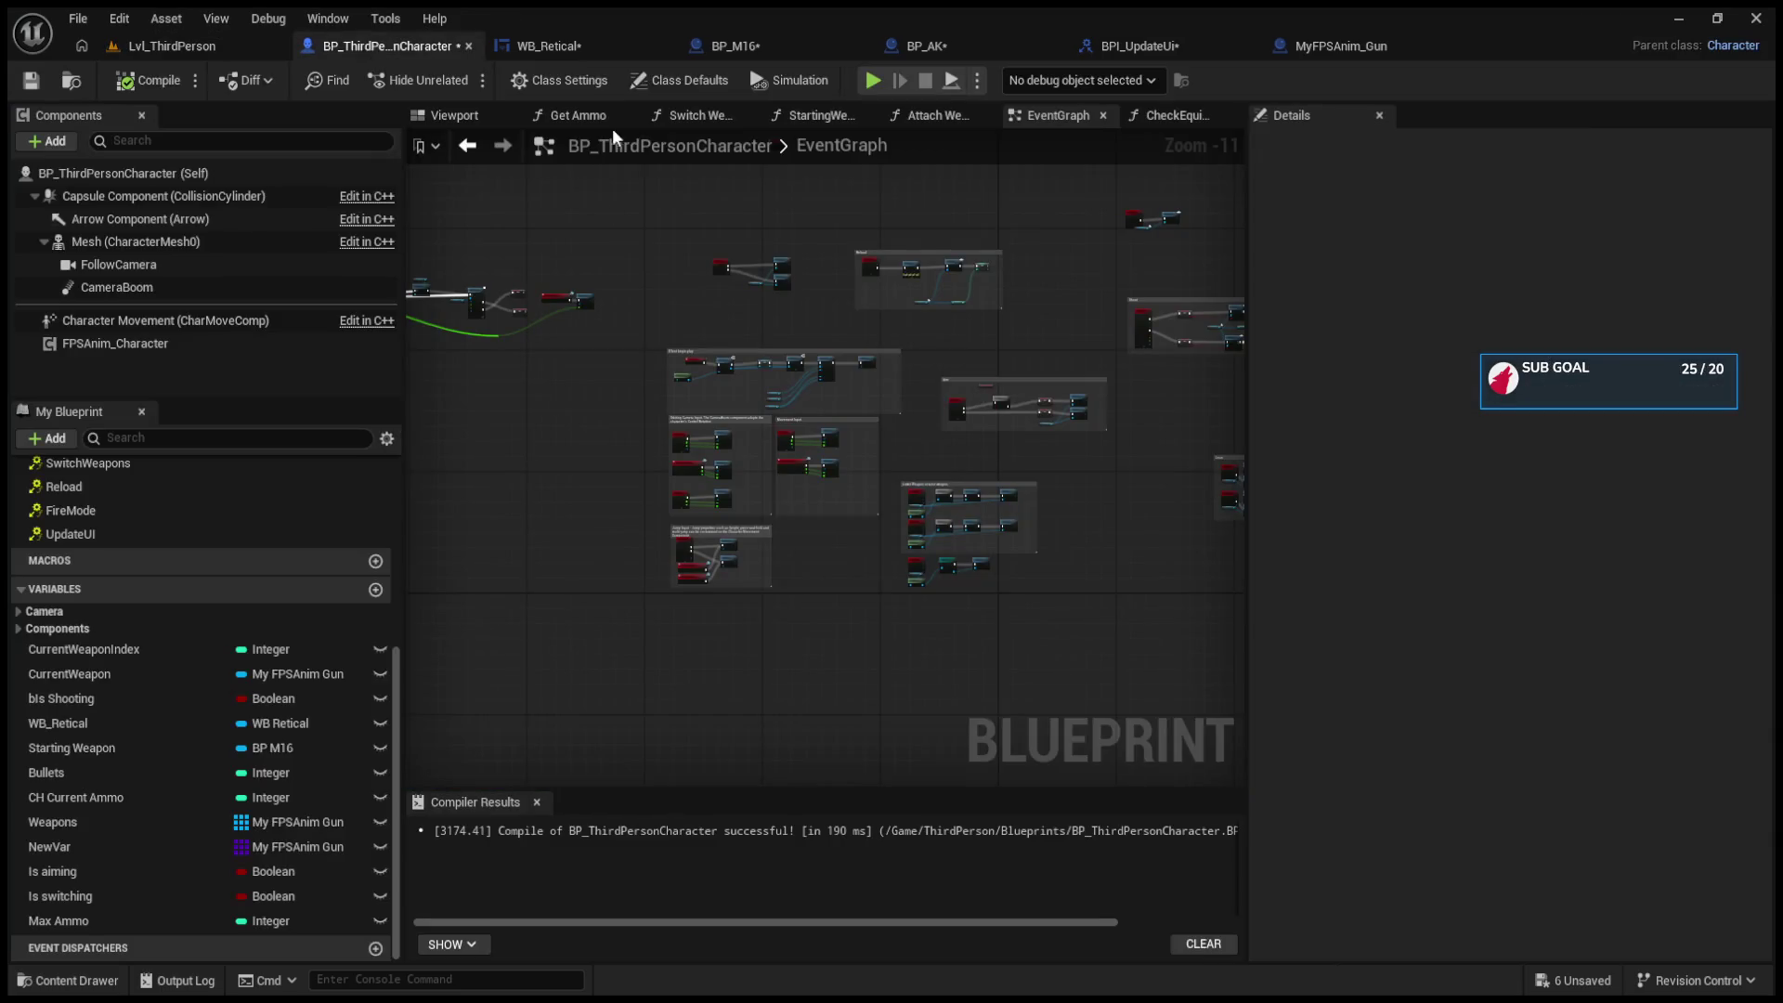
pyautogui.click(610, 53)
pyautogui.doubleClick(748, 24)
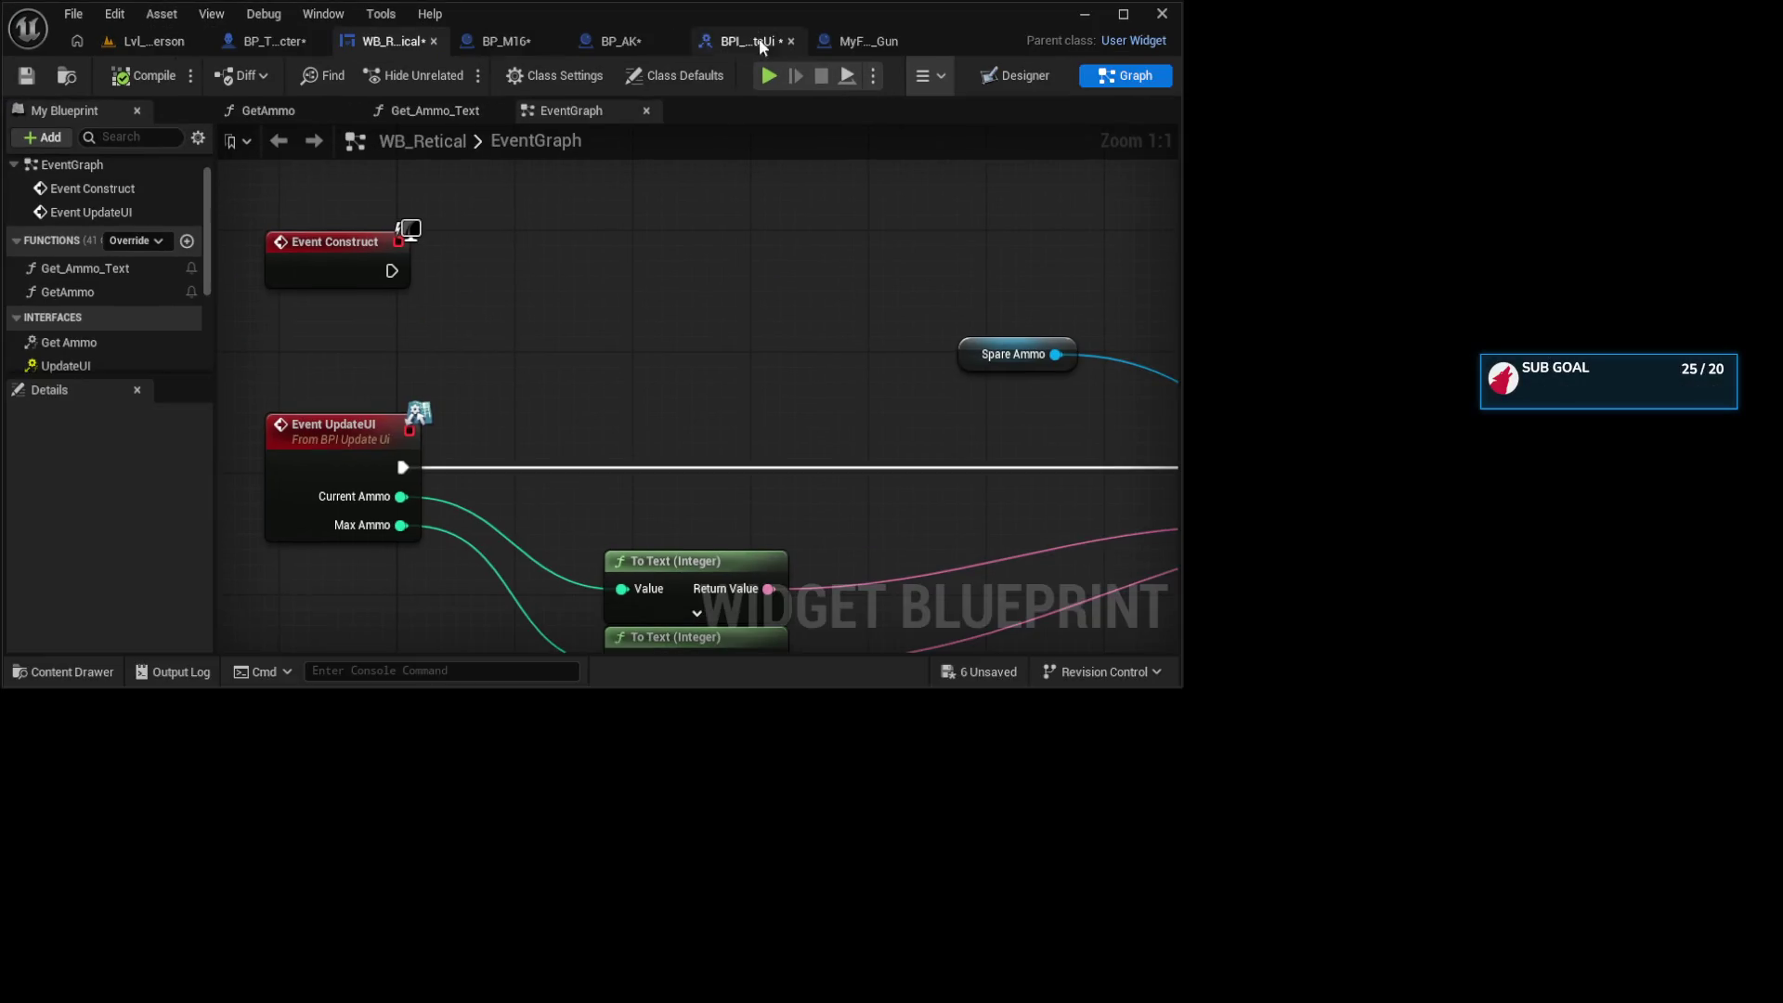
pyautogui.click(1122, 14)
pyautogui.click(704, 45)
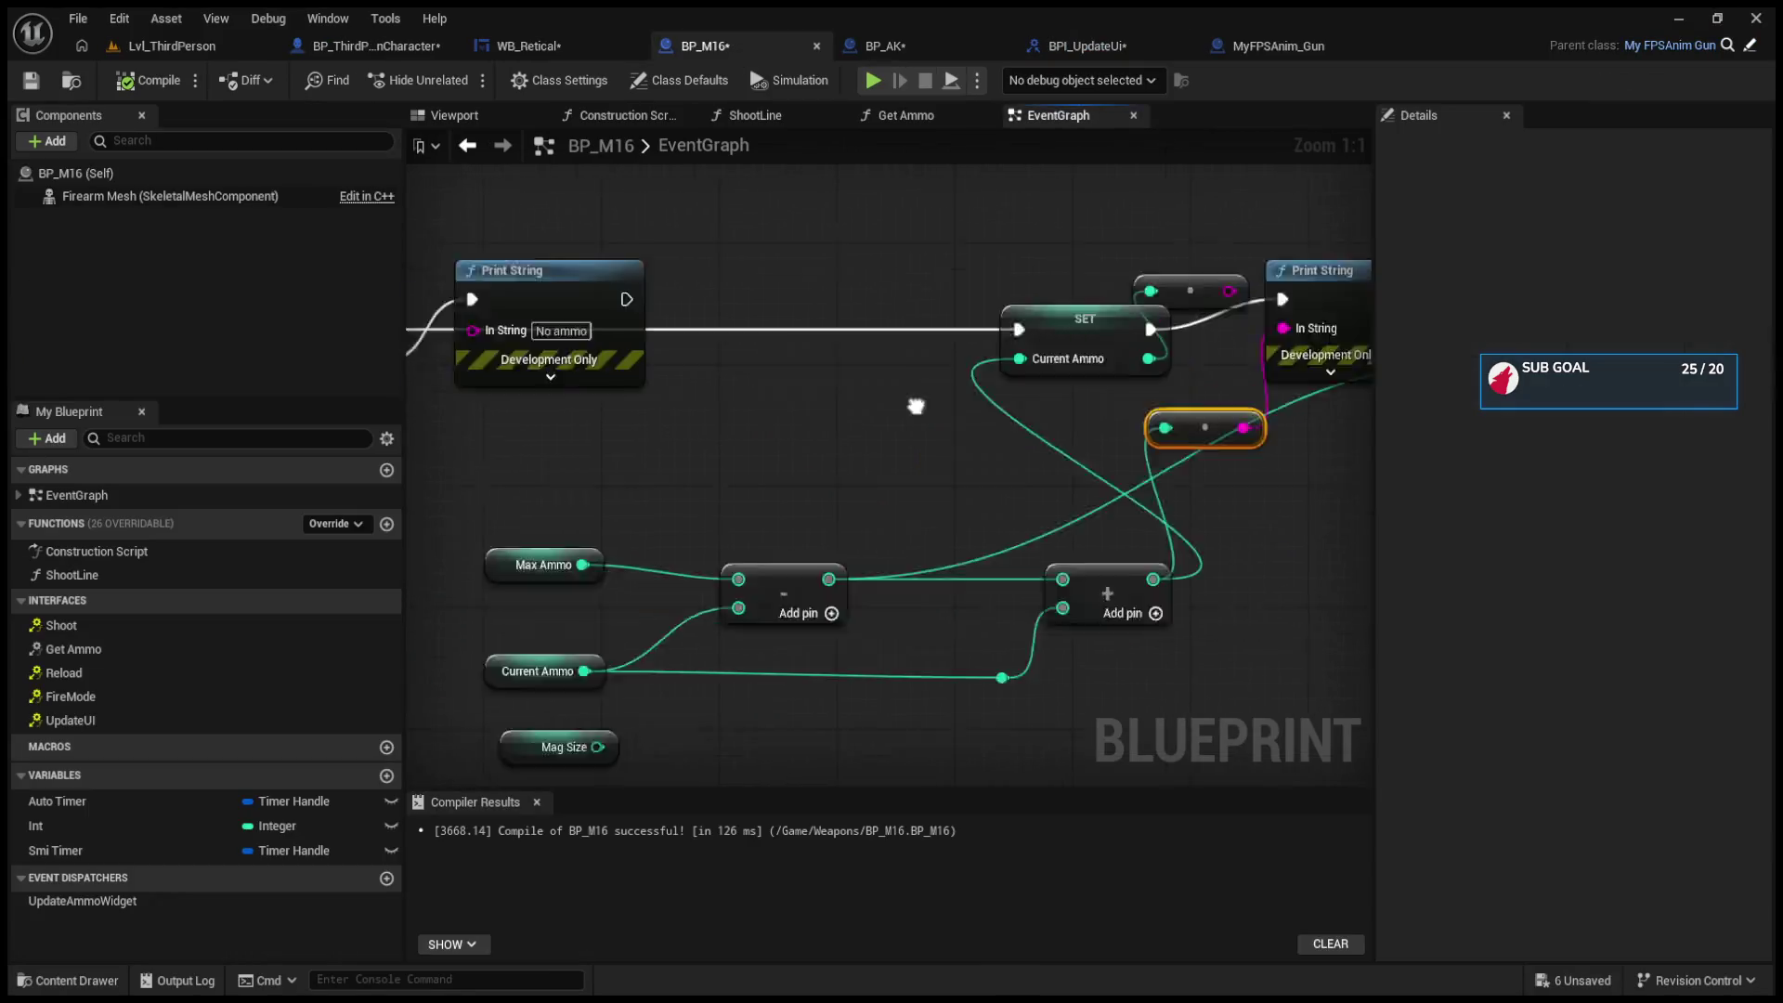
# Step: Check the ammo defaults, reposition the Add node, compile, and break the Add node's output links
pyautogui.click(674, 567)
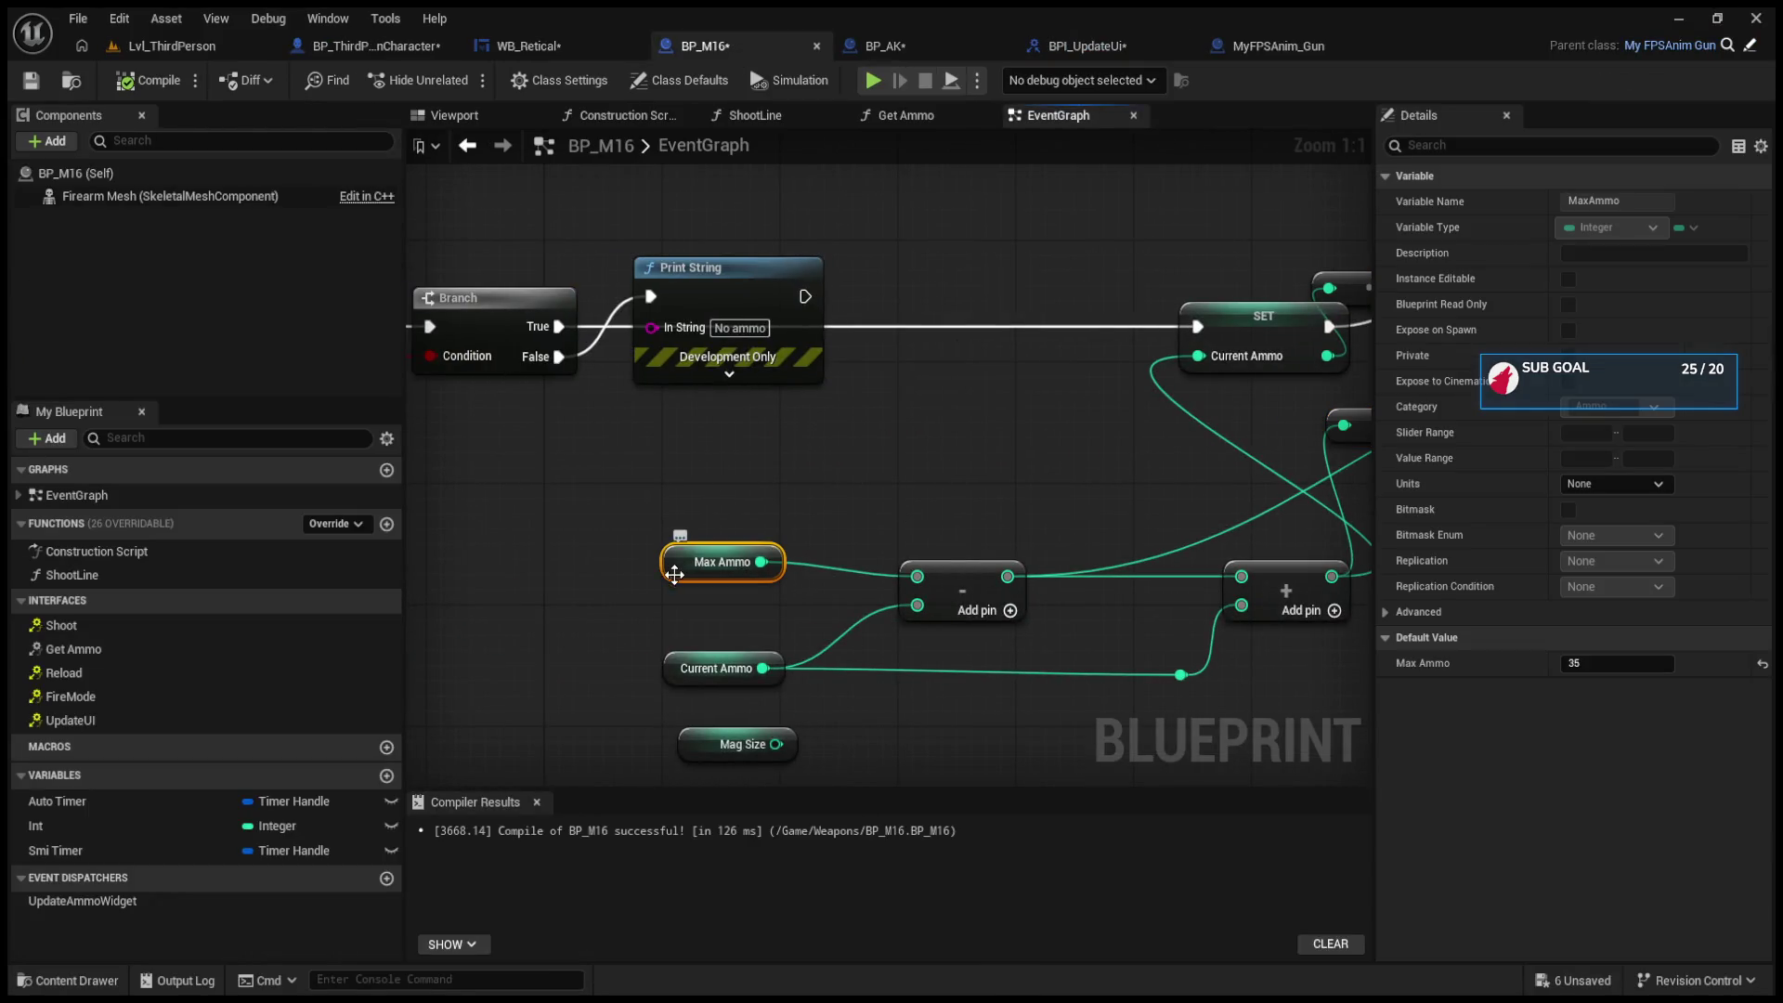
pyautogui.click(672, 672)
pyautogui.moveTo(672, 672)
pyautogui.mouseDown()
pyautogui.moveTo(671, 641)
pyautogui.moveTo(898, 650)
pyautogui.mouseUp()
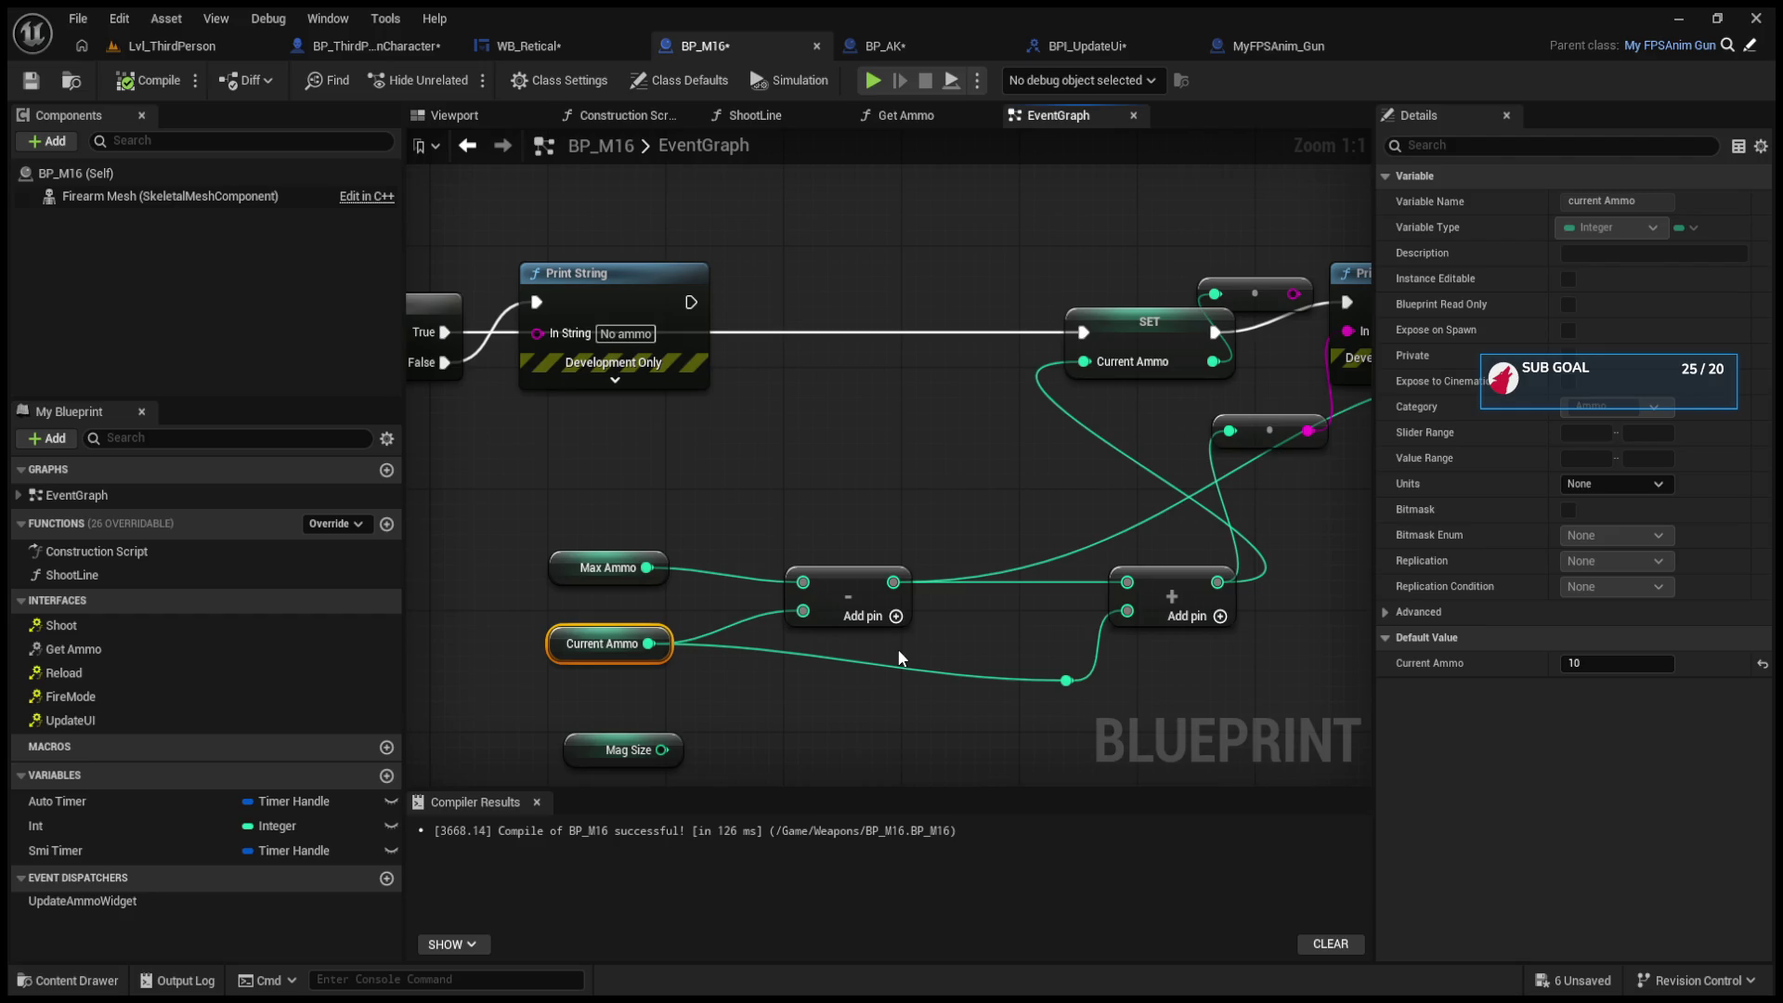
pyautogui.moveTo(897, 648); pyautogui.dragTo(817, 609)
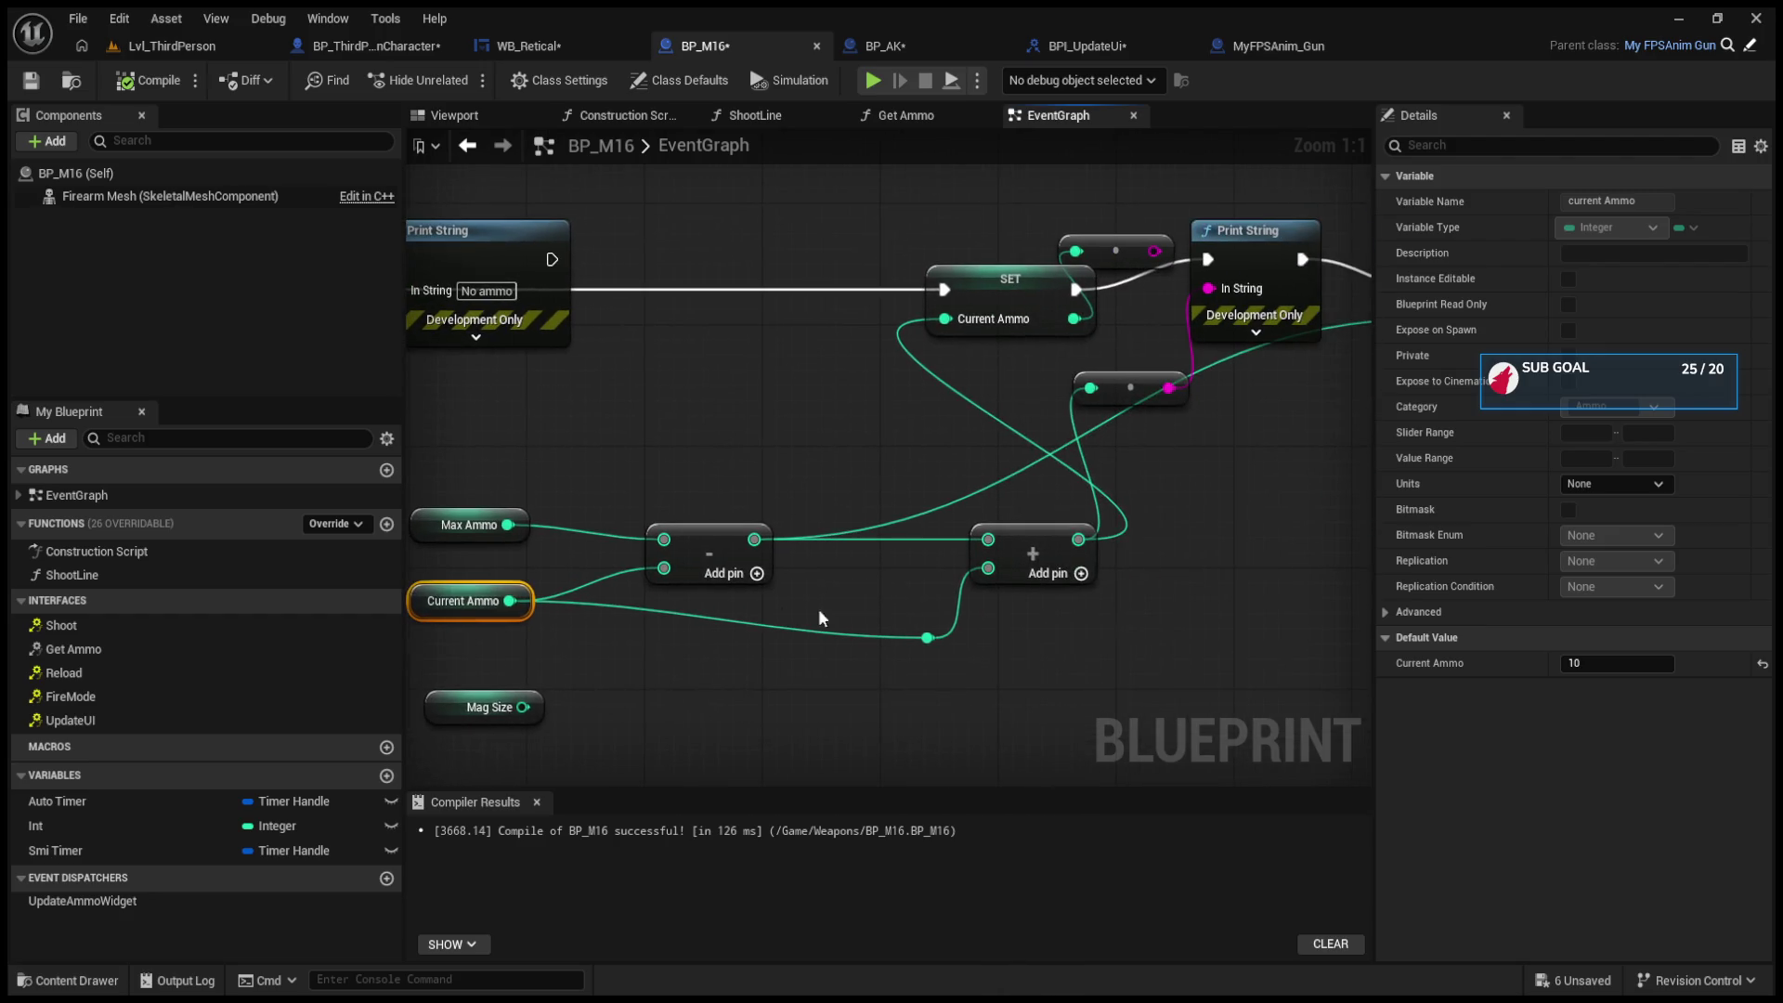
pyautogui.moveTo(1005, 566)
pyautogui.mouseDown()
pyautogui.moveTo(960, 582)
pyautogui.moveTo(1022, 549)
pyautogui.moveTo(1099, 546)
pyautogui.mouseUp()
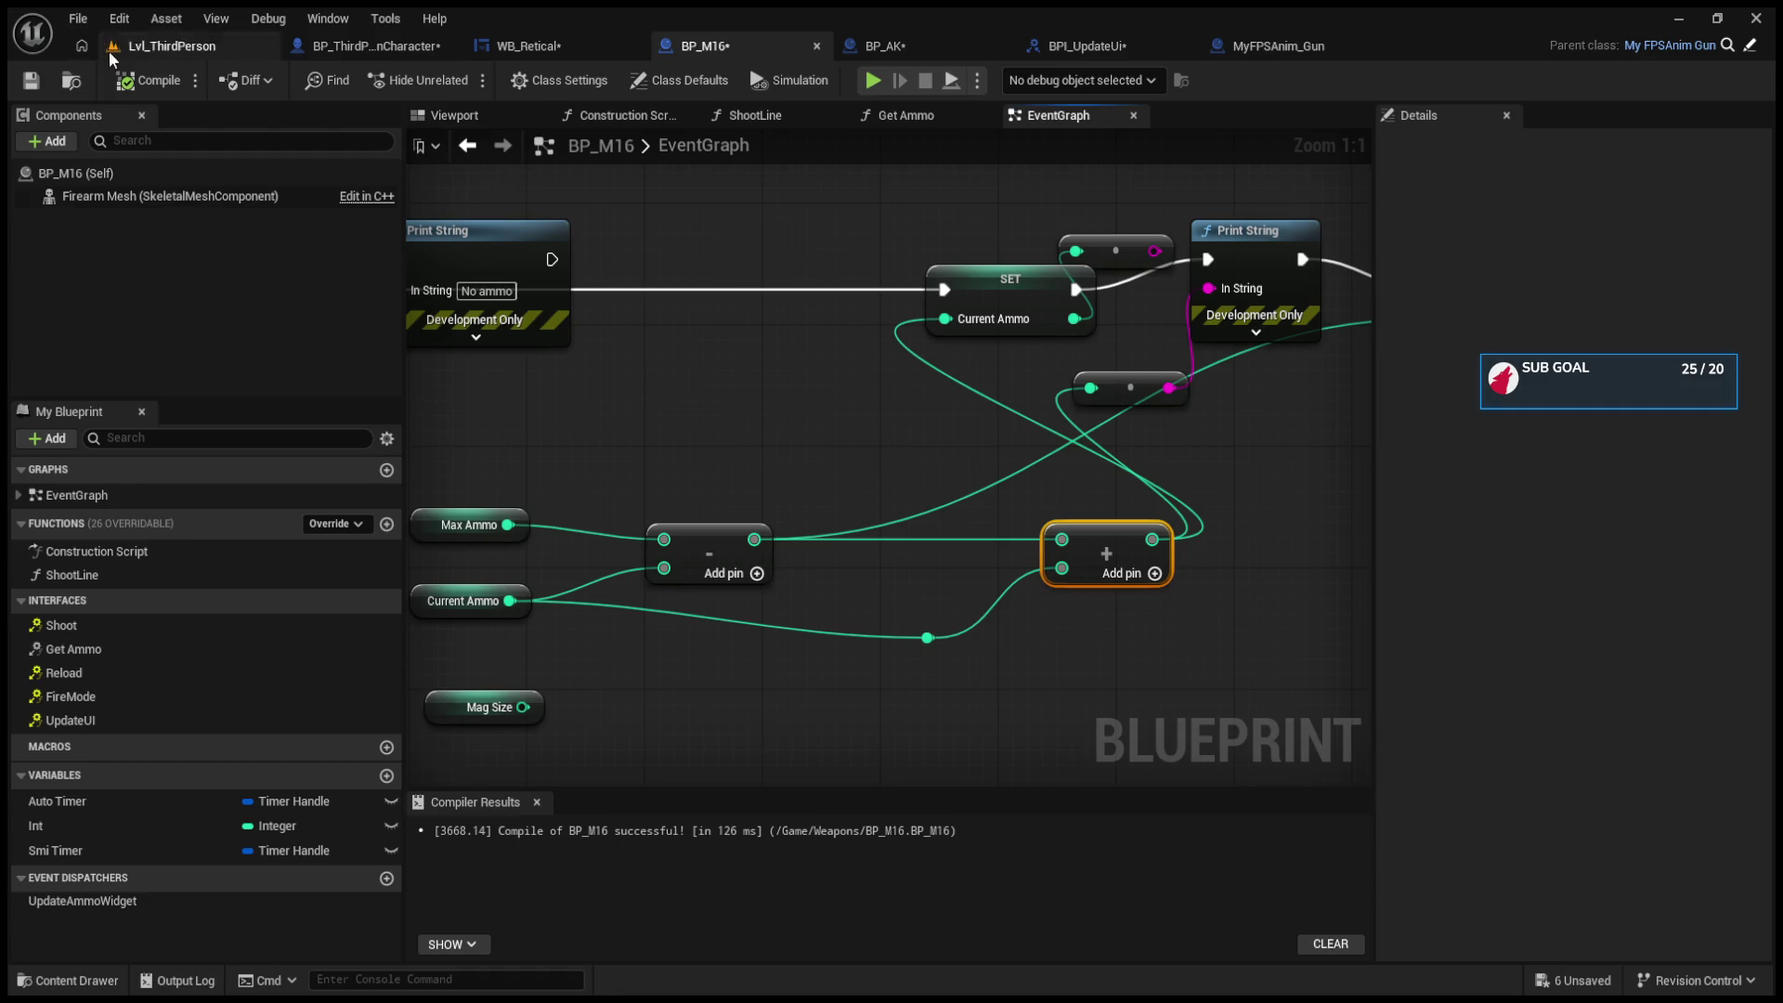
pyautogui.click(149, 80)
pyautogui.keyDown('alt'); pyautogui.click(1151, 539); pyautogui.keyUp('alt')
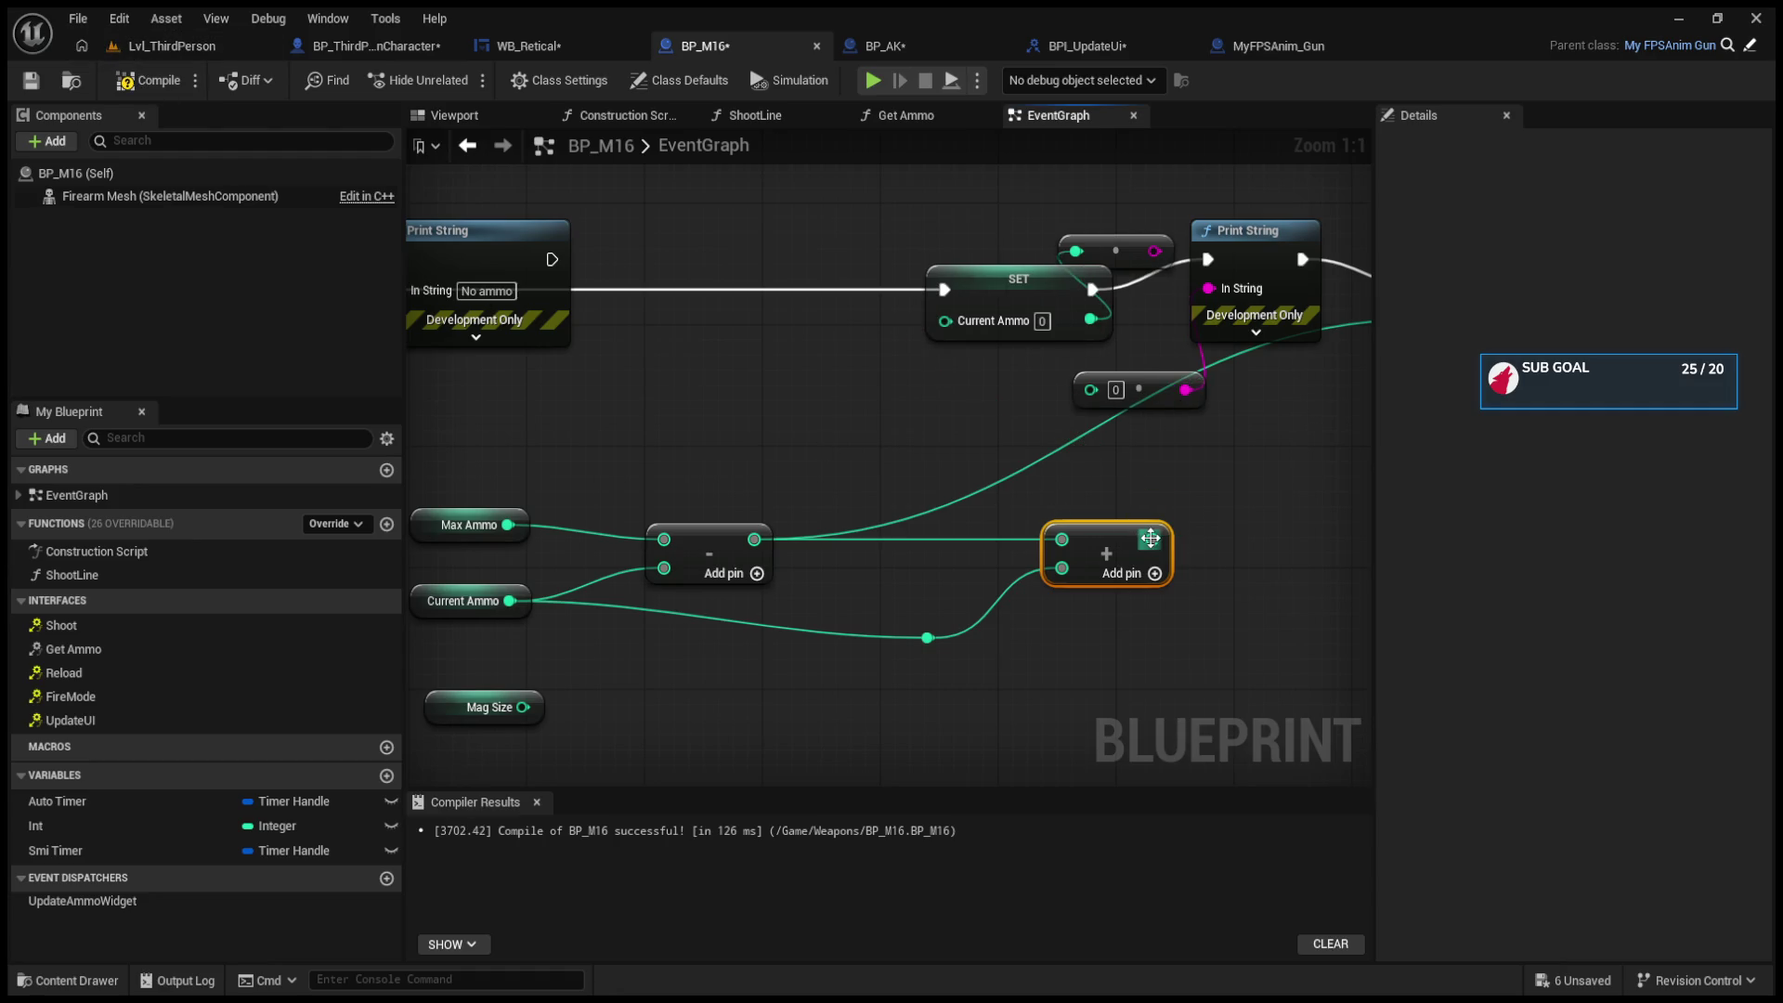
pyautogui.moveTo(1112, 545)
pyautogui.mouseDown()
pyautogui.moveTo(1161, 654)
pyautogui.moveTo(1115, 554)
pyautogui.mouseUp()
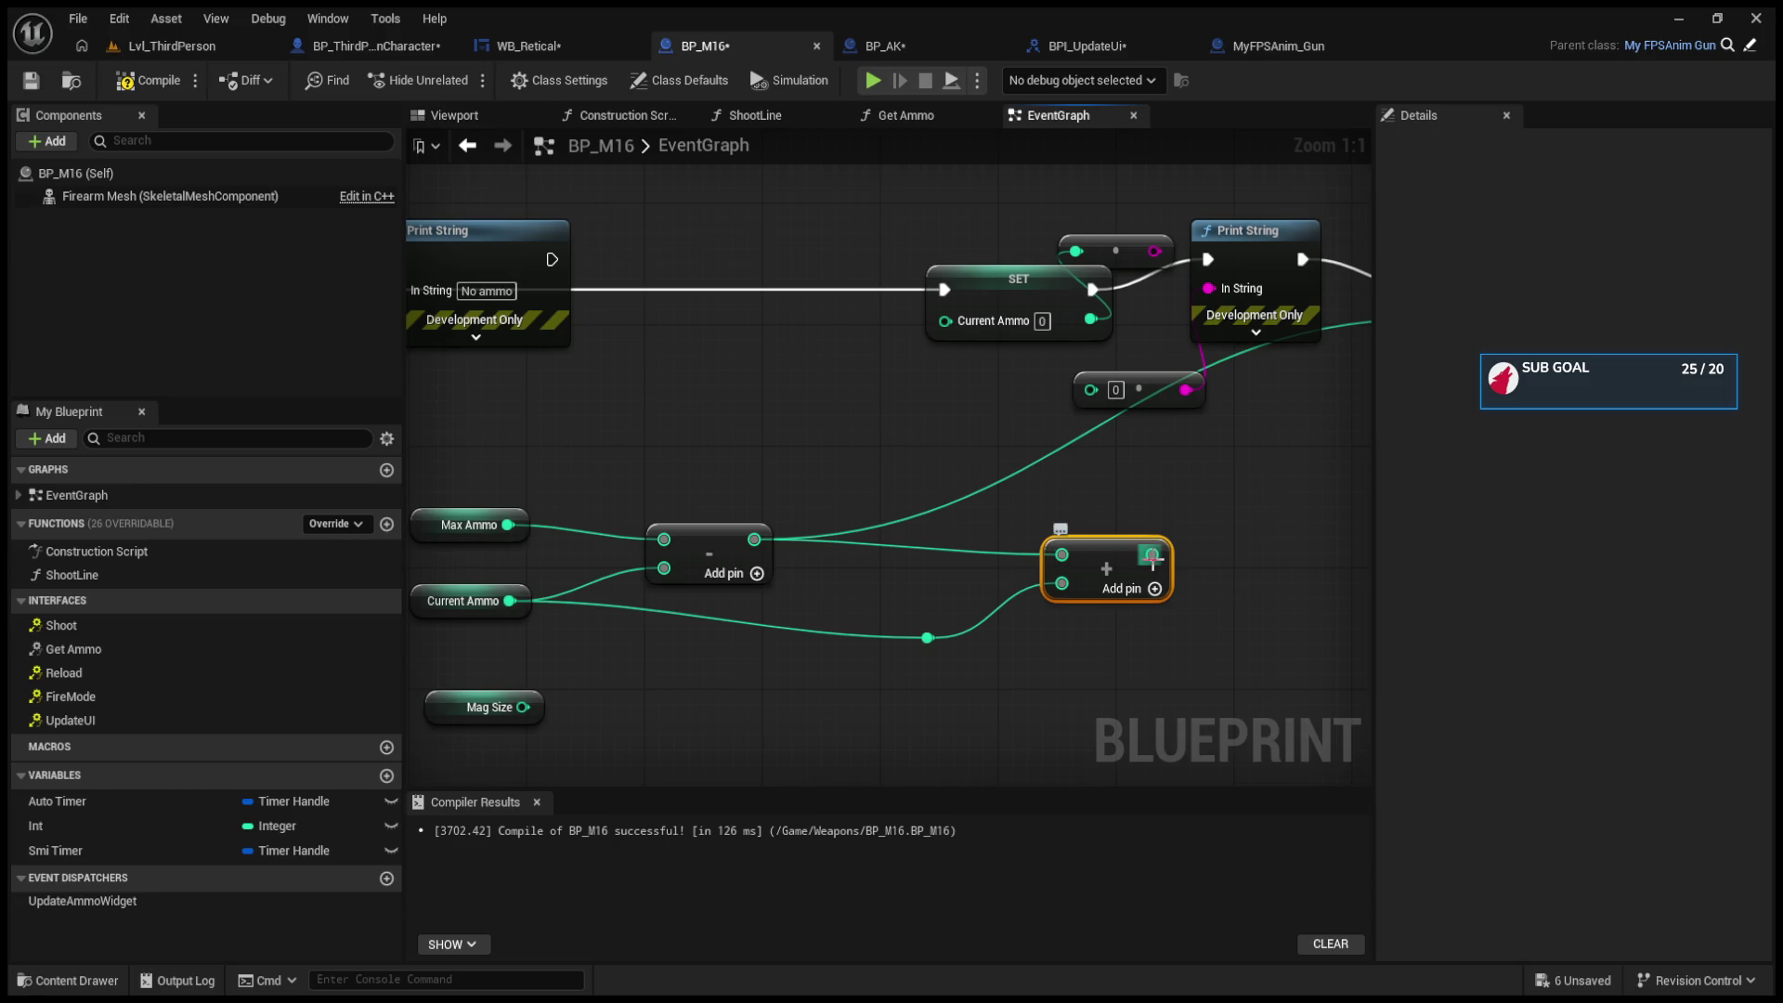
# Step: Subtract the first difference from Mag Size (10) and wire the new result onward
pyautogui.click(436, 515)
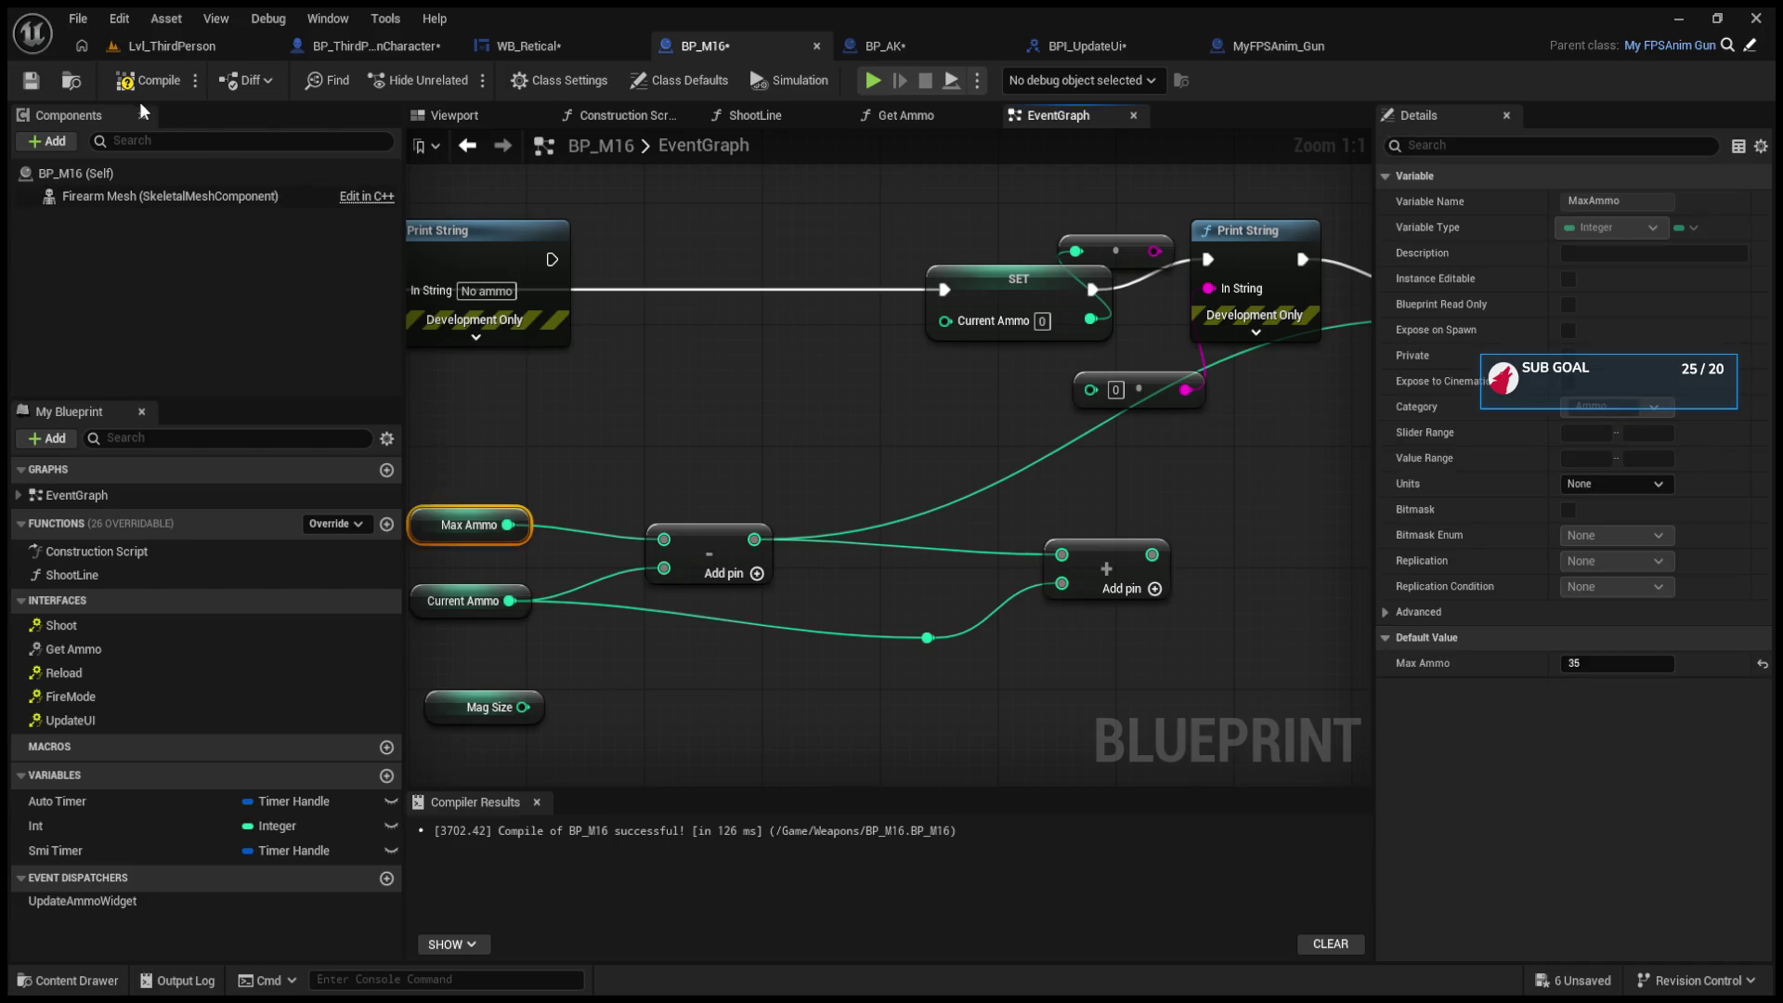
pyautogui.click(517, 711)
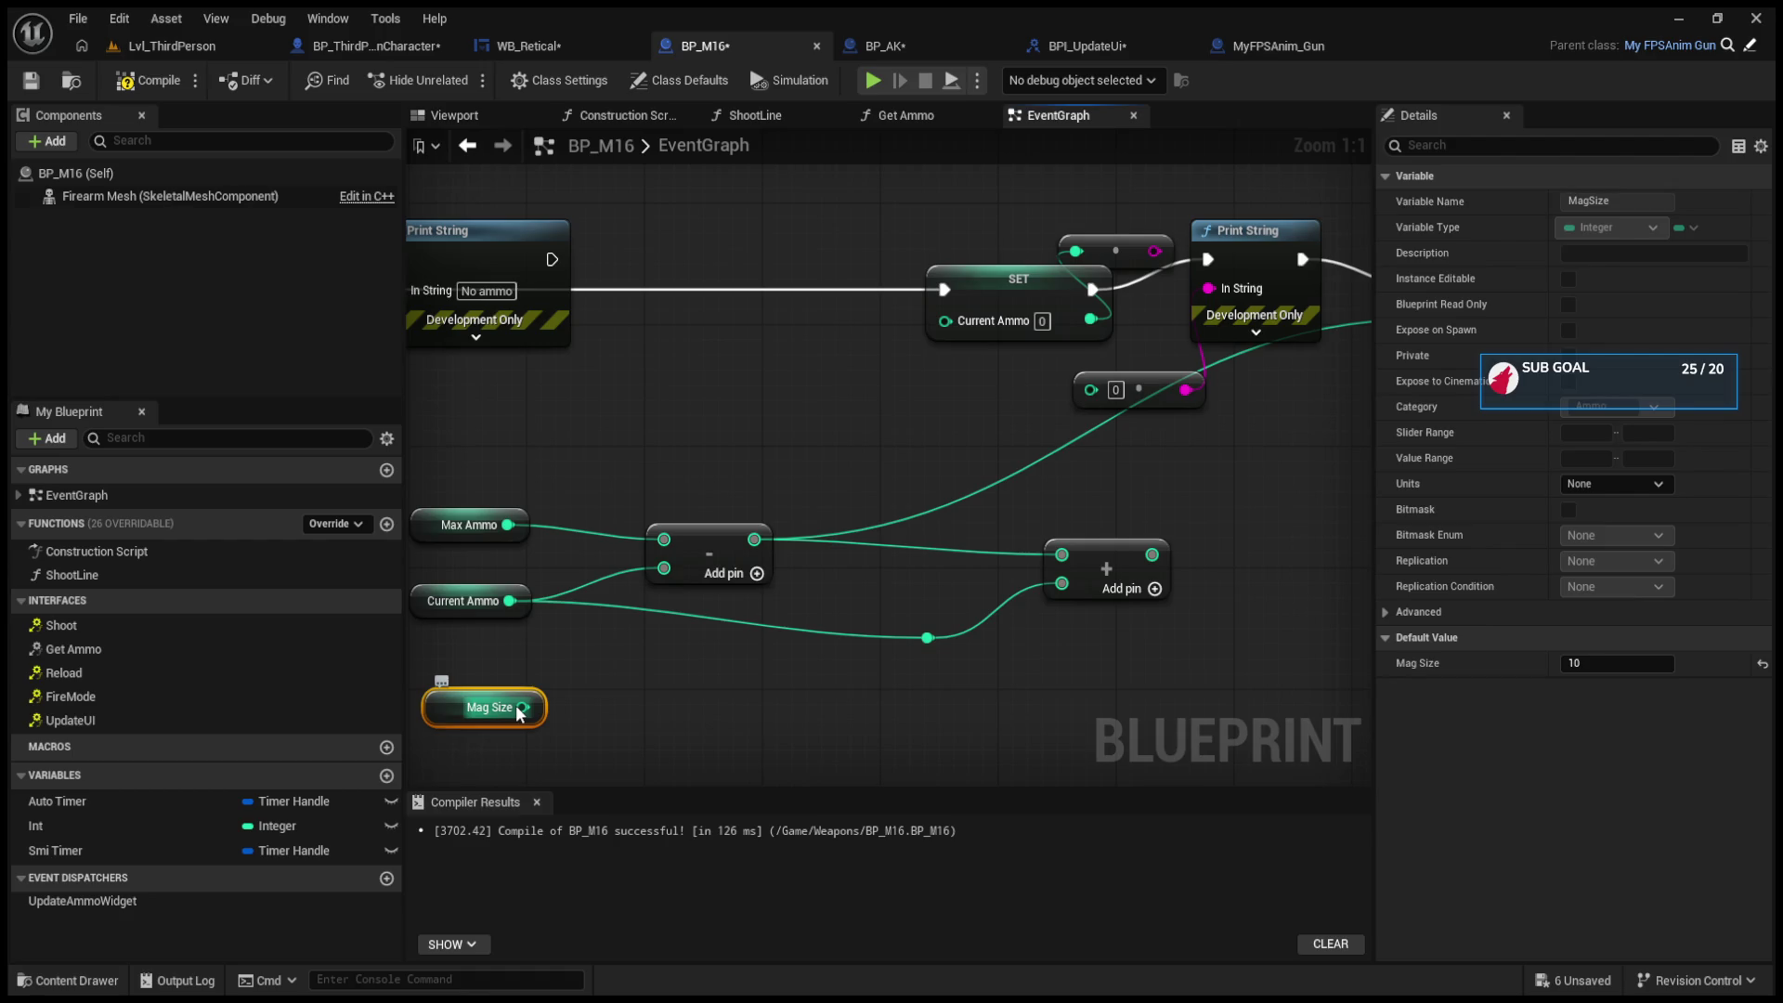
pyautogui.moveTo(523, 707); pyautogui.dragTo(710, 690)
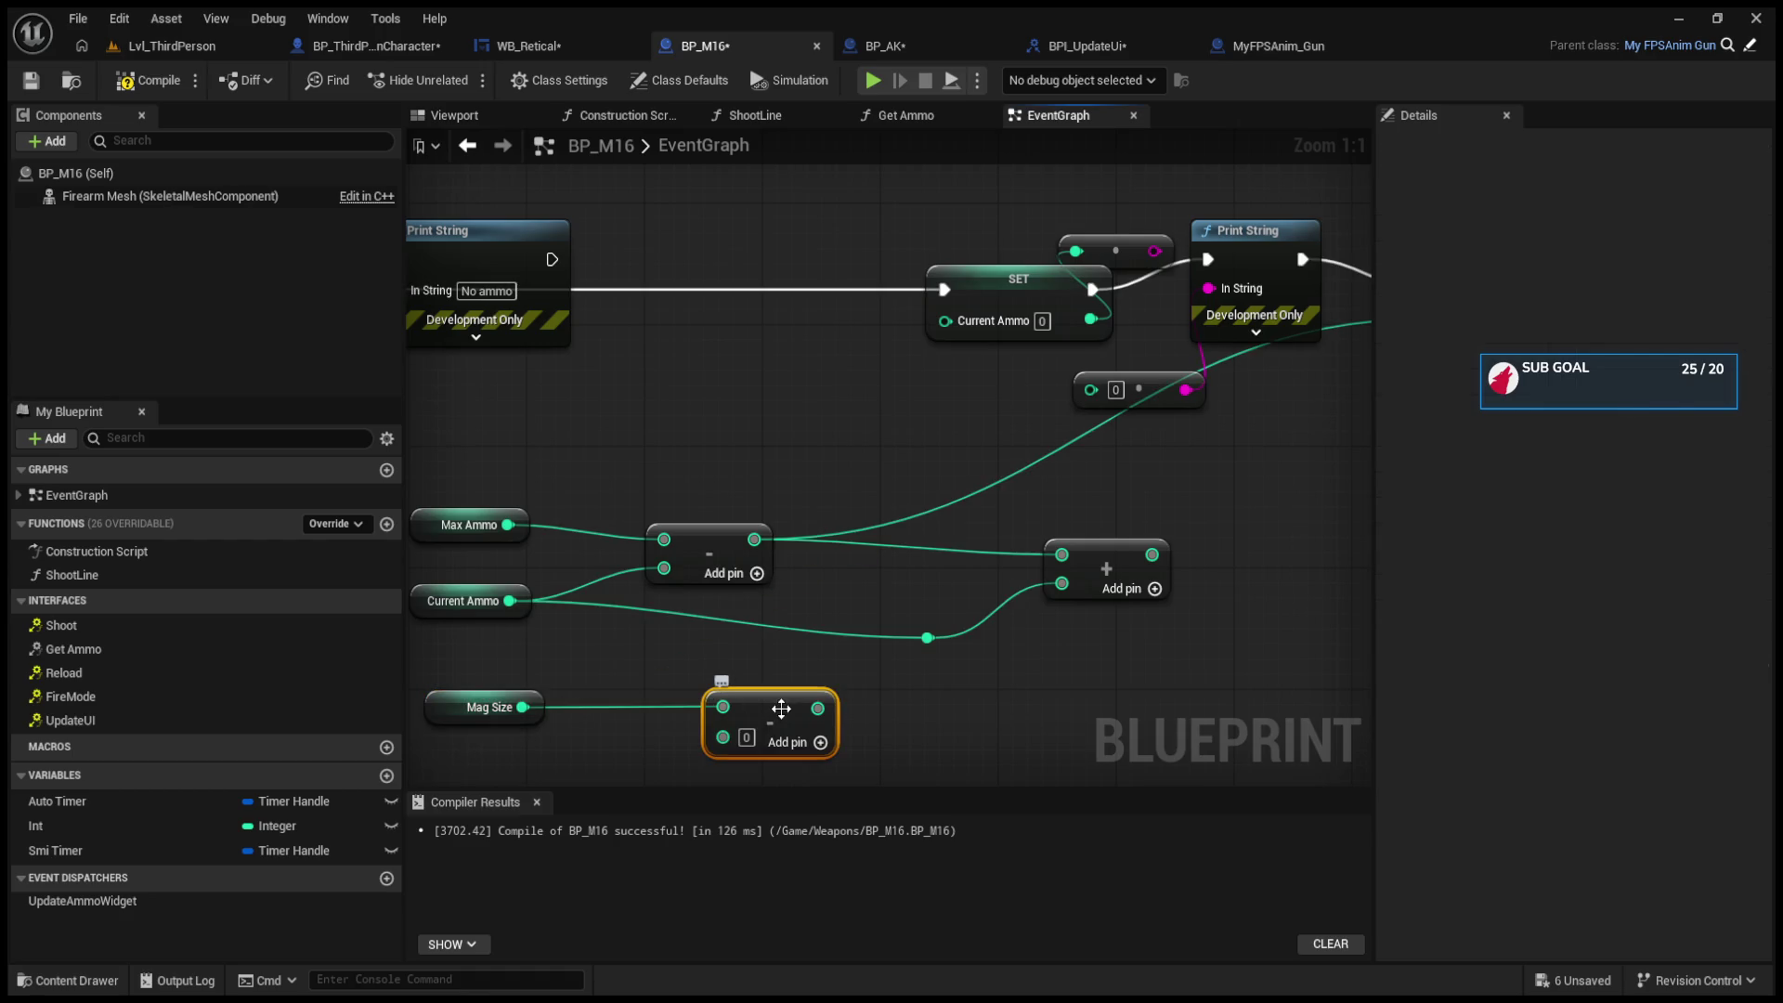
pyautogui.moveTo(754, 539)
pyautogui.mouseDown()
pyautogui.moveTo(729, 645)
pyautogui.moveTo(722, 613)
pyautogui.mouseUp()
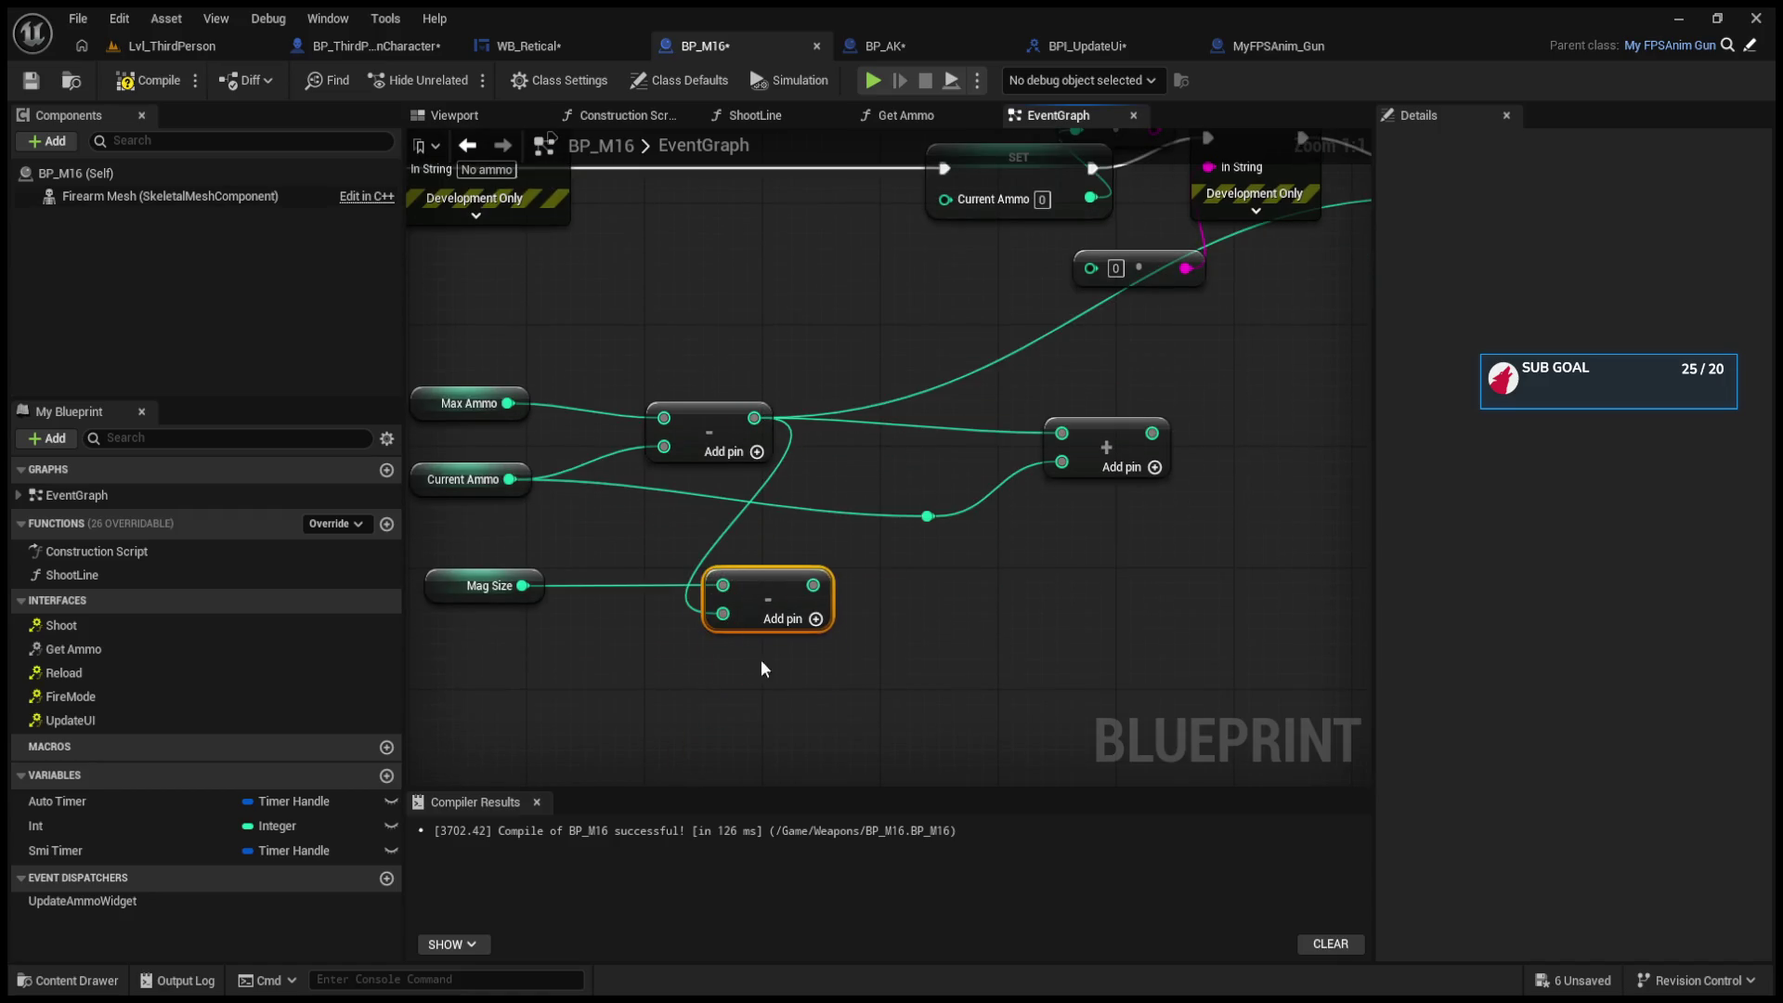
pyautogui.moveTo(793, 665)
pyautogui.mouseDown()
pyautogui.moveTo(923, 573)
pyautogui.moveTo(1189, 277)
pyautogui.moveTo(1085, 347)
pyautogui.mouseUp()
pyautogui.click(221, 51)
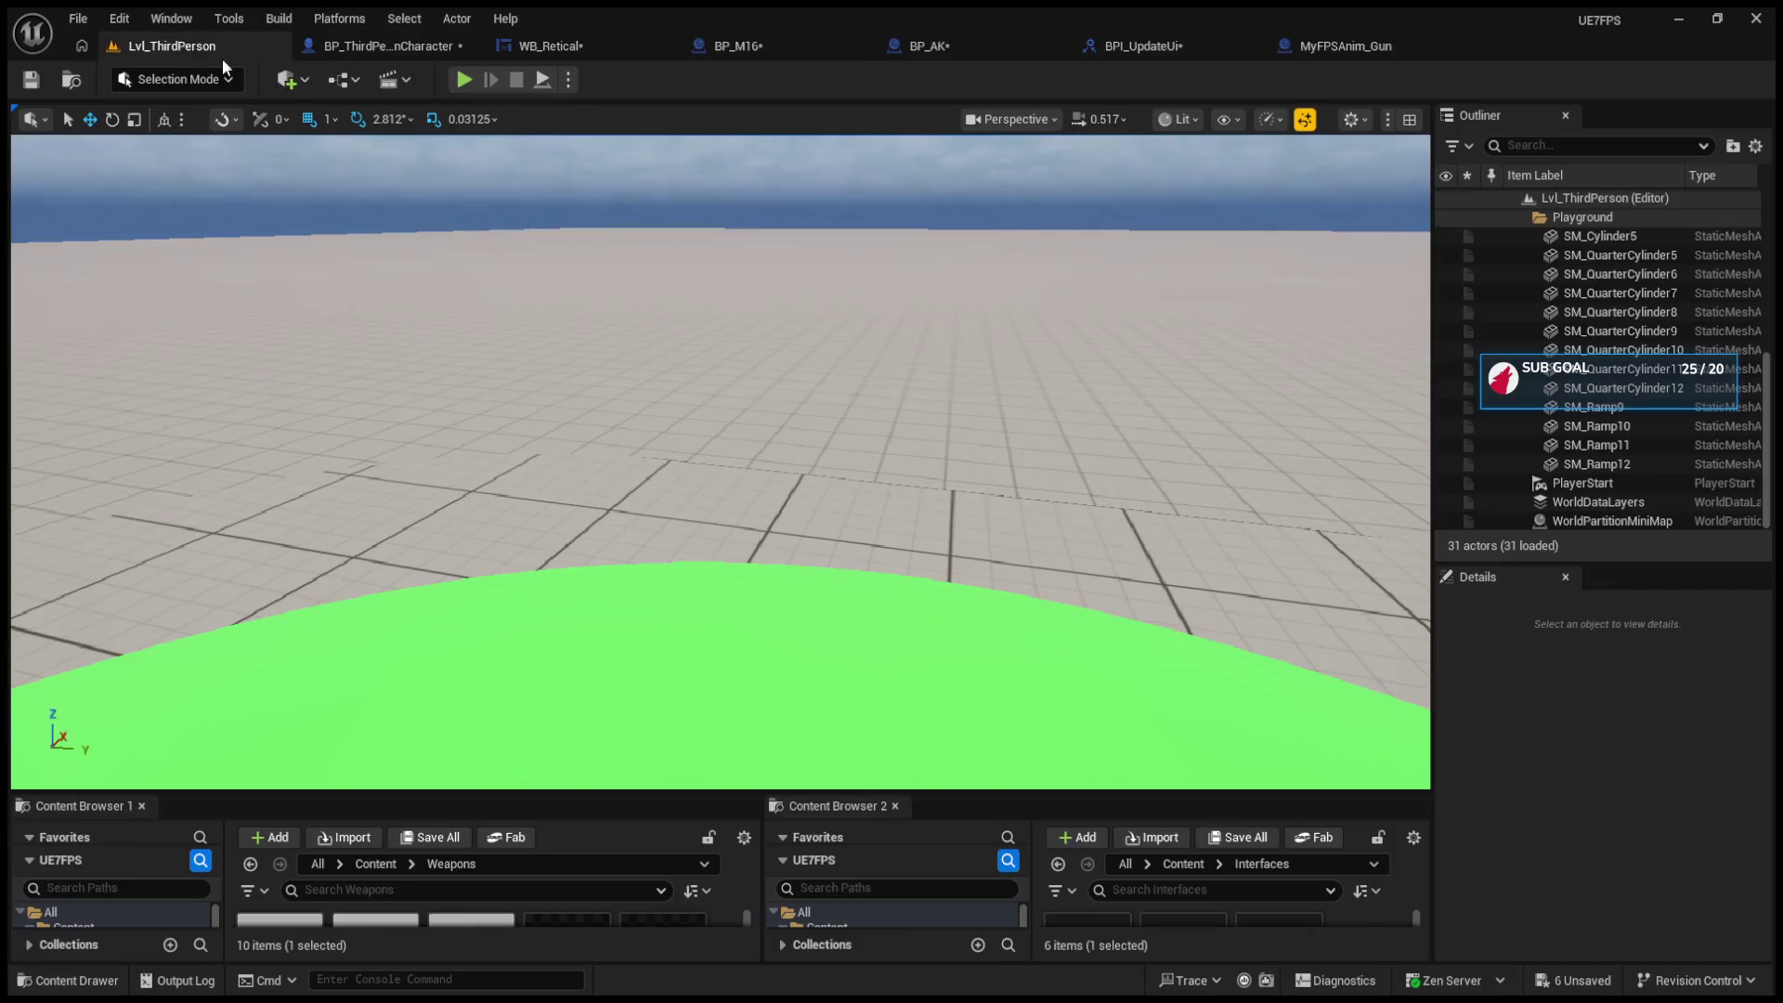
# Step: Run a quick play test, stop it, and return to BP_M16's event graph
pyautogui.click(464, 79)
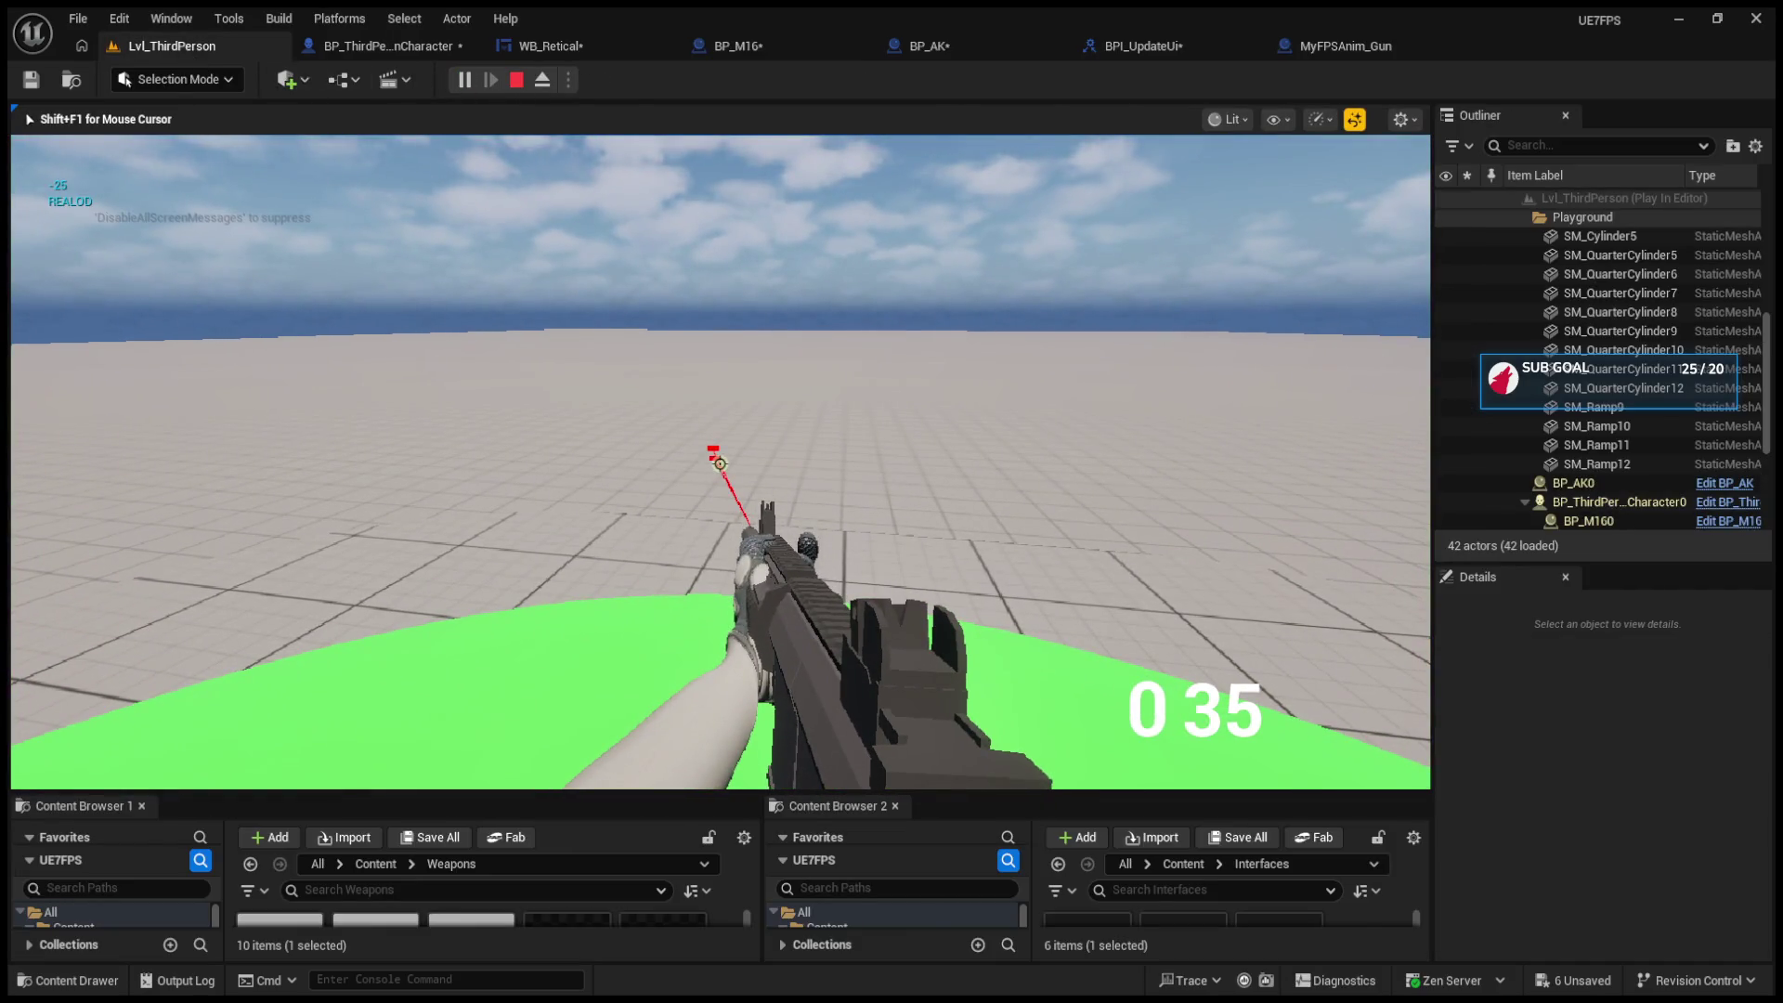
pyautogui.press('Escape')
pyautogui.click(383, 51)
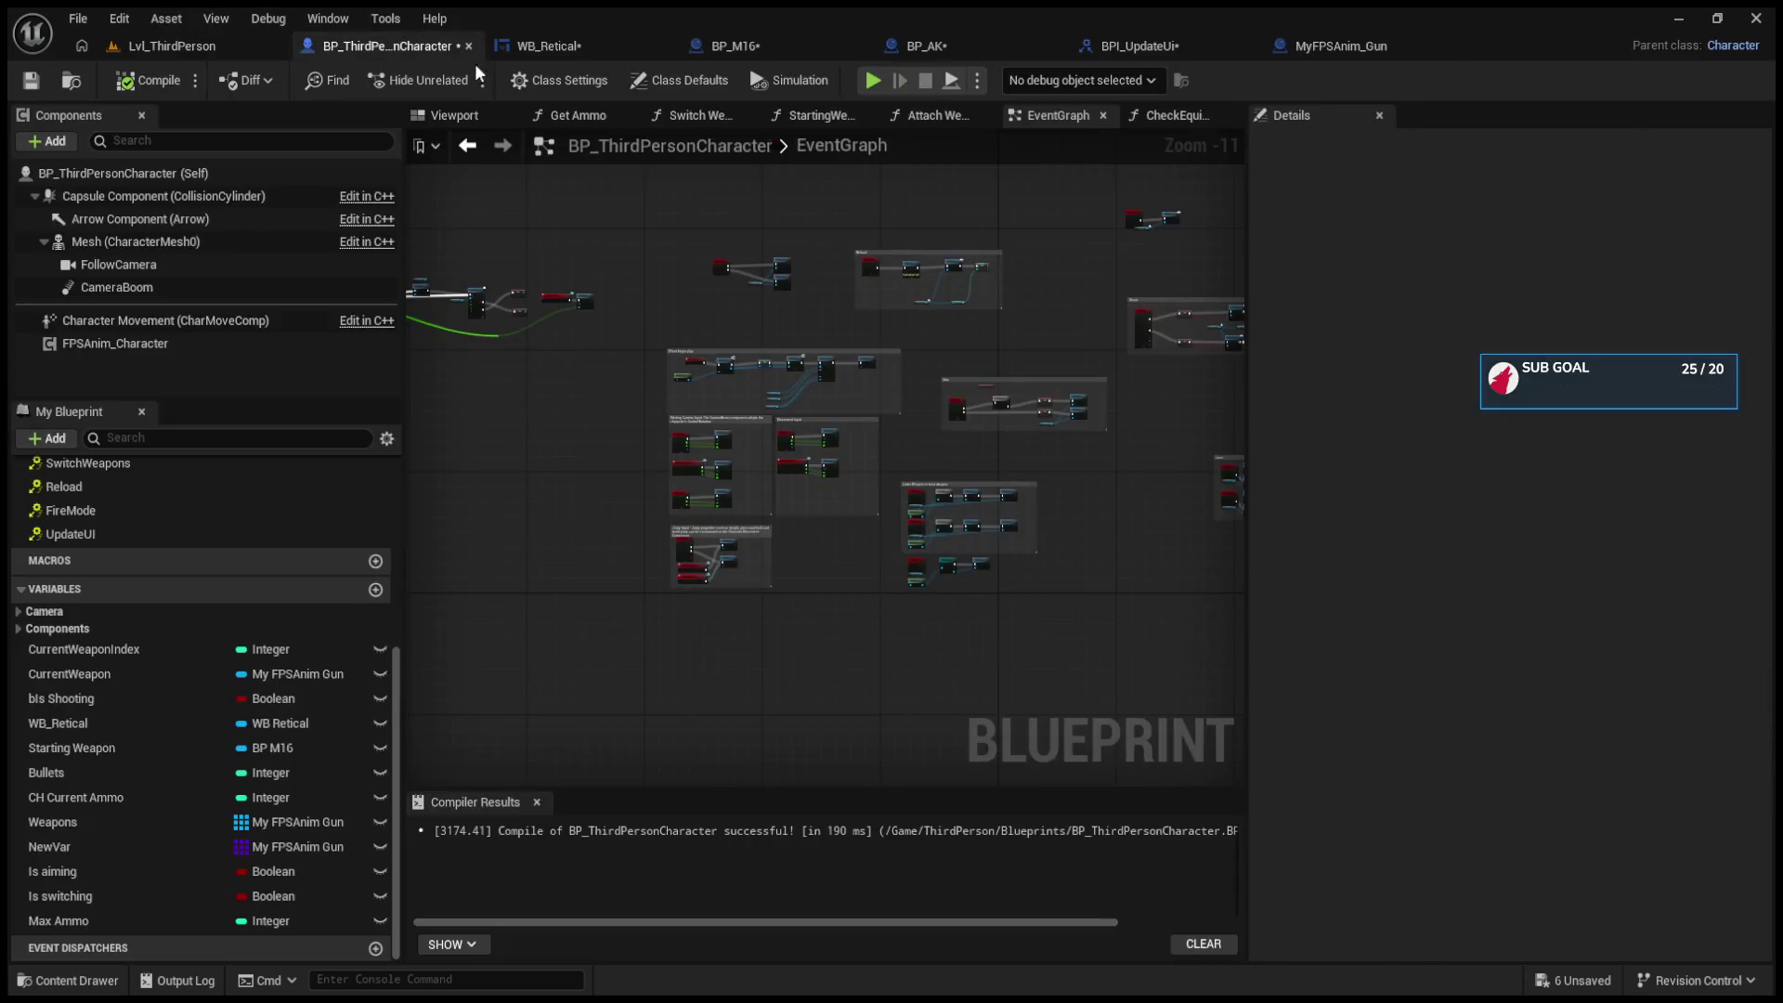
pyautogui.click(530, 46)
pyautogui.click(769, 48)
pyautogui.moveTo(507, 384); pyautogui.dragTo(698, 367)
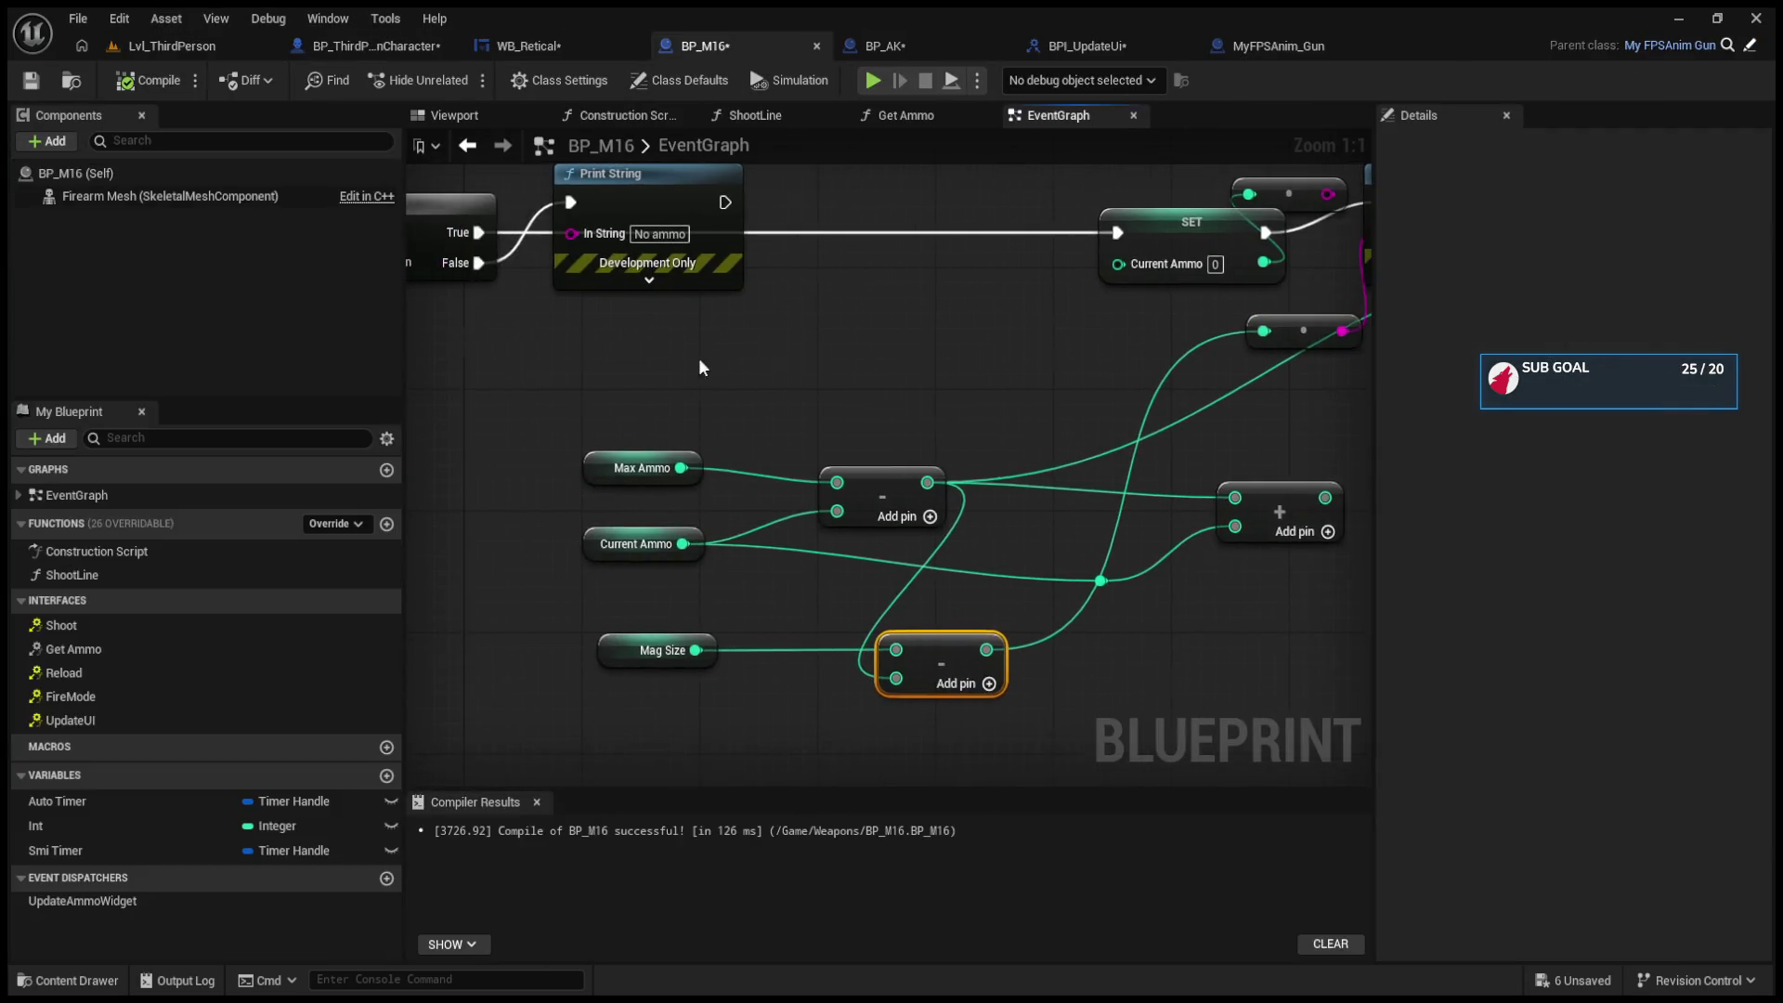
# Step: Break the lower Subtract's Current Ammo and Mag Size inputs and rewire the upper Subtract result
pyautogui.click(589, 542)
pyautogui.click(607, 485)
pyautogui.moveTo(590, 551); pyautogui.dragTo(620, 566)
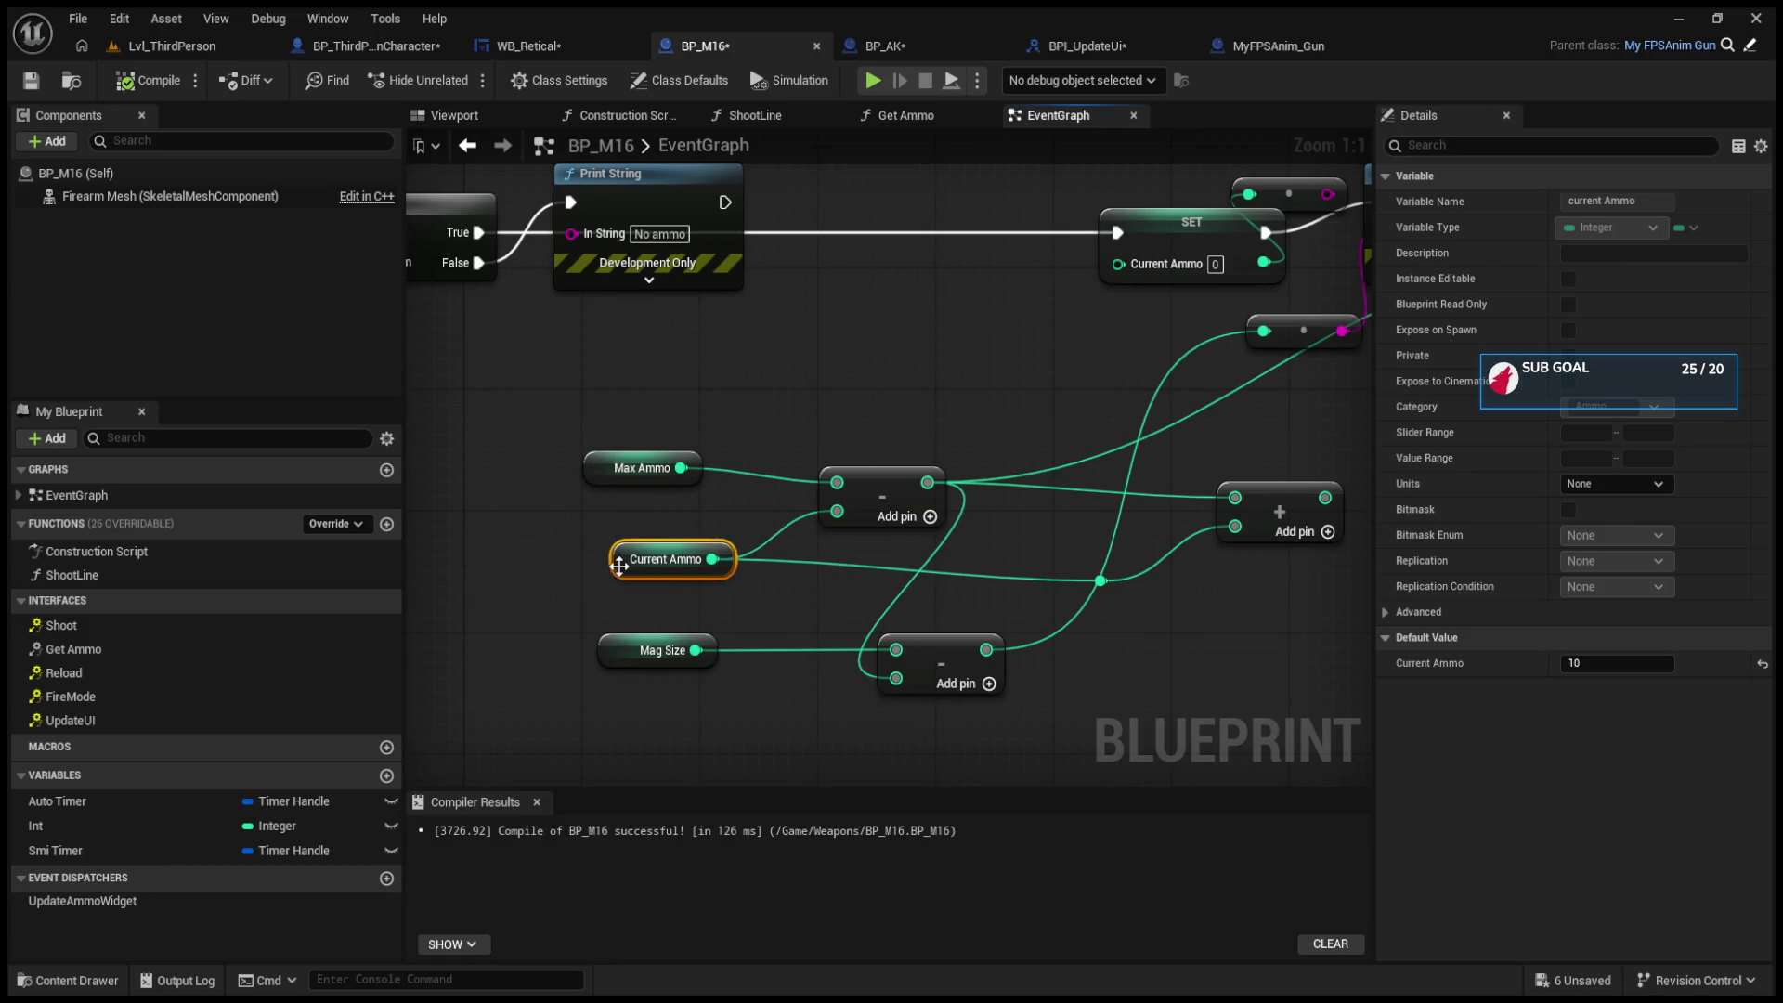
pyautogui.keyDown('alt'); pyautogui.click(907, 675); pyautogui.keyUp('alt')
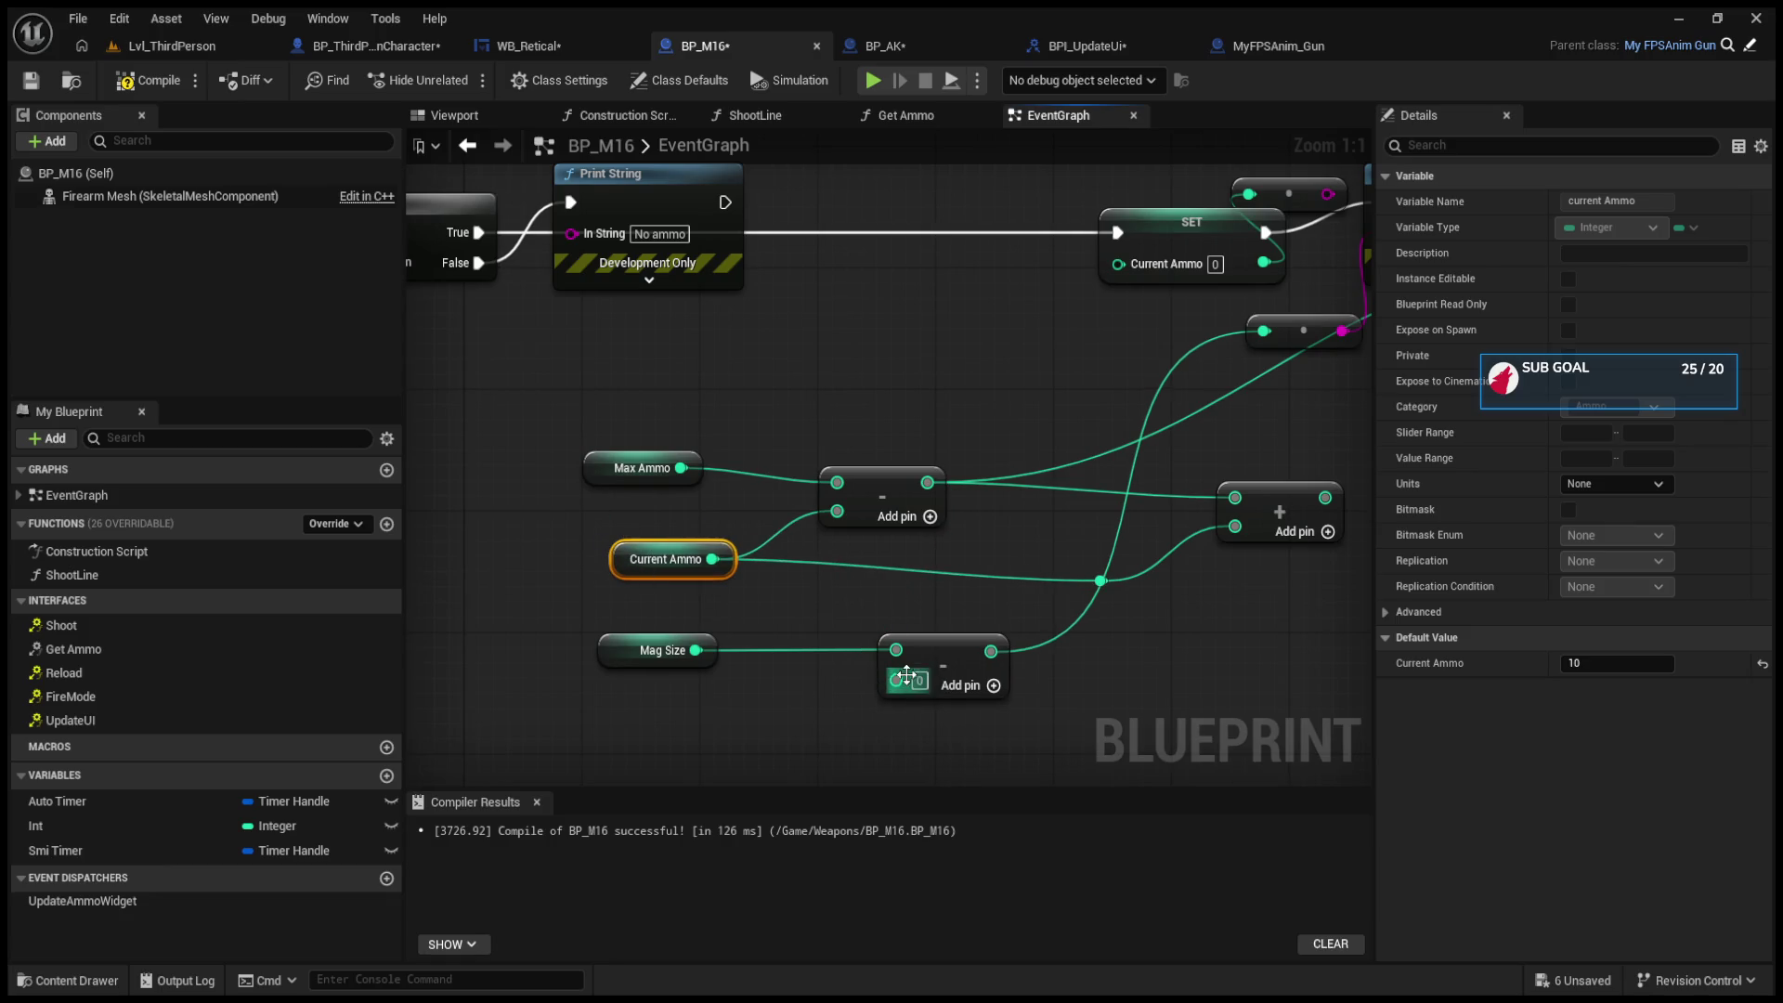
pyautogui.keyDown('alt'); pyautogui.click(896, 649); pyautogui.keyUp('alt')
pyautogui.moveTo(939, 510)
pyautogui.mouseDown()
pyautogui.moveTo(859, 512)
pyautogui.moveTo(1100, 414)
pyautogui.moveTo(1031, 275)
pyautogui.mouseUp()
# Step: Compile BP_M16 and play-test the reload again, with the HUD showing 0 35
pyautogui.click(148, 80)
pyautogui.click(186, 45)
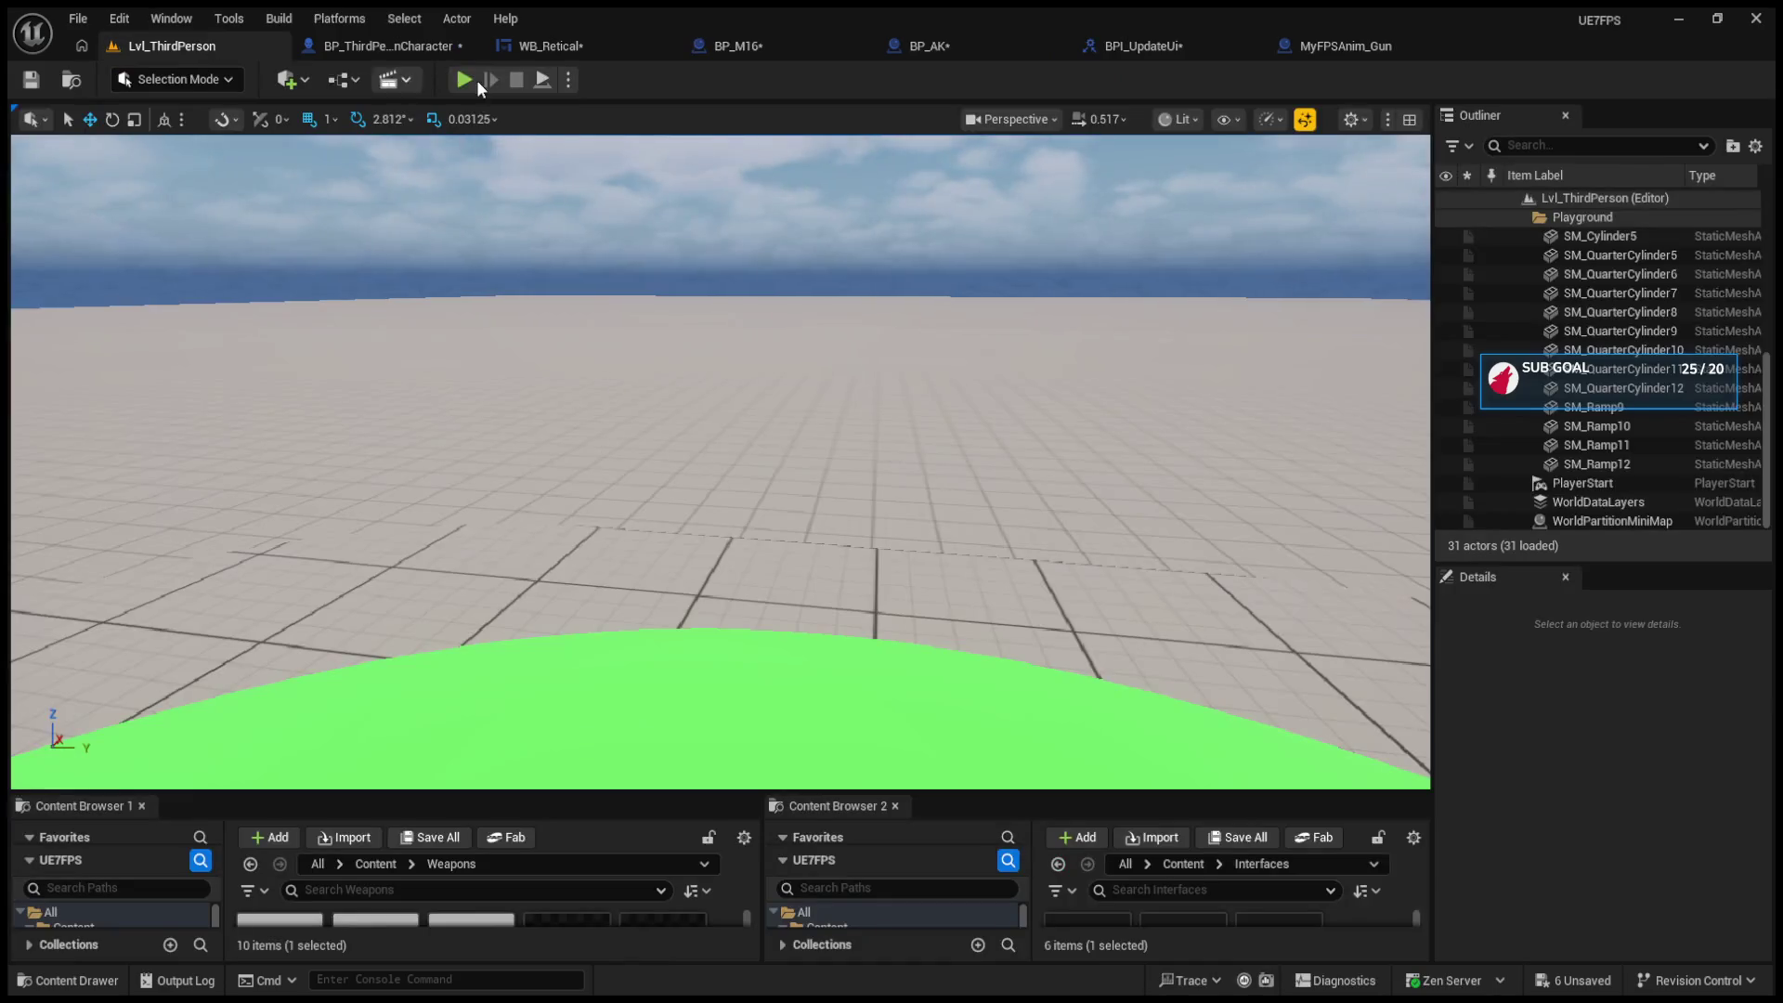
pyautogui.click(464, 80)
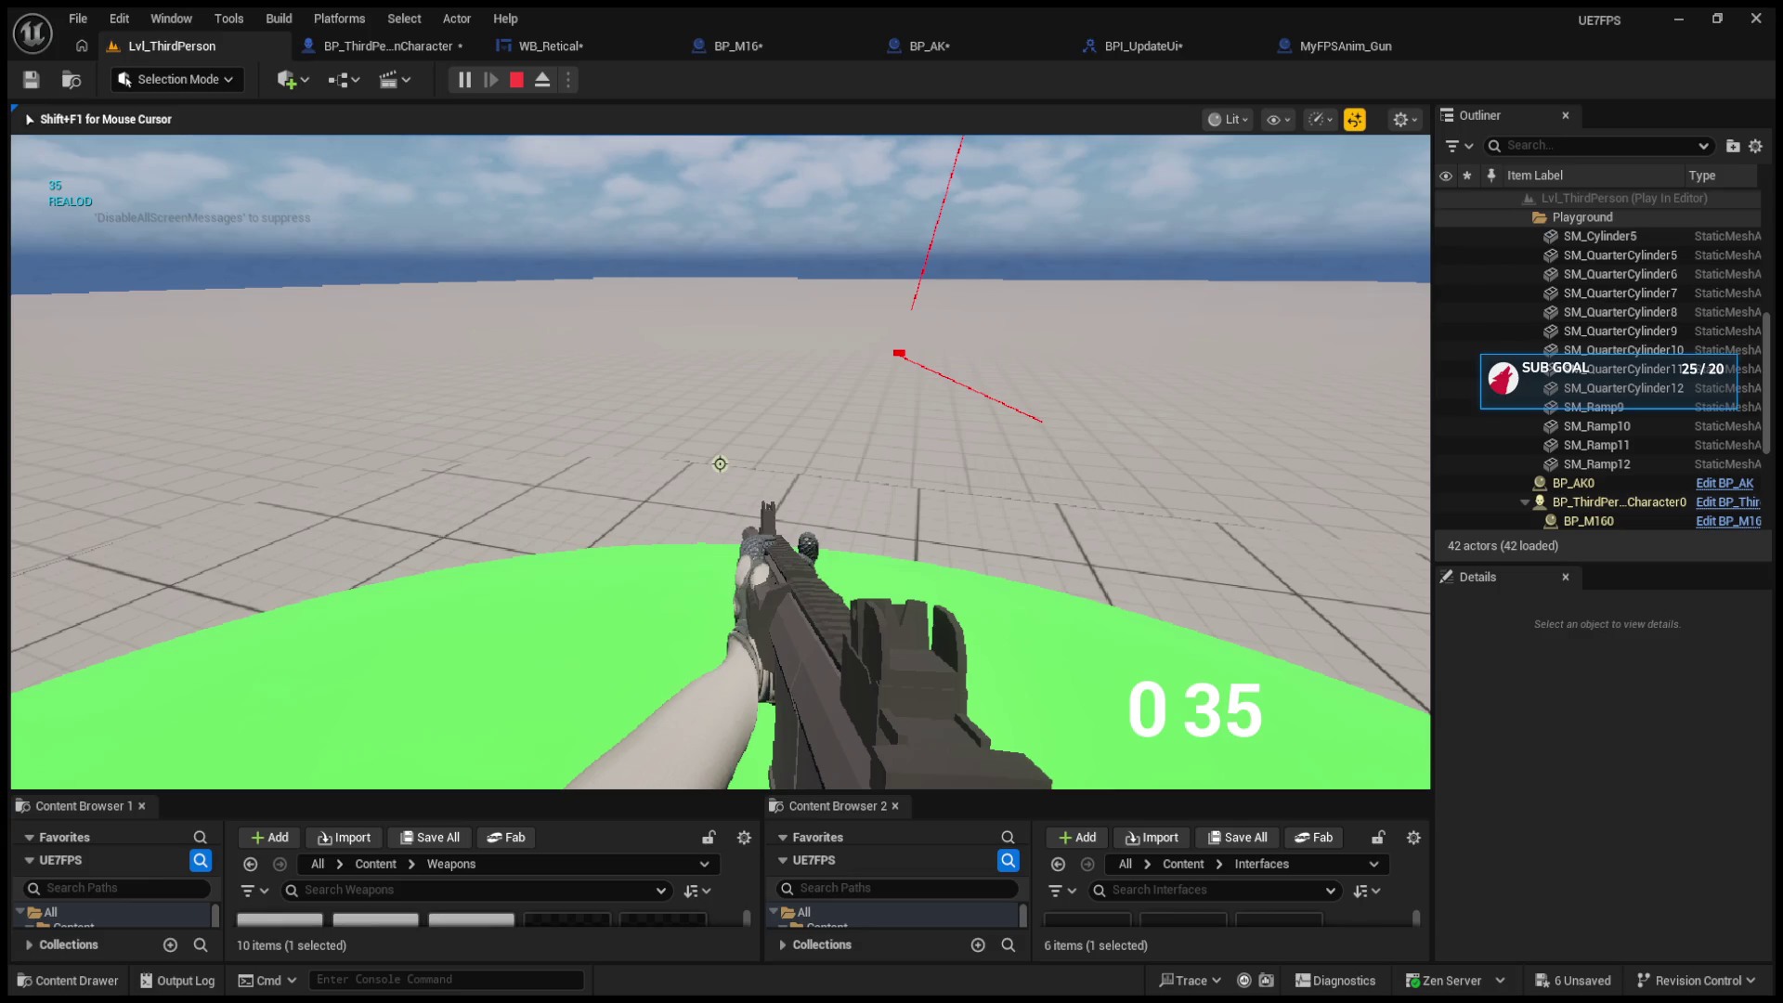
pyautogui.press('Escape')
pyautogui.click(370, 52)
# Step: Wire BP_M16's subtract result into SET Current Ammo and the debug print conversion
pyautogui.click(559, 37)
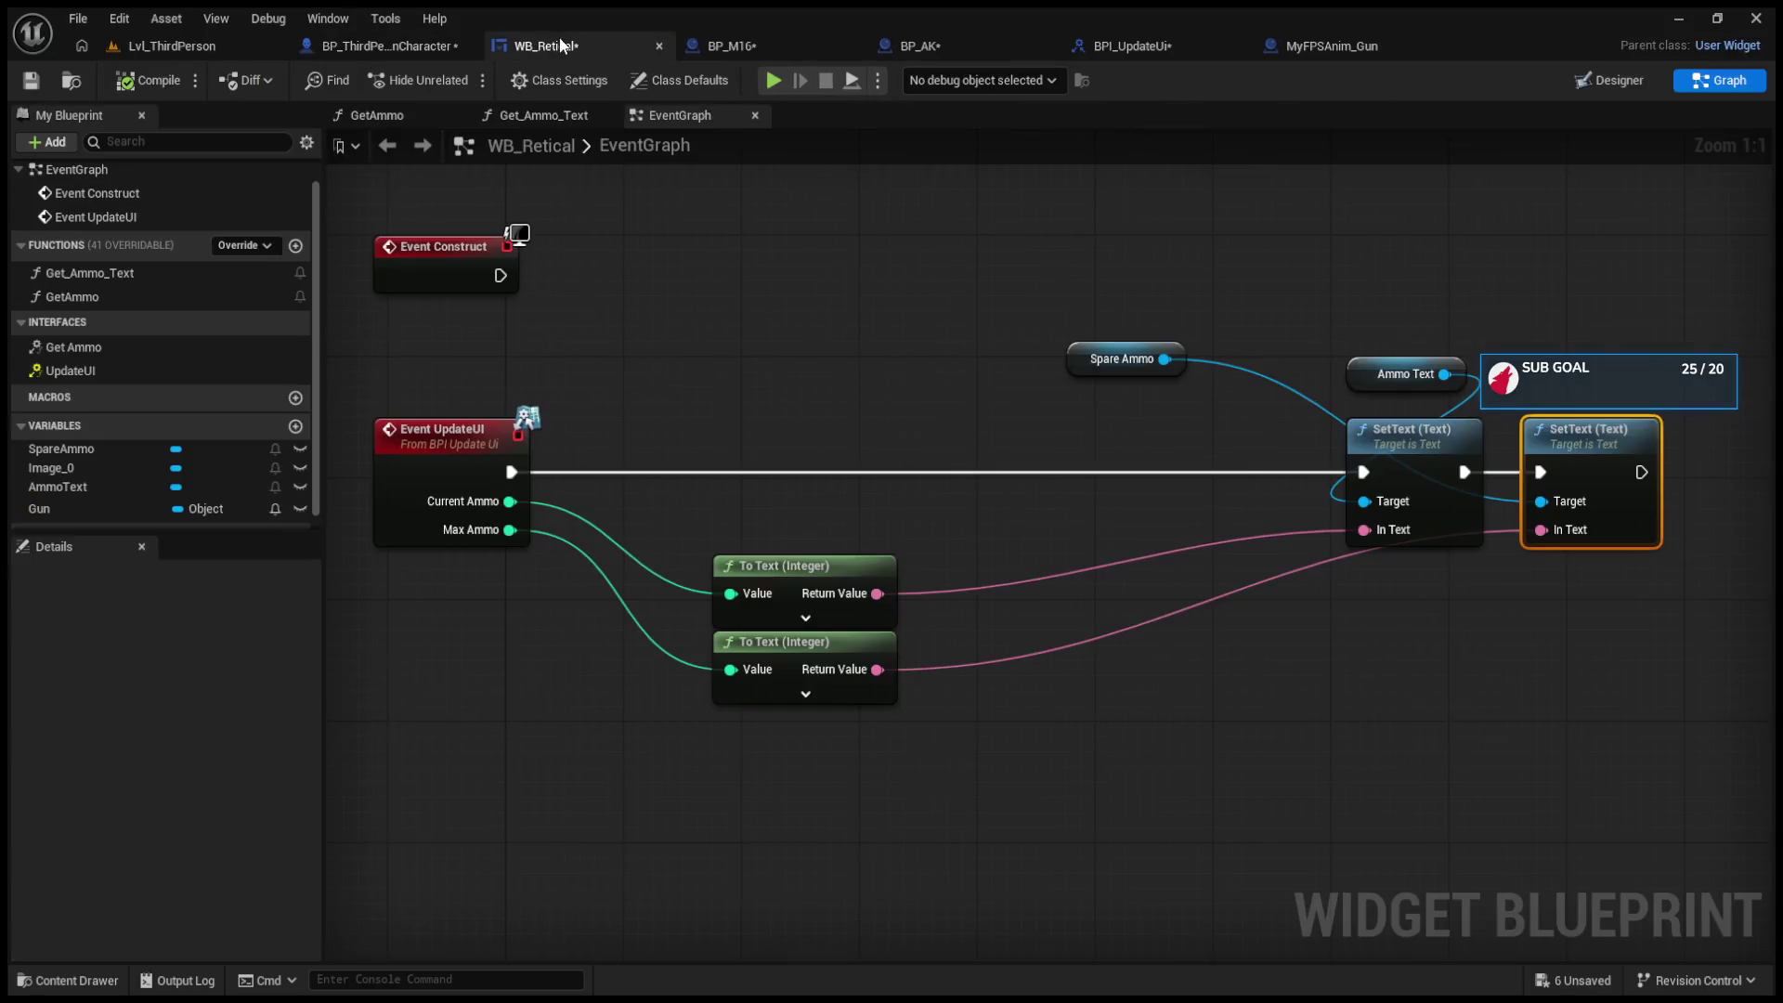
pyautogui.click(761, 46)
pyautogui.keyDown('alt'); pyautogui.click(841, 493); pyautogui.keyUp('alt')
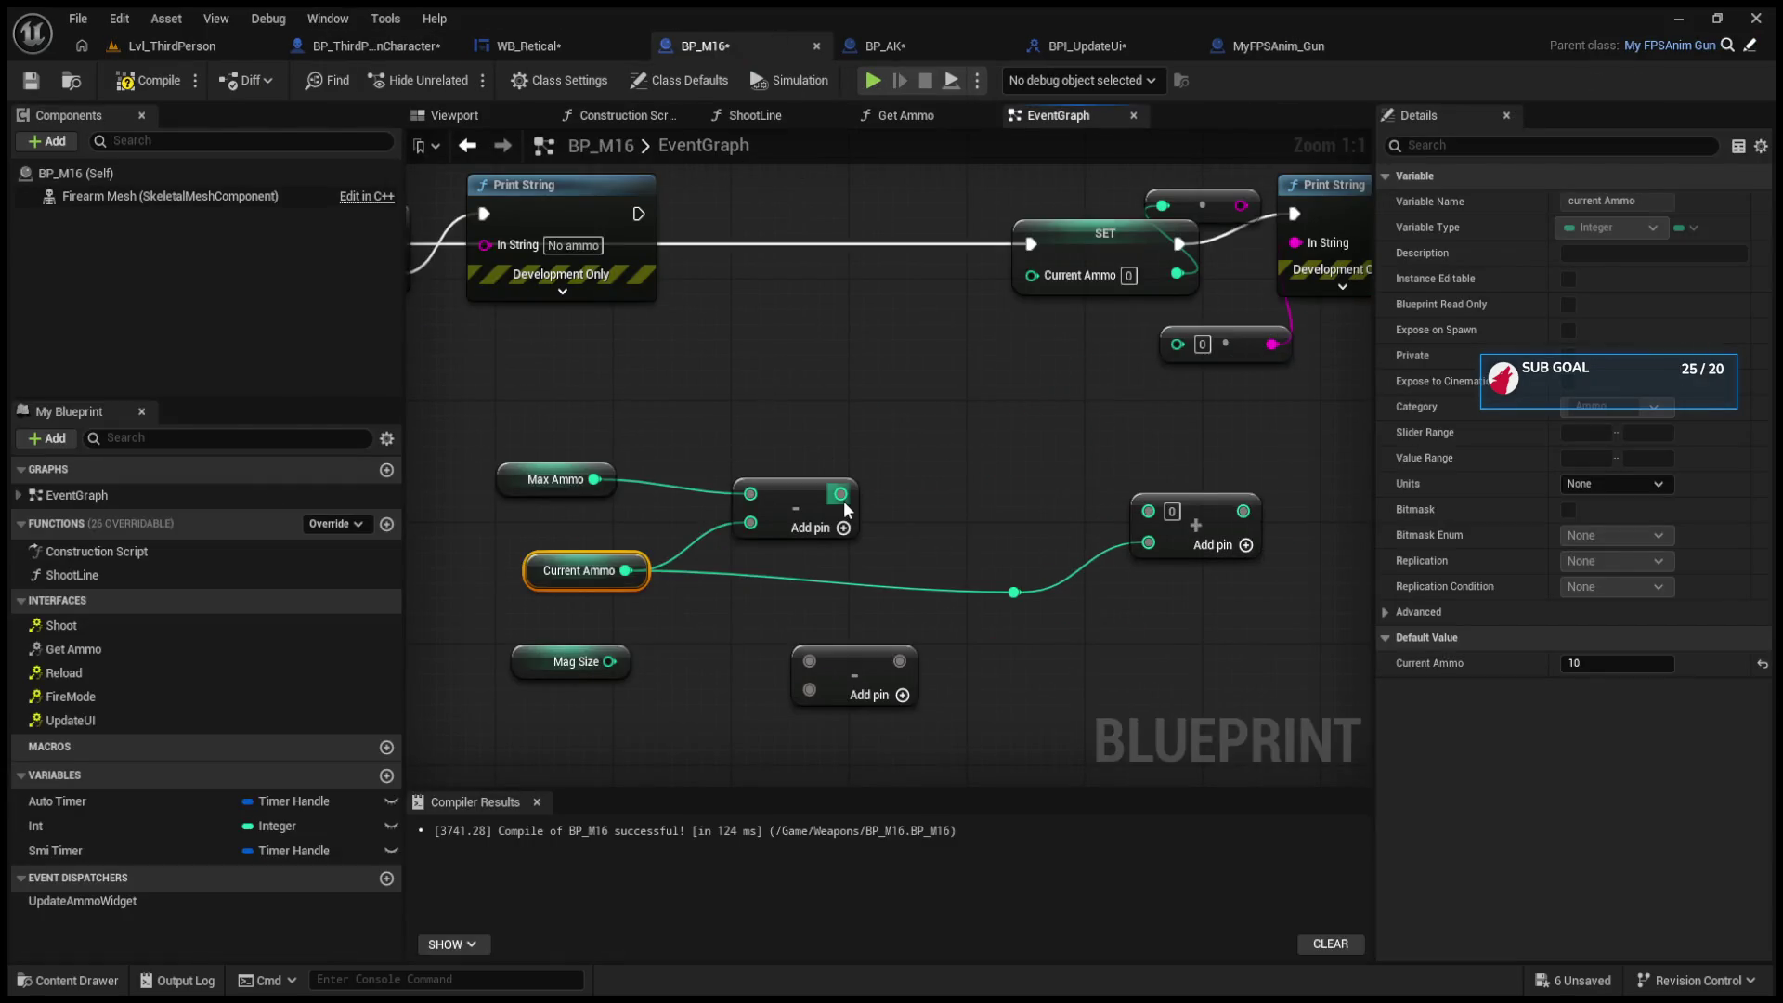
pyautogui.moveTo(1055, 260); pyautogui.dragTo(908, 260)
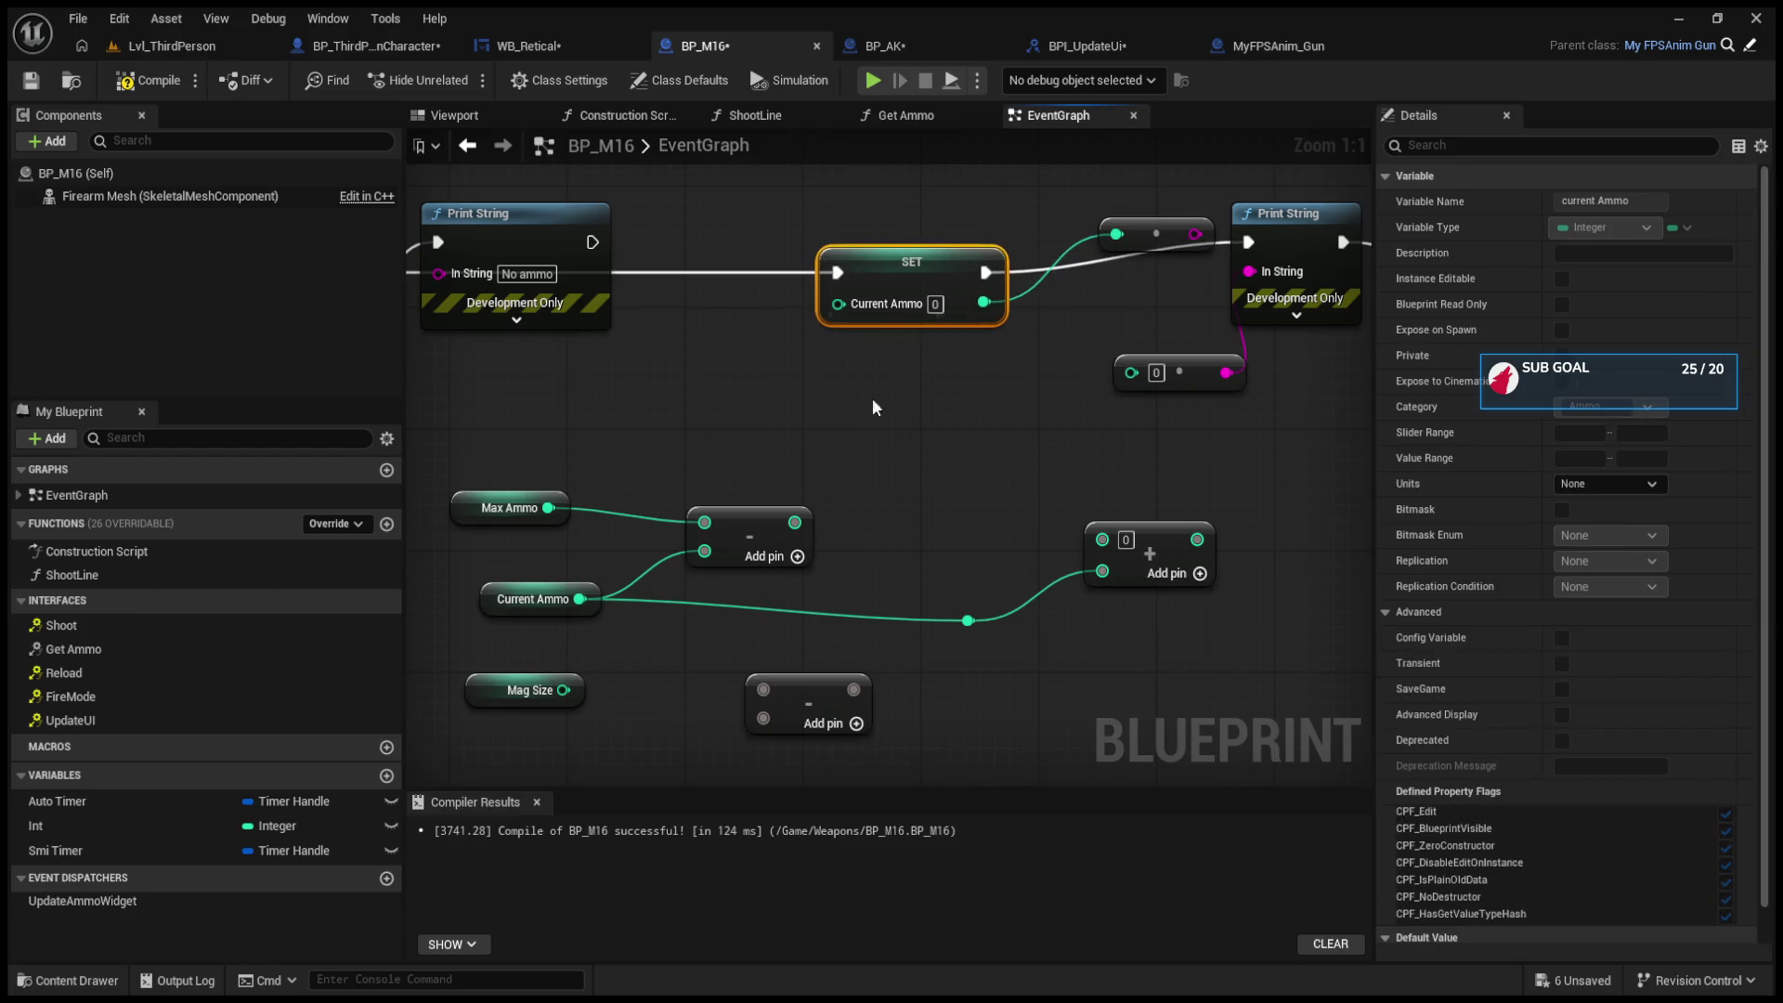
pyautogui.moveTo(795, 522); pyautogui.dragTo(845, 306)
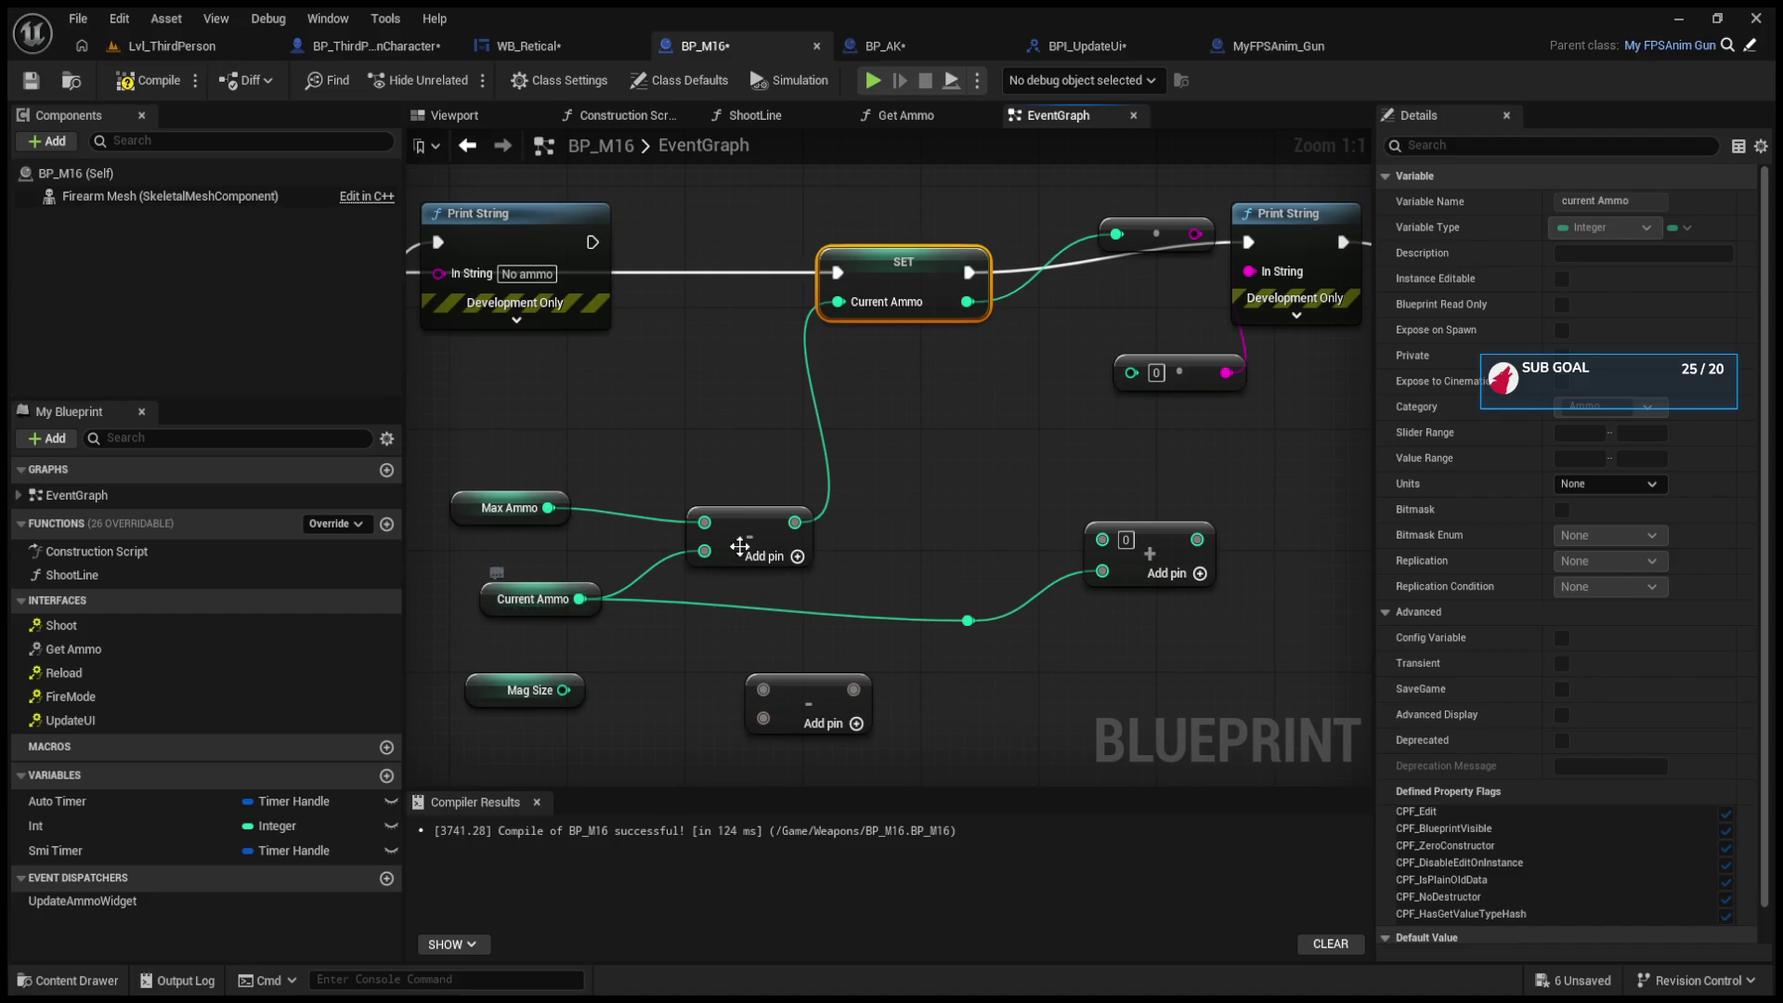
pyautogui.moveTo(794, 522); pyautogui.dragTo(1131, 372)
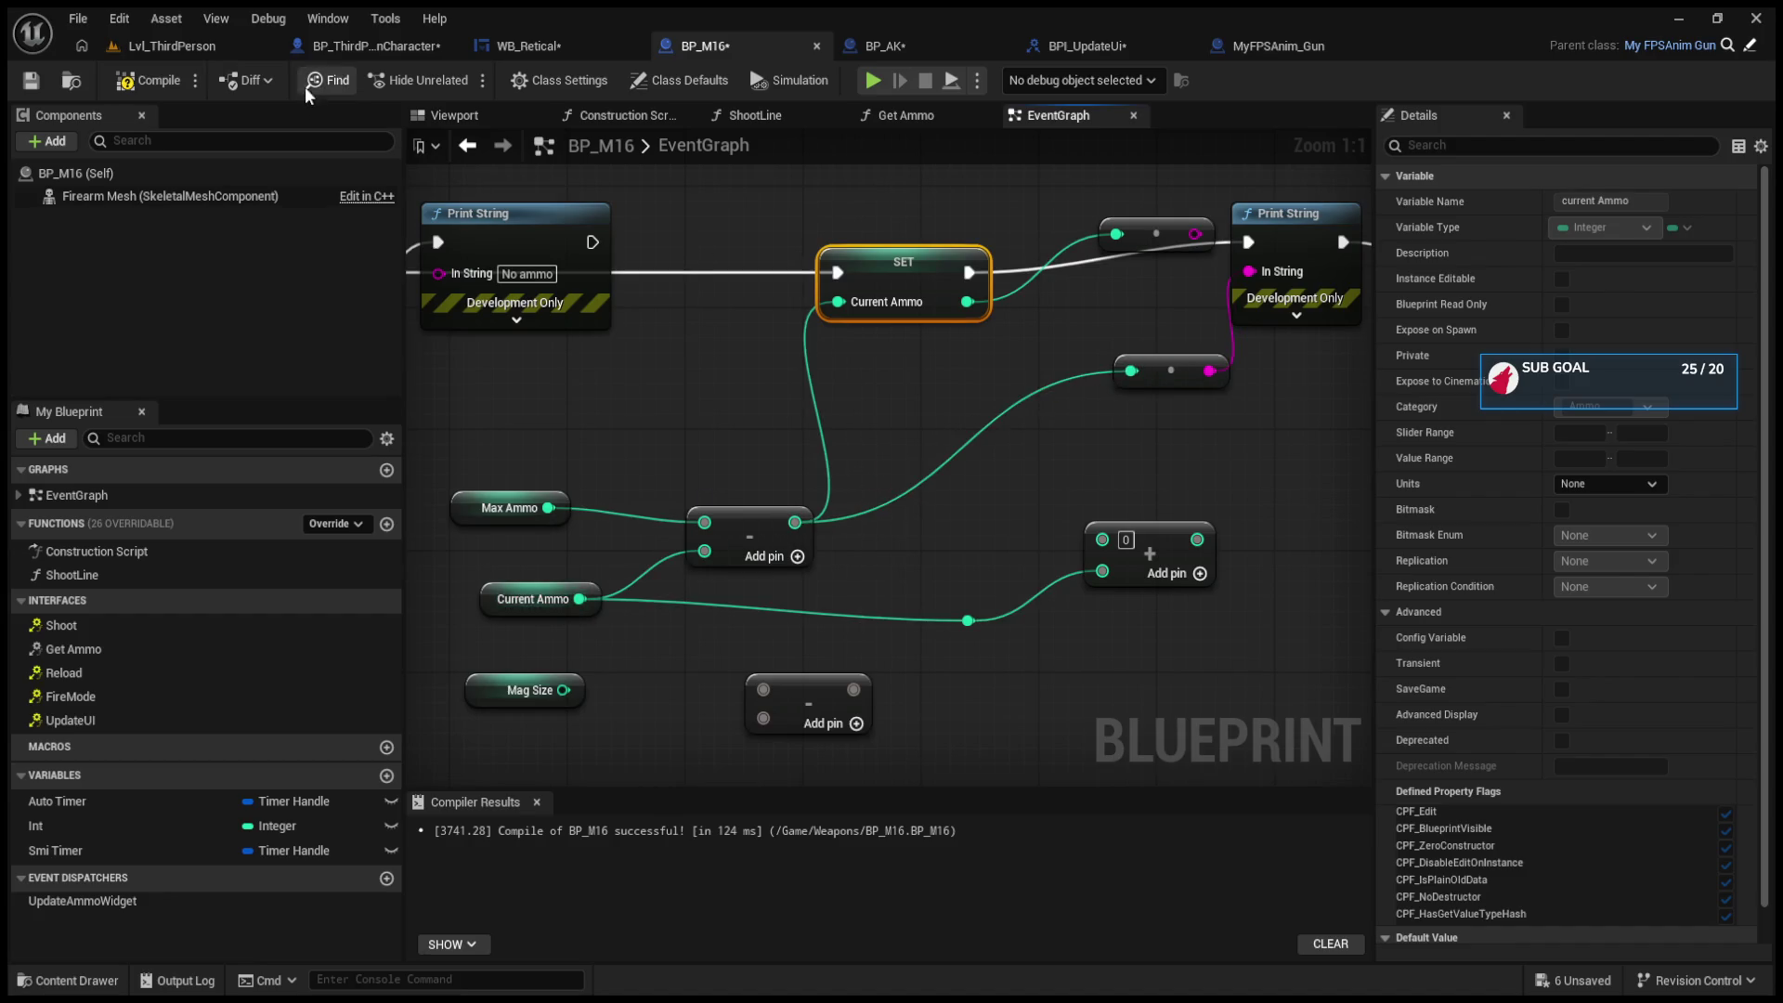
# Step: Compile BP_M16 and return to the level to play-test
pyautogui.click(153, 81)
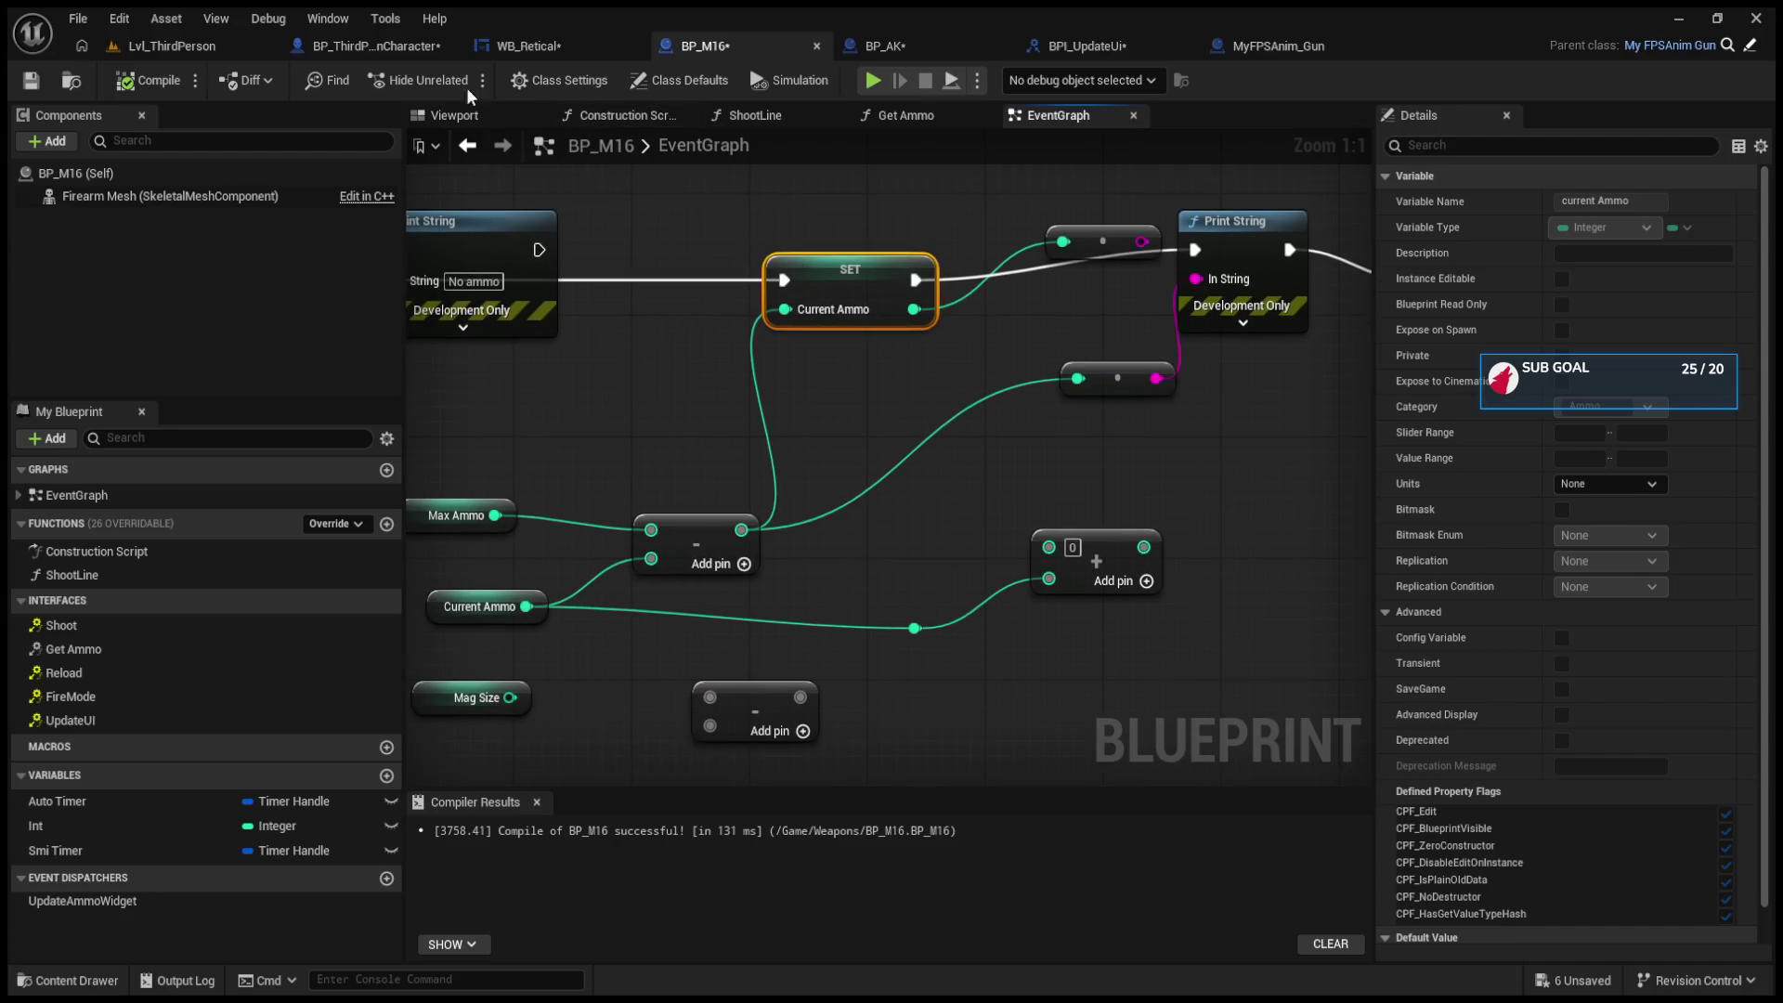
pyautogui.moveTo(933, 384)
pyautogui.mouseDown()
pyautogui.moveTo(1058, 350)
pyautogui.moveTo(953, 351)
pyautogui.moveTo(746, 422)
pyautogui.moveTo(1027, 430)
pyautogui.moveTo(700, 485)
pyautogui.moveTo(740, 486)
pyautogui.moveTo(209, 503)
pyautogui.moveTo(229, 503)
pyautogui.mouseUp()
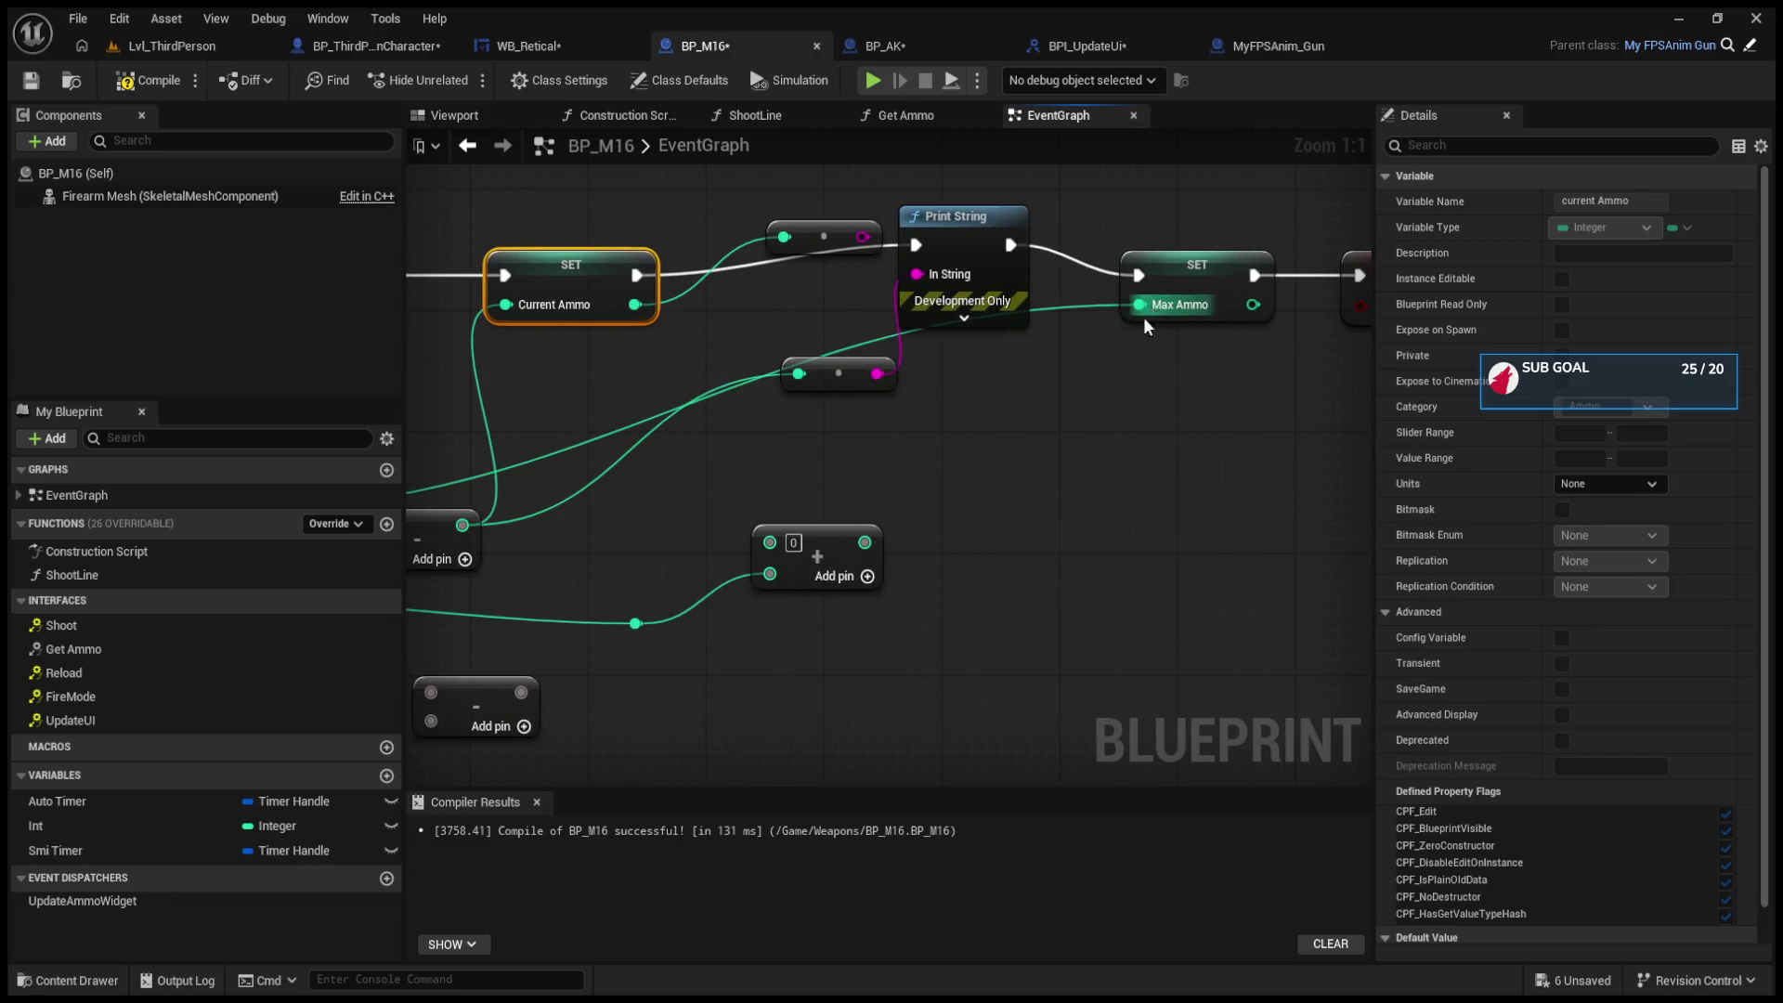
pyautogui.click(176, 49)
# Step: Start a playtest and fire the M16 repeatedly, reloading once, to drain the magazine
pyautogui.click(482, 82)
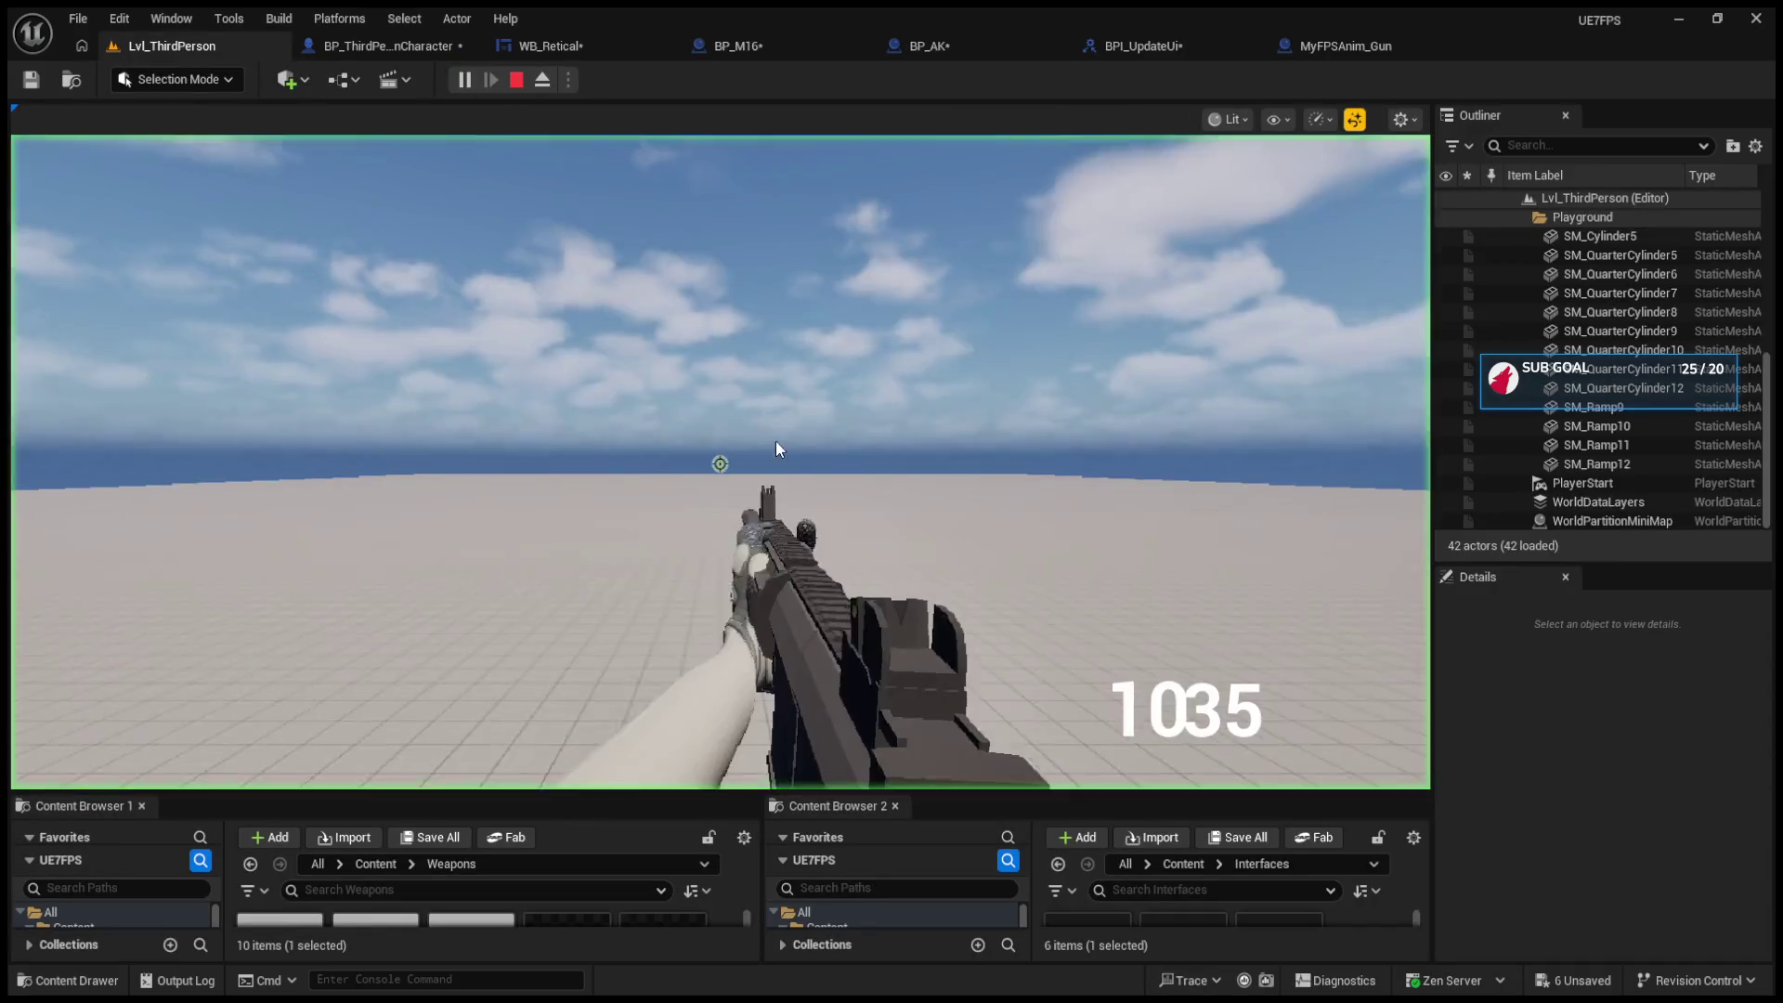
pyautogui.click(720, 463)
pyautogui.click(719, 463)
pyautogui.press('r')
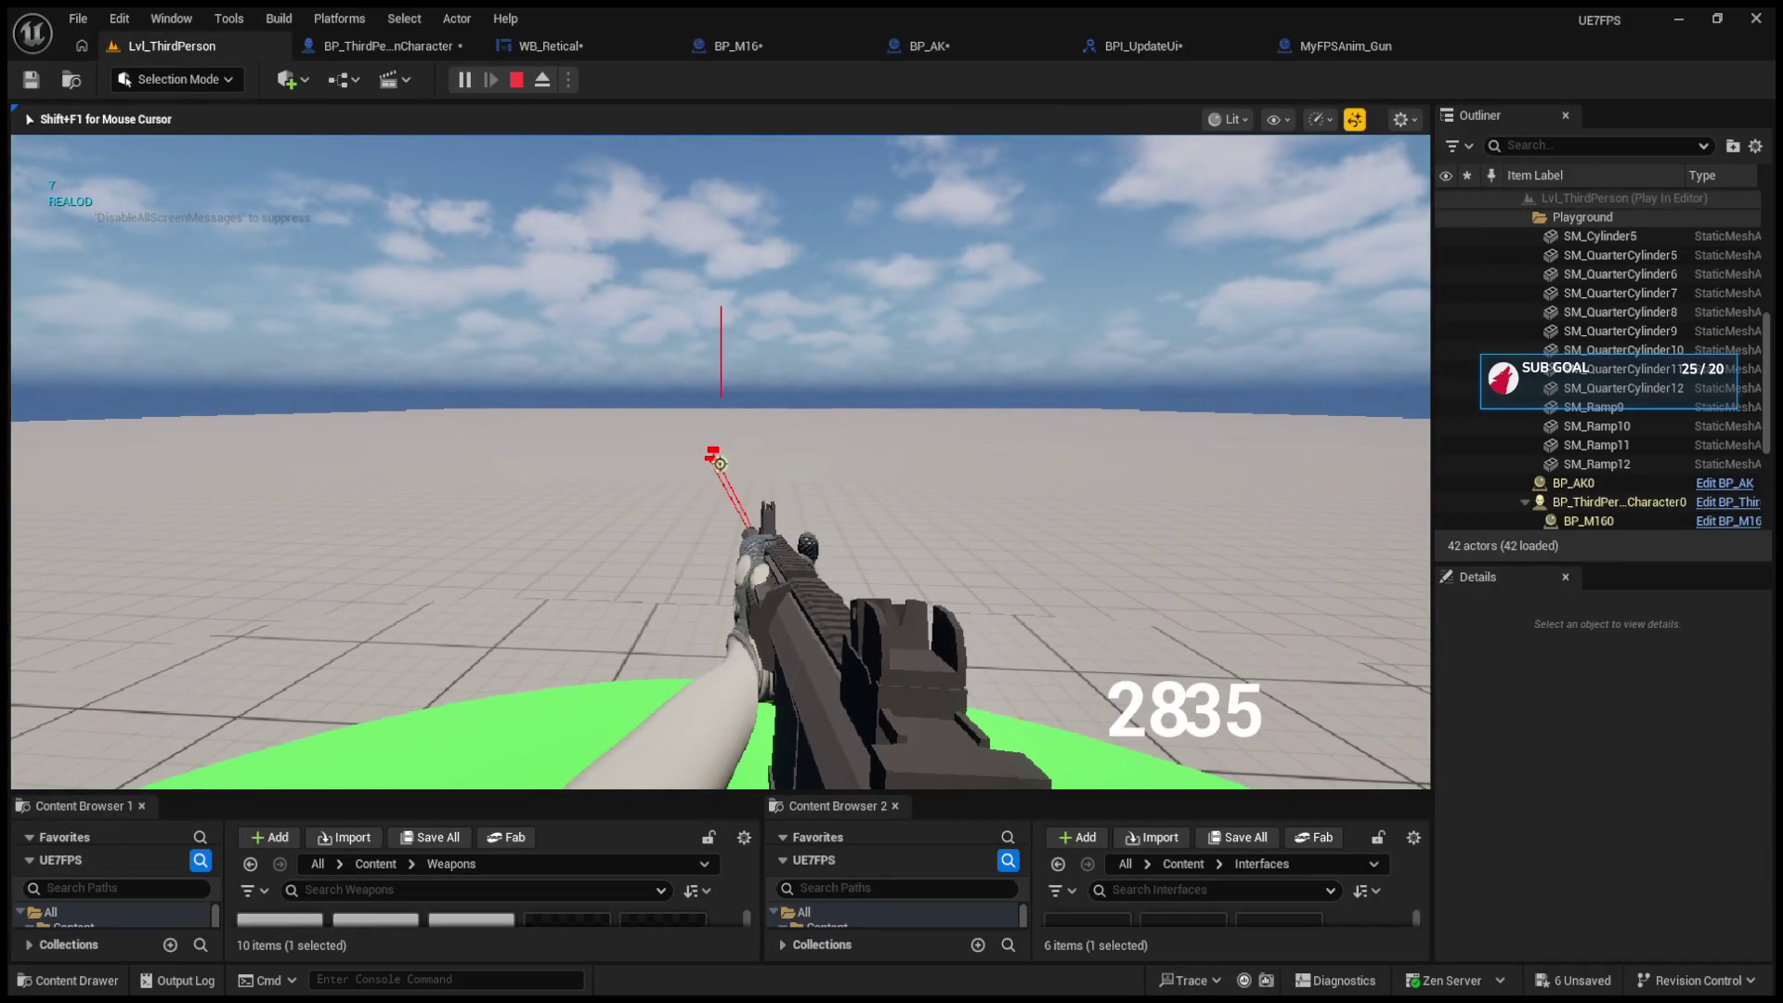
pyautogui.click(720, 463)
pyautogui.click(720, 464)
pyautogui.click(719, 463)
pyautogui.click(719, 463)
pyautogui.click(720, 464)
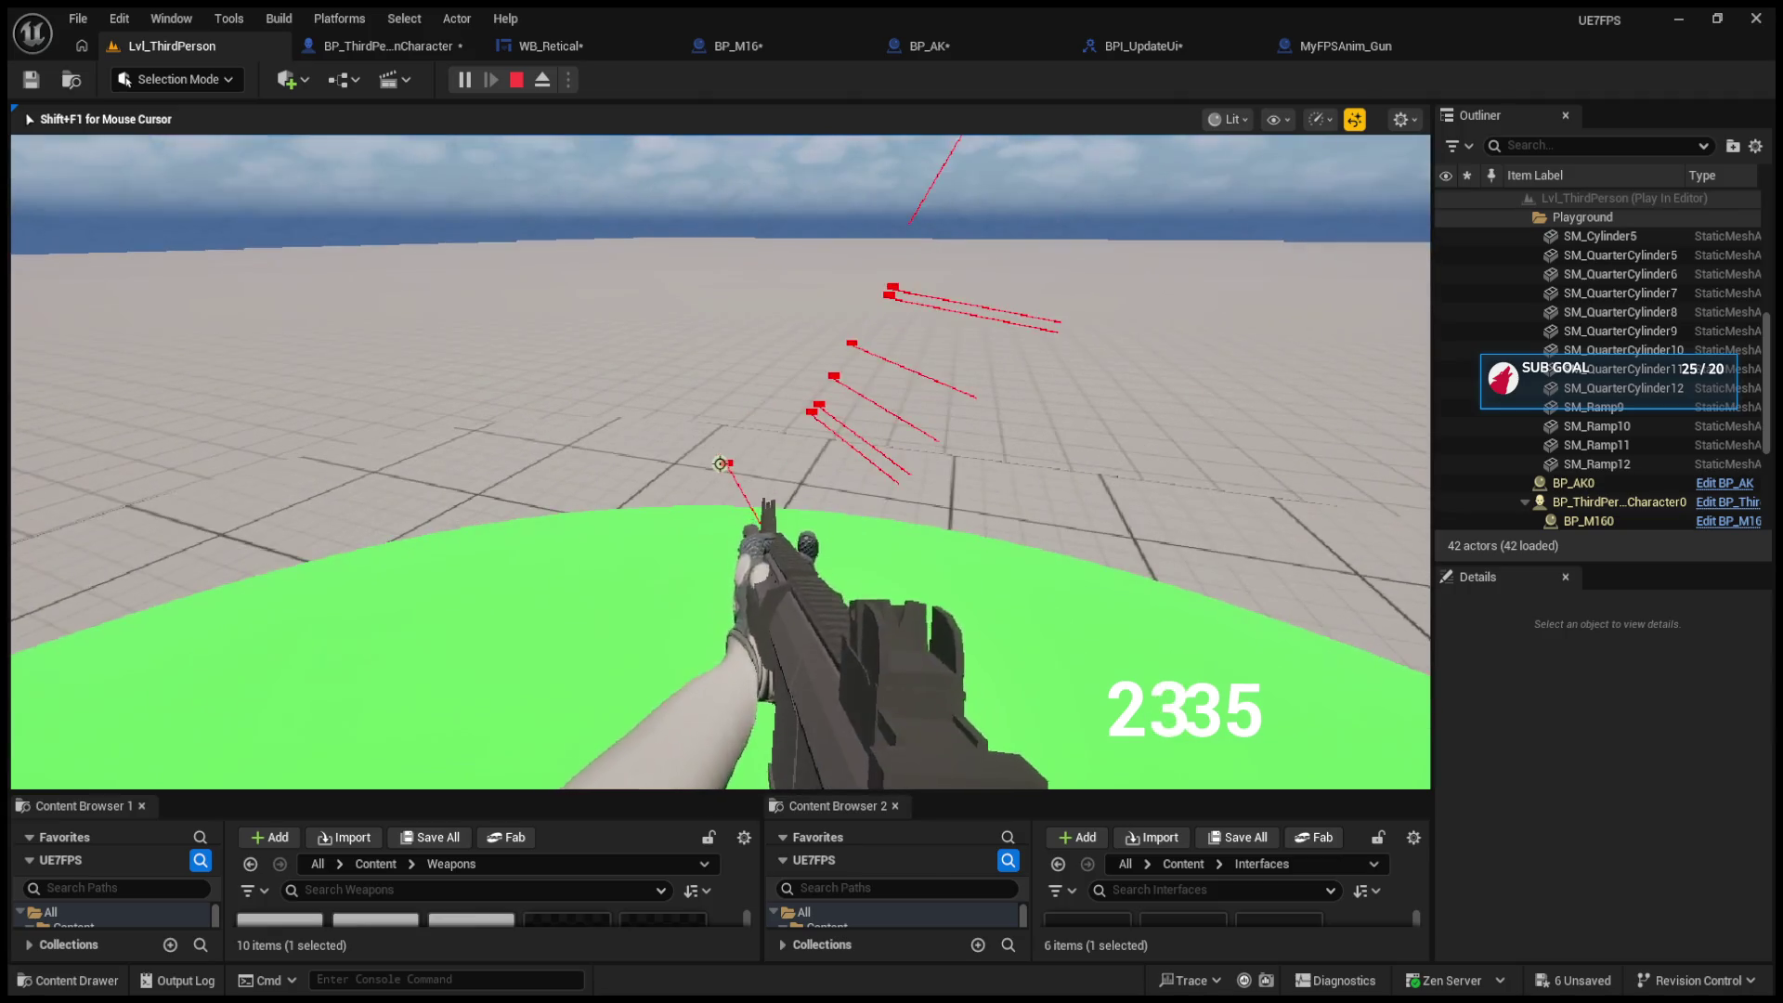
pyautogui.click(720, 463)
pyautogui.click(719, 463)
pyautogui.click(719, 464)
pyautogui.click(720, 463)
pyautogui.click(720, 463)
pyautogui.click(720, 463)
pyautogui.click(719, 463)
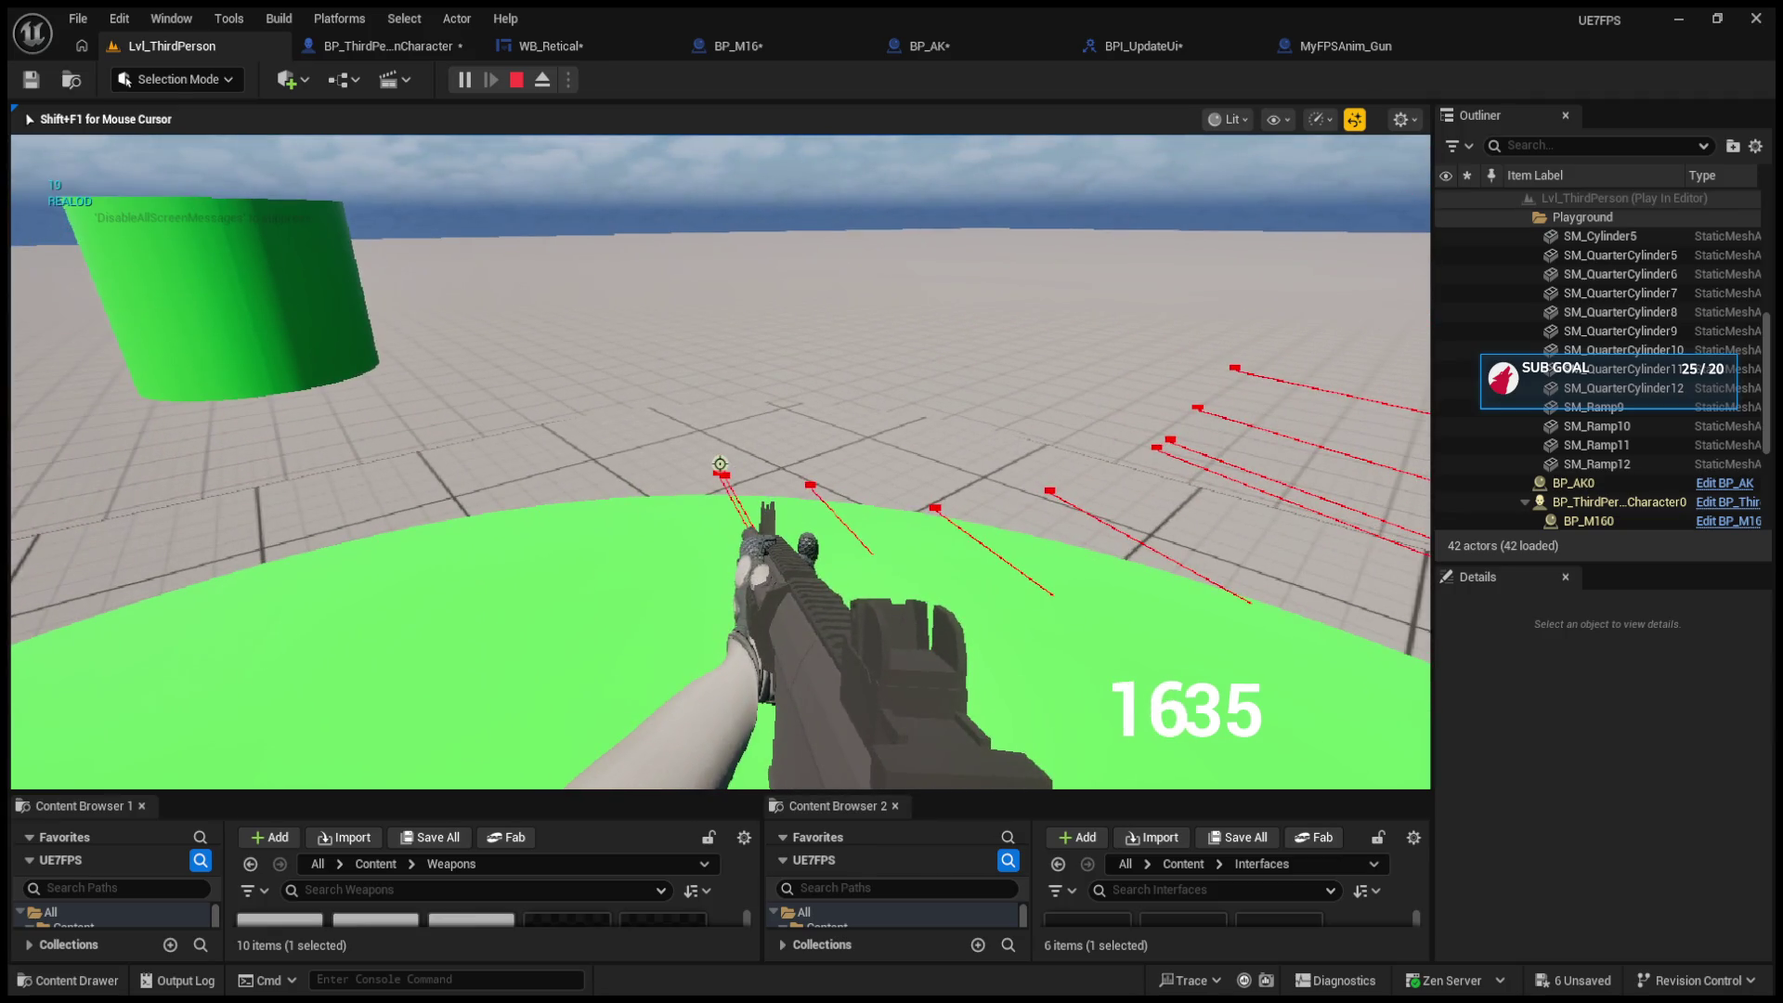
pyautogui.click(720, 463)
pyautogui.click(720, 464)
# Step: Reload and fire more shots, with spare ammo staying at 35, then stop playing
pyautogui.click(720, 464)
pyautogui.click(719, 464)
pyautogui.click(719, 463)
pyautogui.click(719, 463)
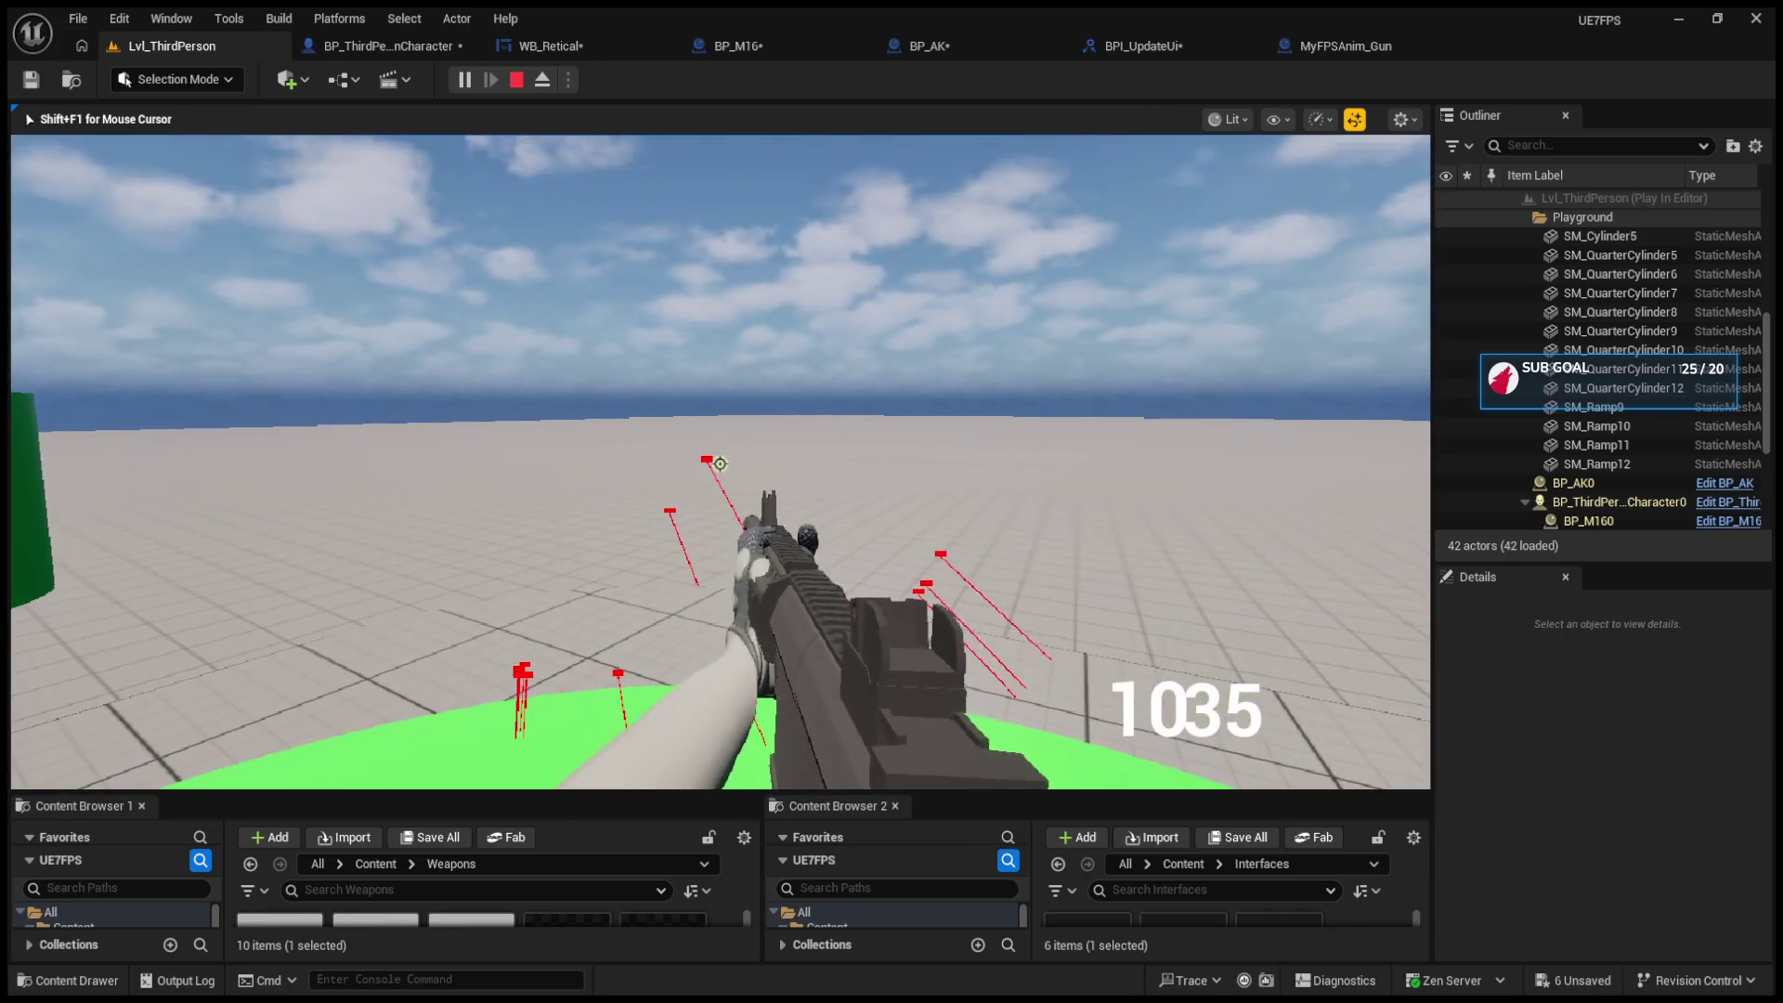
pyautogui.press('r')
pyautogui.click(720, 463)
pyautogui.click(720, 464)
pyautogui.click(720, 463)
pyautogui.click(720, 464)
pyautogui.click(720, 463)
pyautogui.click(720, 464)
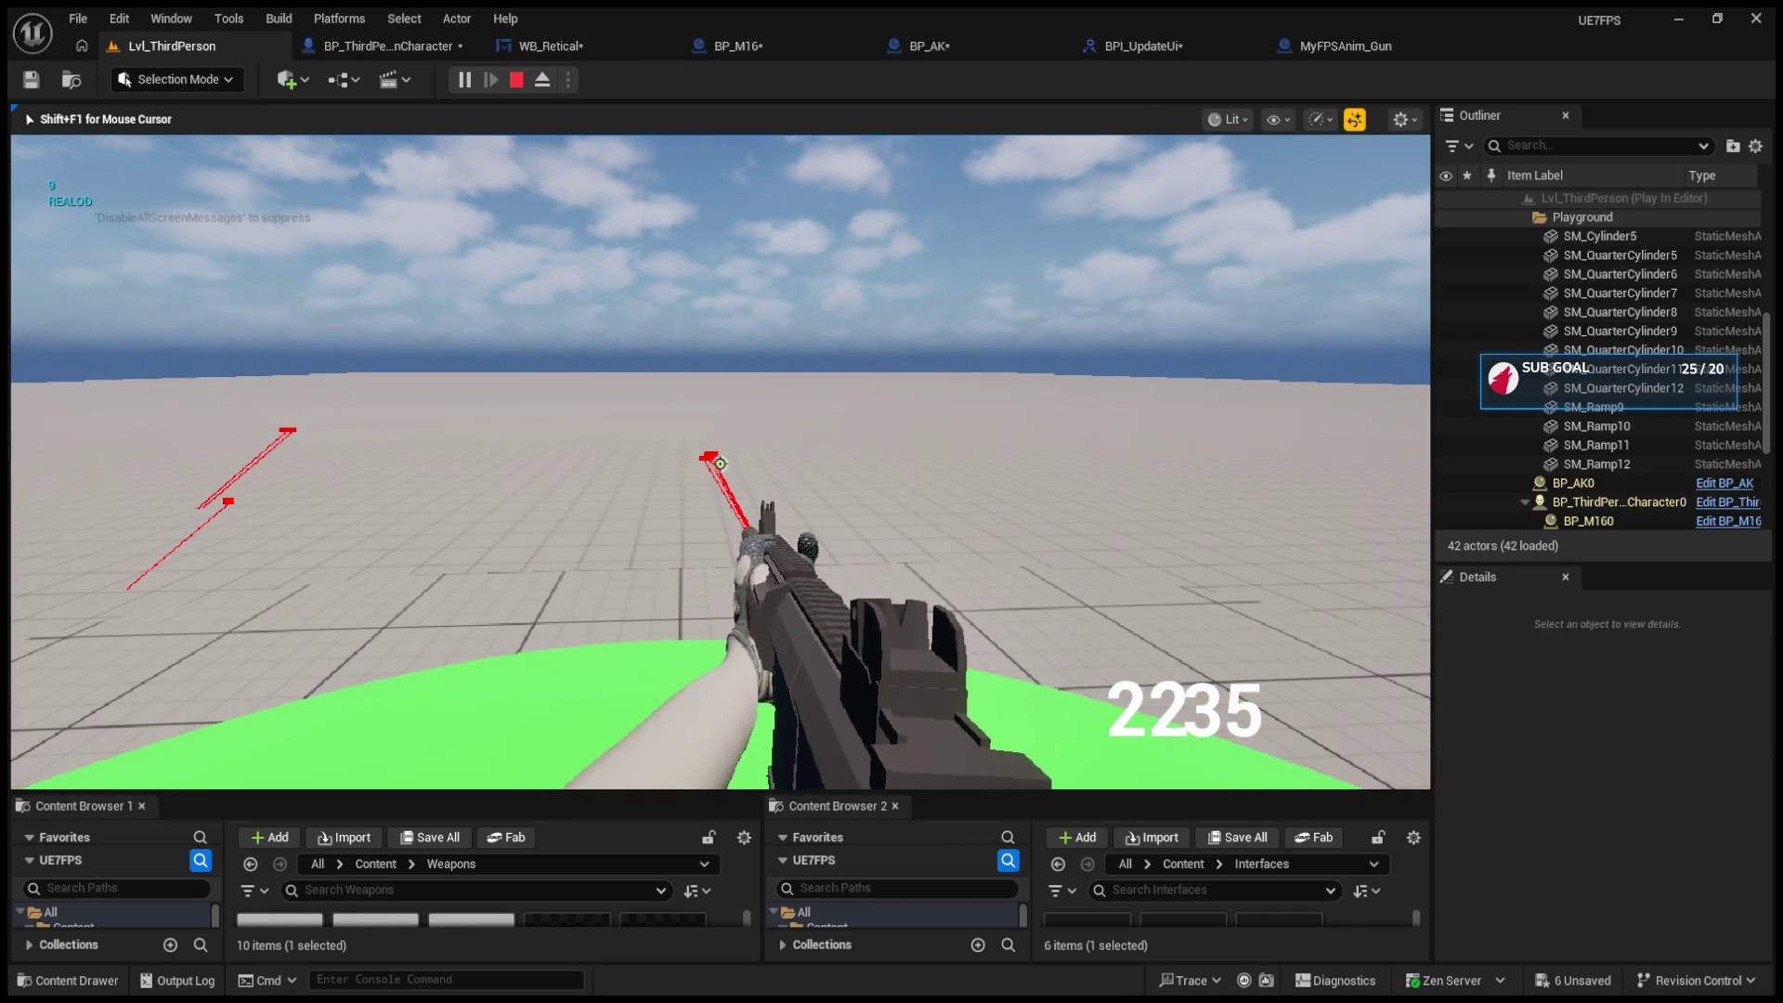
pyautogui.click(719, 464)
pyautogui.press('Escape')
# Step: In BP_M16's event graph, move the reroute node and the Add node lower
pyautogui.click(385, 46)
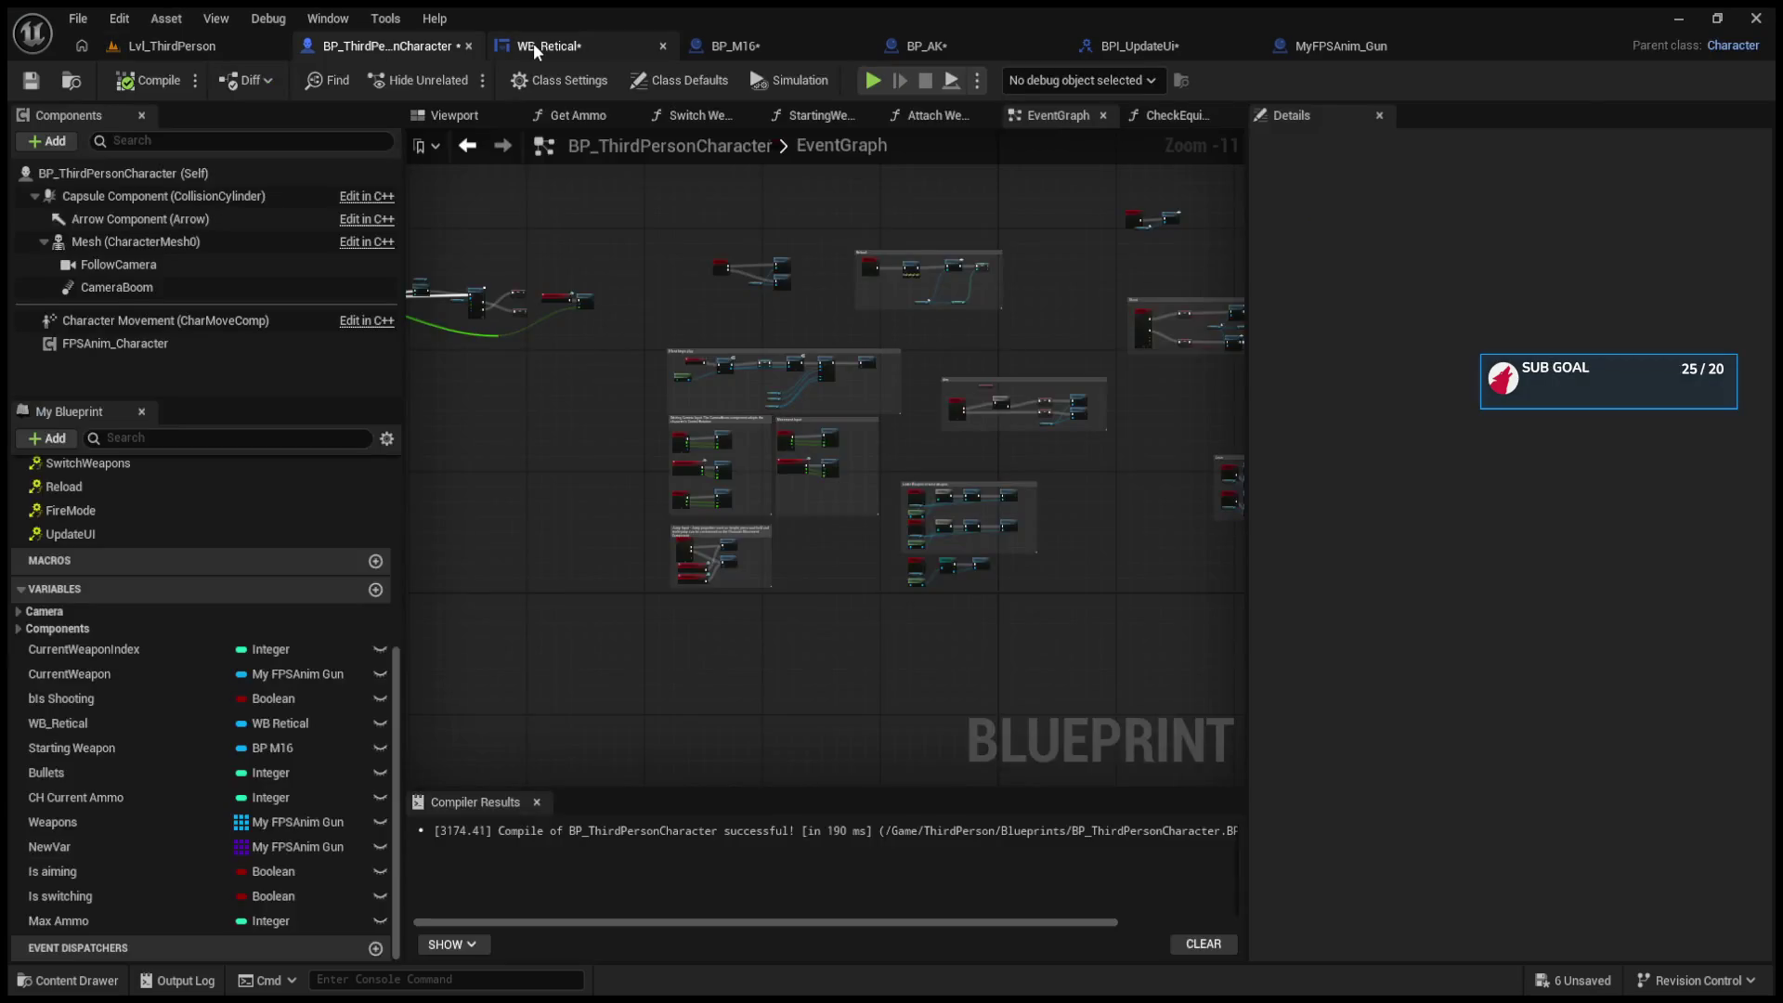
pyautogui.click(533, 46)
pyautogui.click(732, 46)
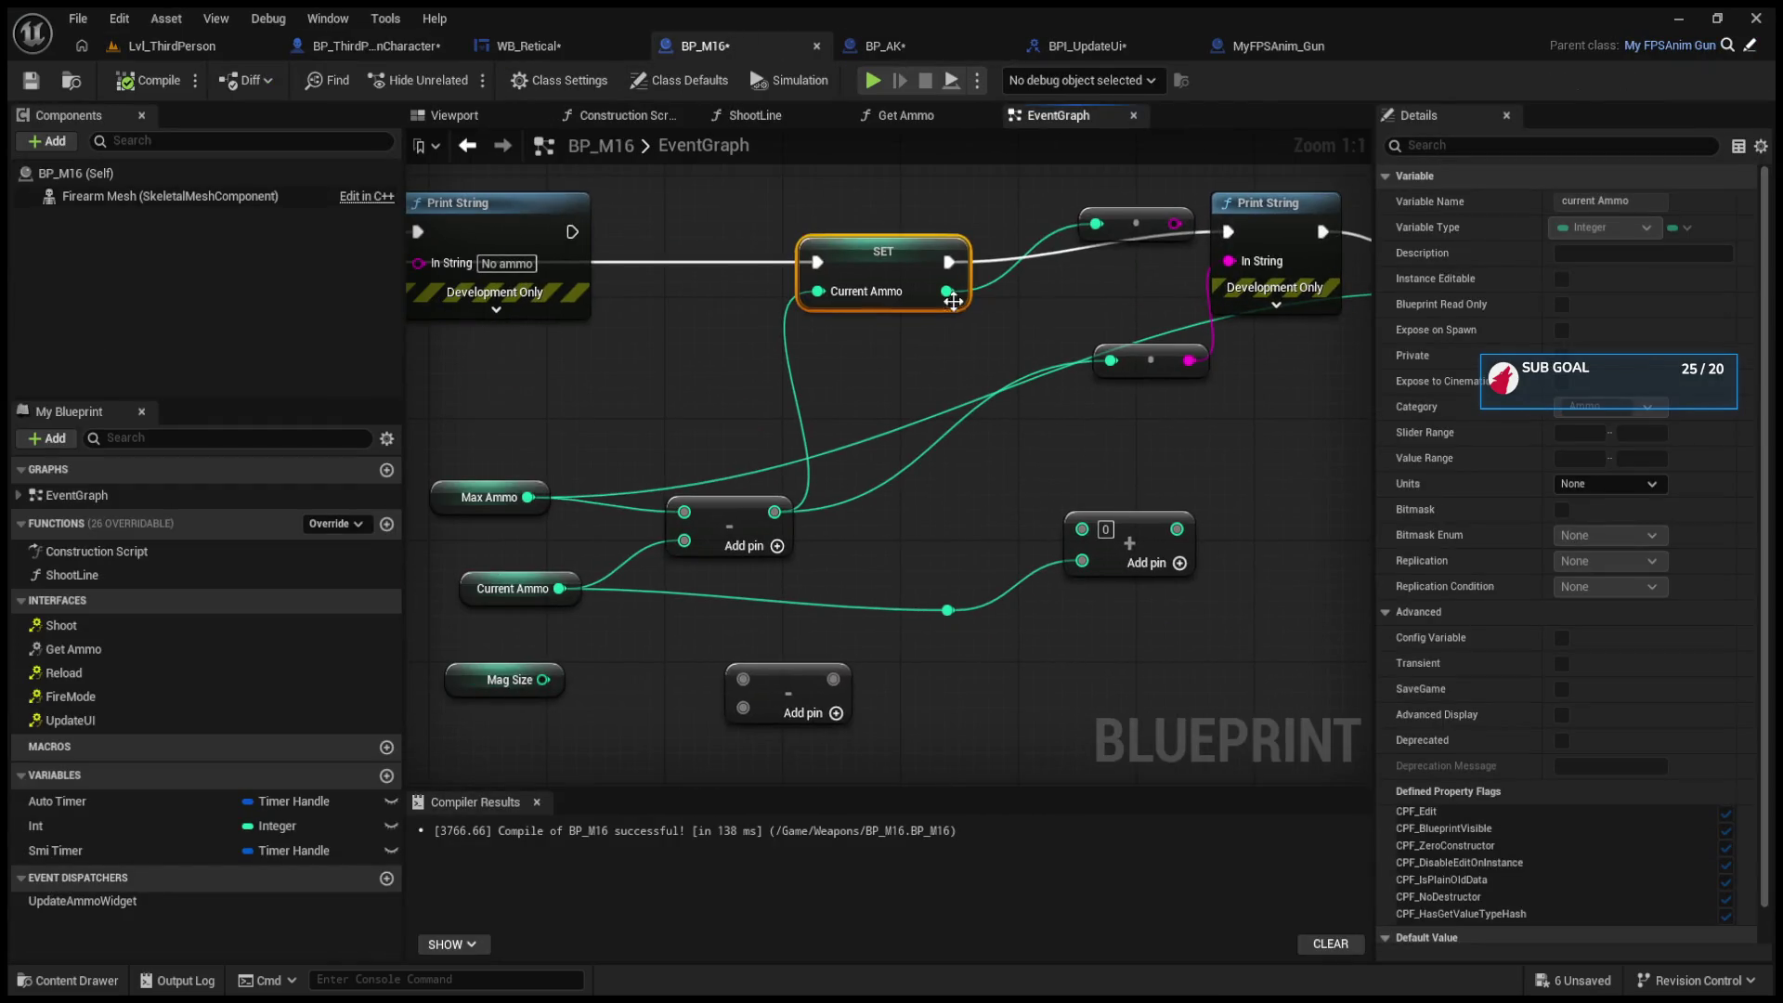
pyautogui.moveTo(1148, 358)
pyautogui.mouseDown()
pyautogui.moveTo(1038, 442)
pyautogui.moveTo(1047, 488)
pyautogui.mouseUp()
pyautogui.moveTo(1152, 538); pyautogui.dragTo(1151, 568)
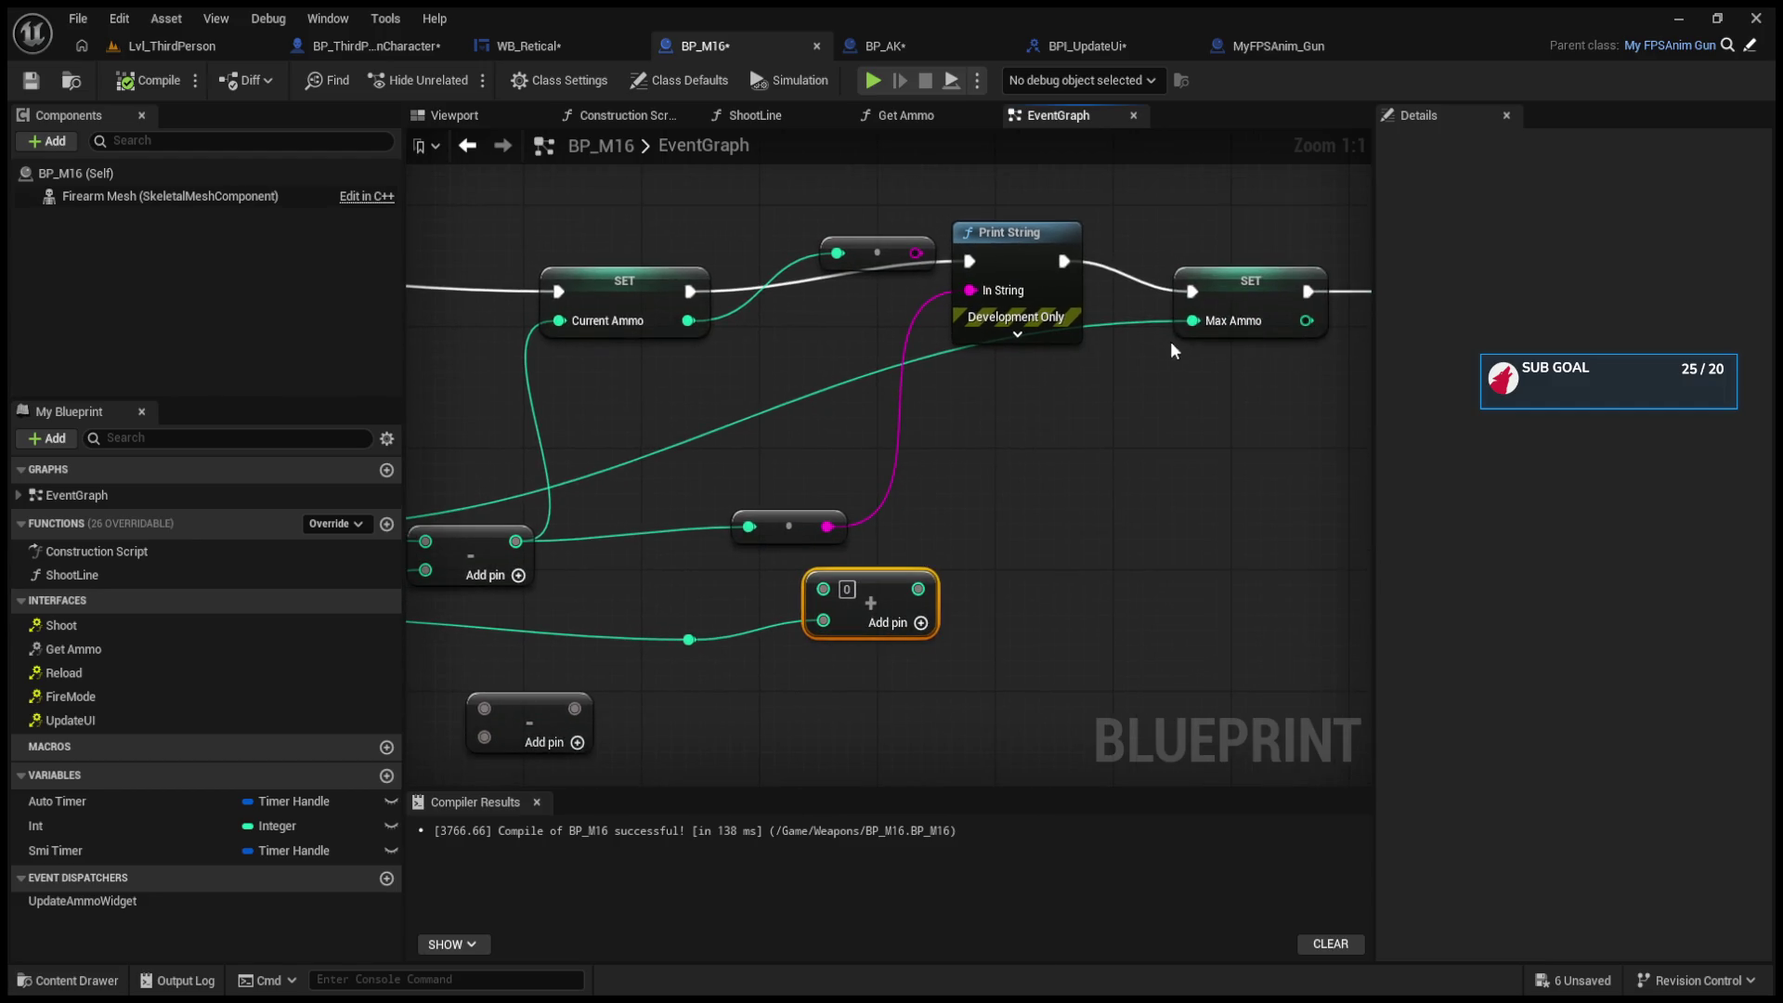
# Step: Playtest by firing five shots and reloading, giving 30 in the magazine and 0 spare
pyautogui.click(169, 51)
pyautogui.click(455, 81)
pyautogui.click(719, 464)
pyautogui.click(719, 464)
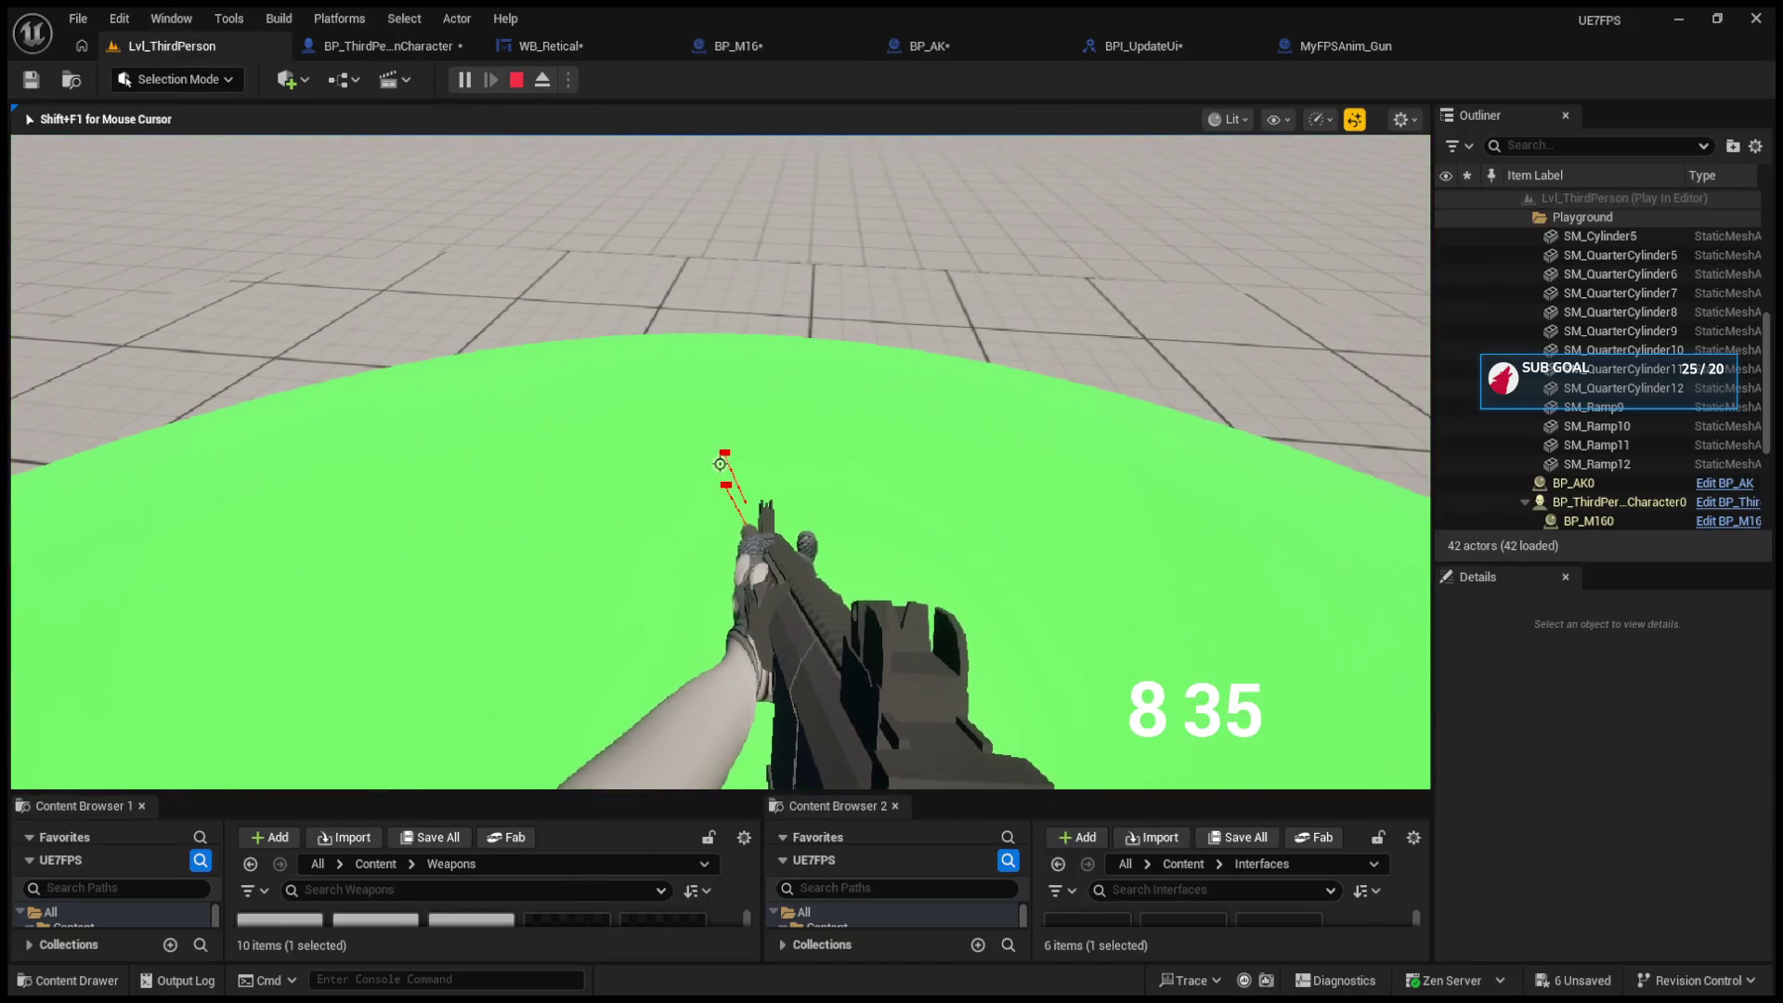
pyautogui.click(720, 463)
pyautogui.click(720, 463)
pyautogui.click(720, 463)
pyautogui.press('r')
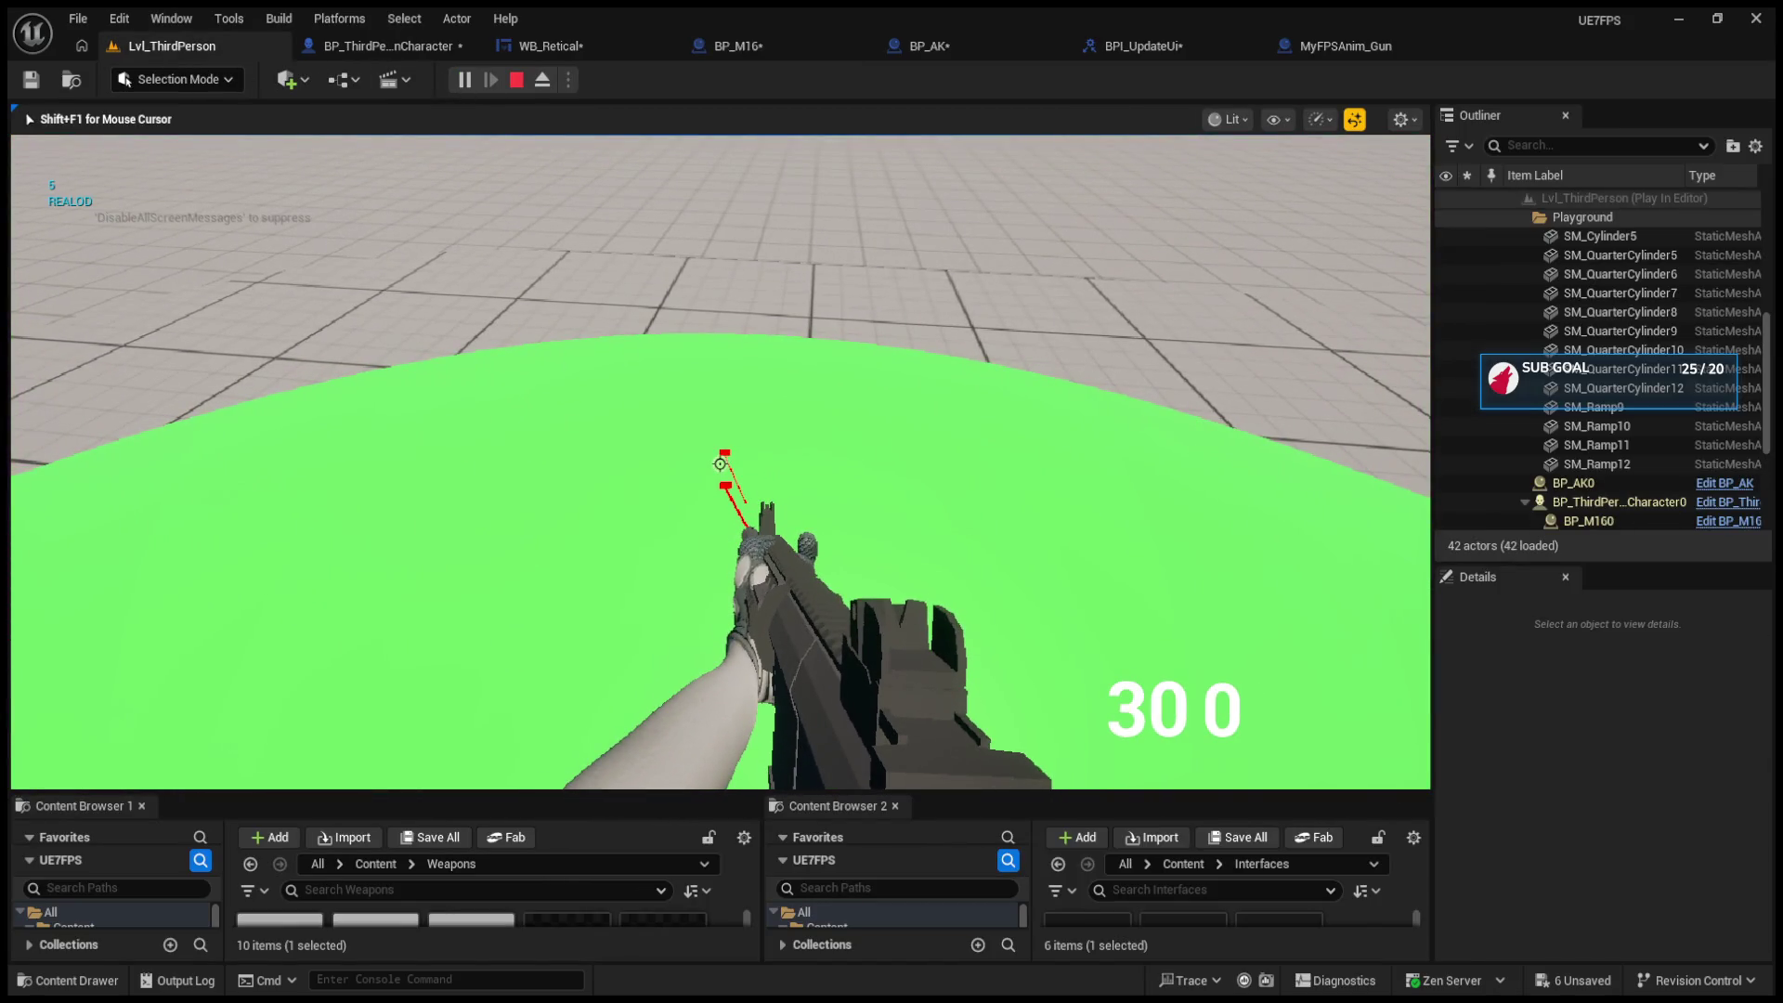
pyautogui.hotkey('shift', 'F1')
# Step: Return to BP_M16's event graph and centre the reload nodes
pyautogui.click(516, 80)
pyautogui.click(436, 46)
pyautogui.click(561, 55)
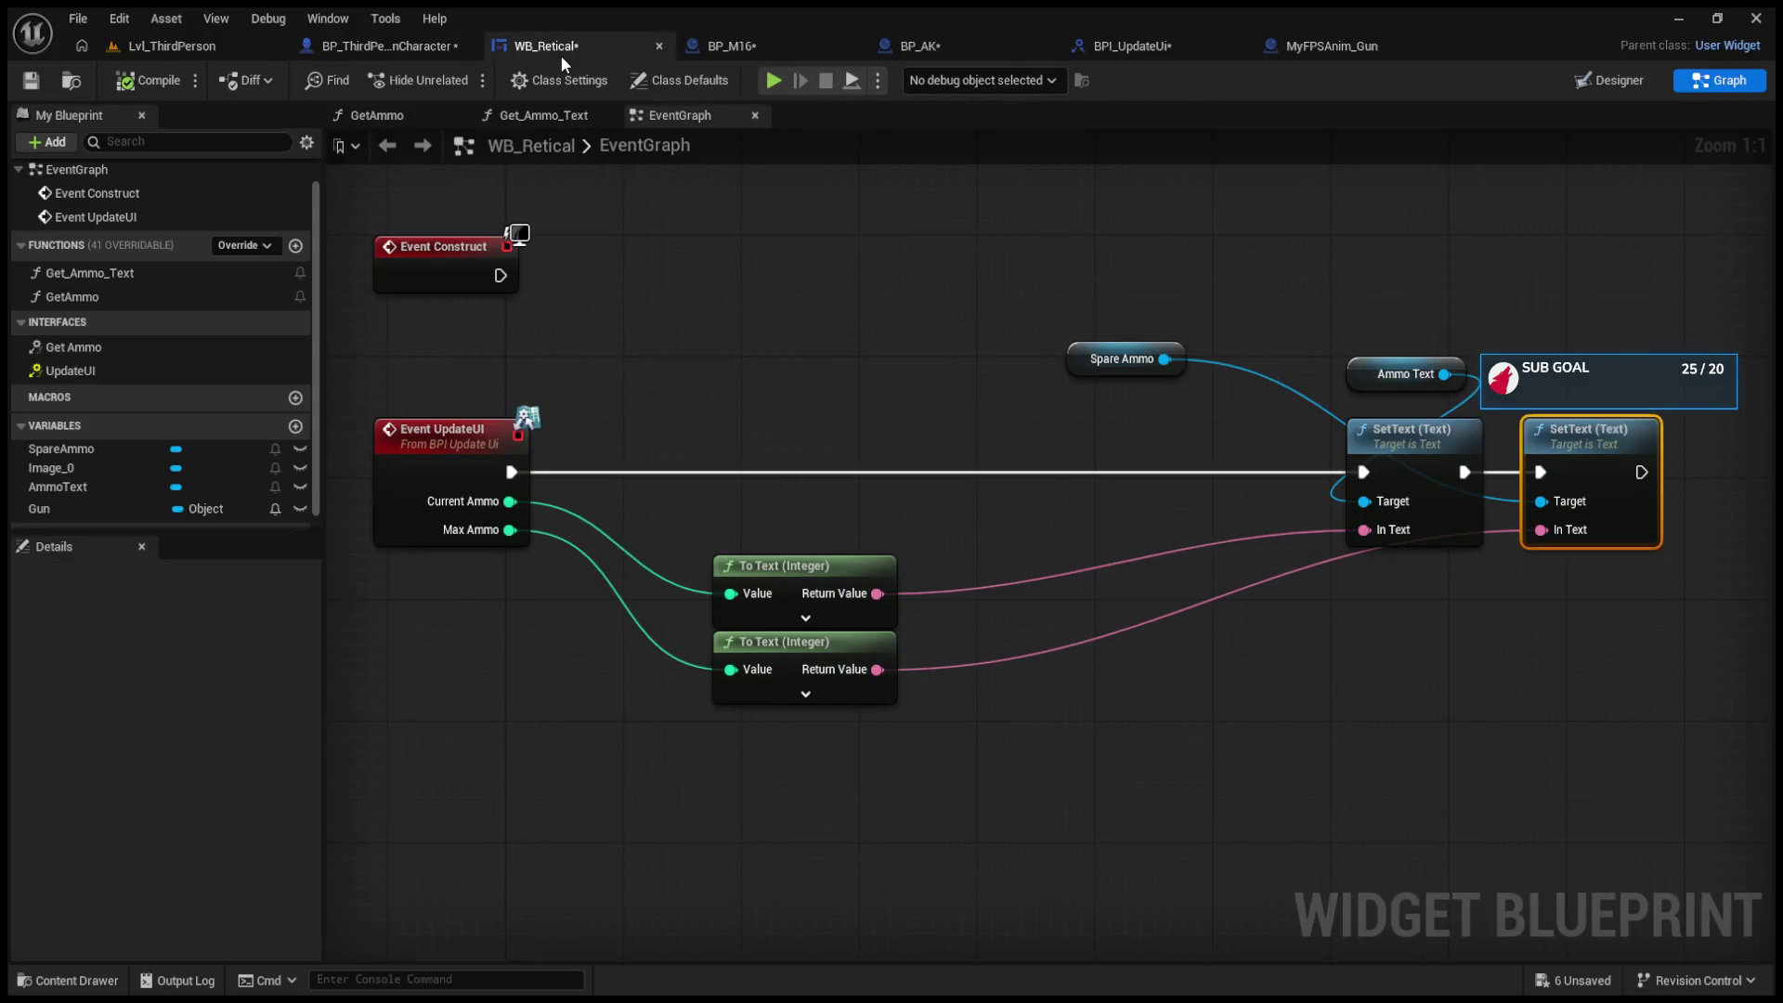
pyautogui.click(725, 56)
pyautogui.moveTo(649, 377); pyautogui.dragTo(776, 358)
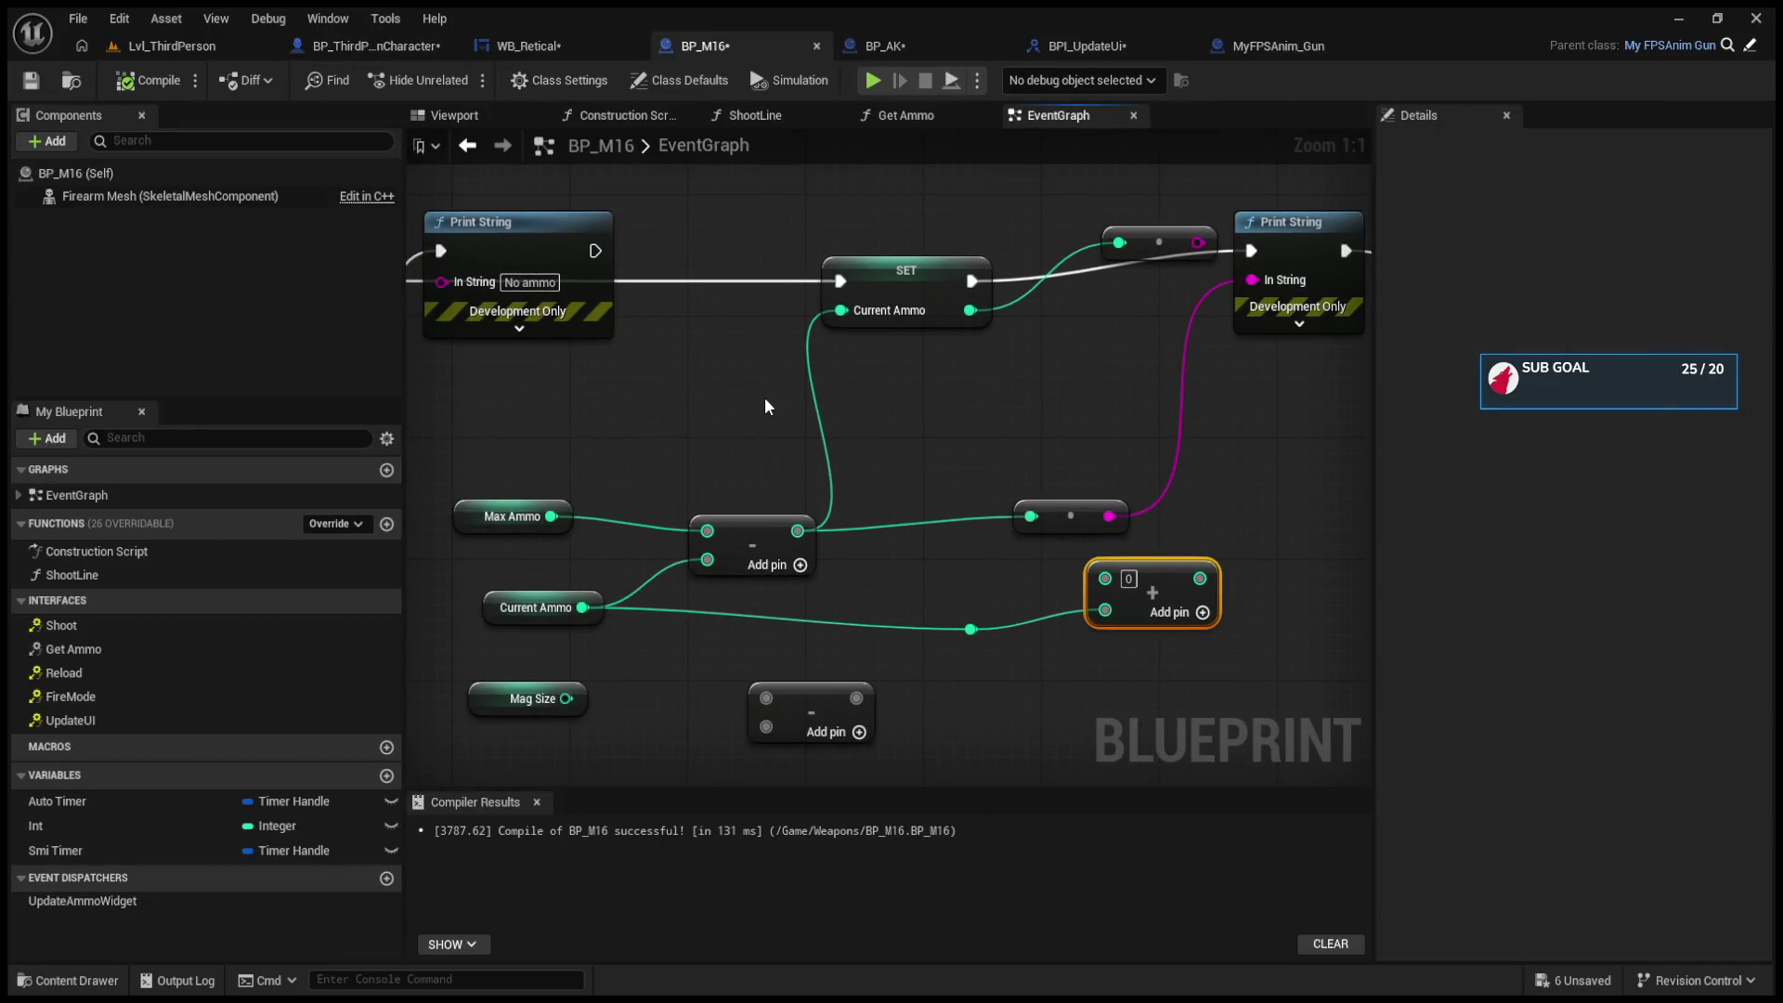
# Step: Shift SET Current Ammo right and delete the extra conversion node after it
pyautogui.moveTo(888, 281)
pyautogui.mouseDown()
pyautogui.moveTo(946, 280)
pyautogui.moveTo(933, 290)
pyautogui.mouseUp()
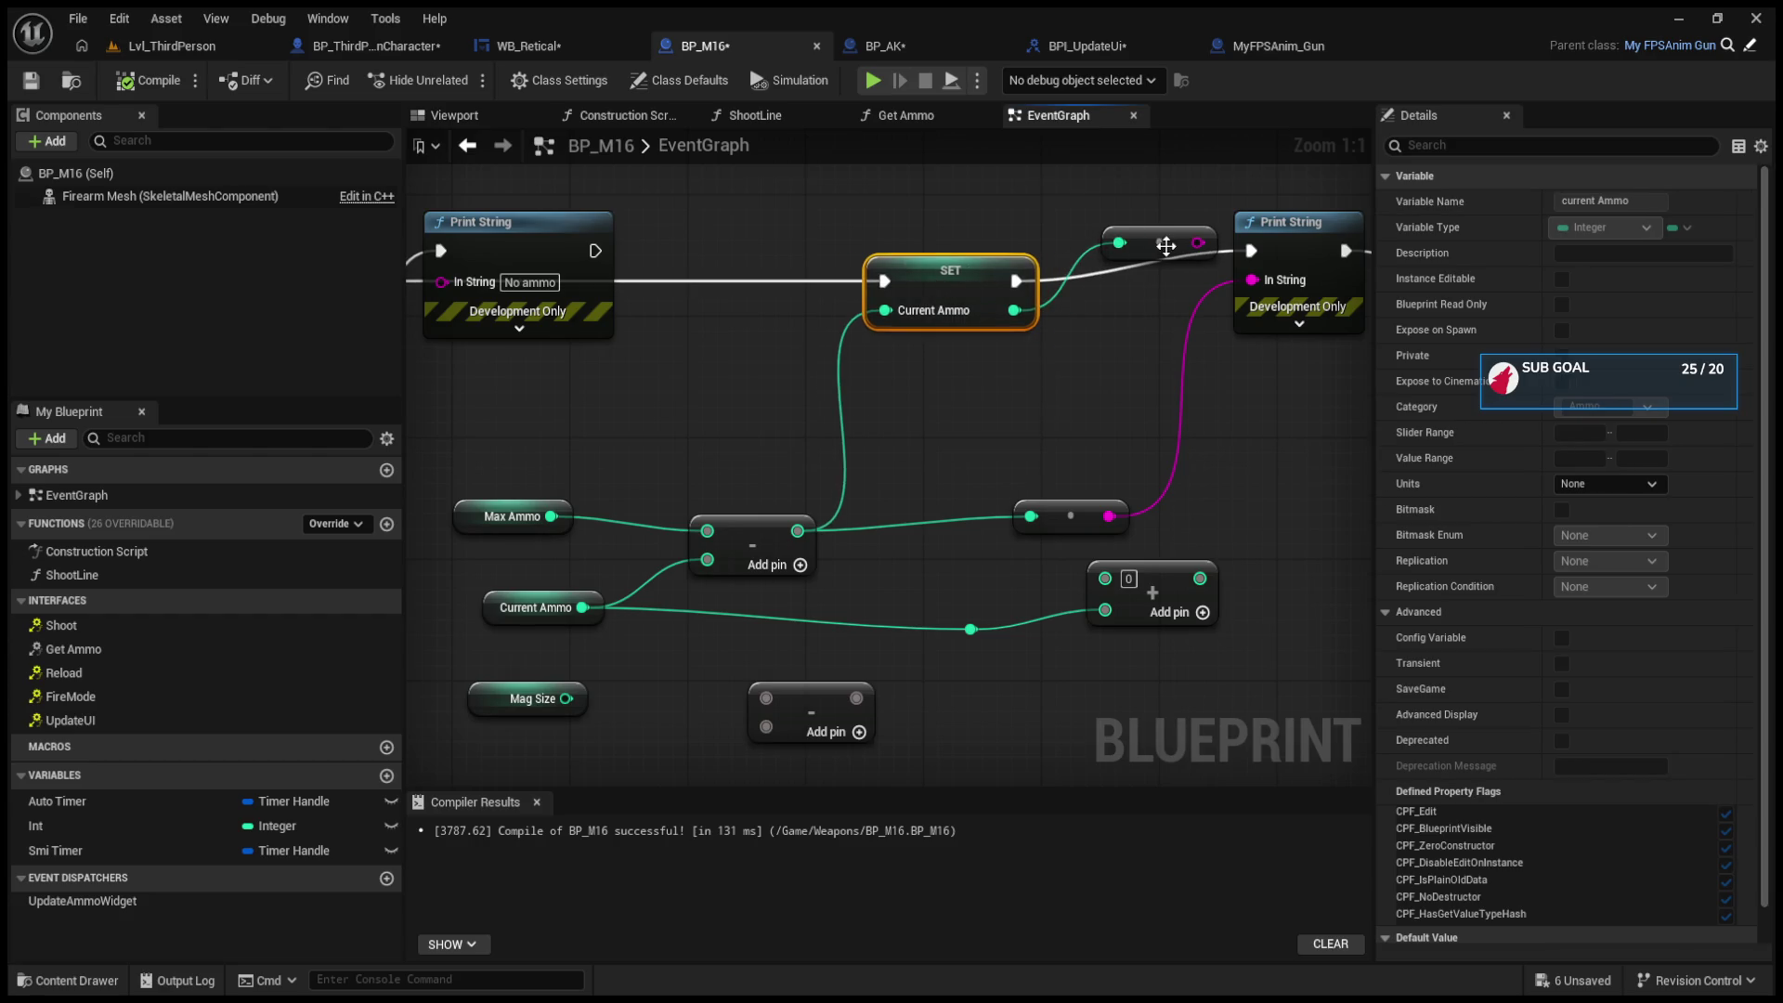
pyautogui.moveTo(1165, 246)
pyautogui.mouseDown()
pyautogui.moveTo(1077, 364)
pyautogui.moveTo(769, 442)
pyautogui.moveTo(957, 438)
pyautogui.mouseUp()
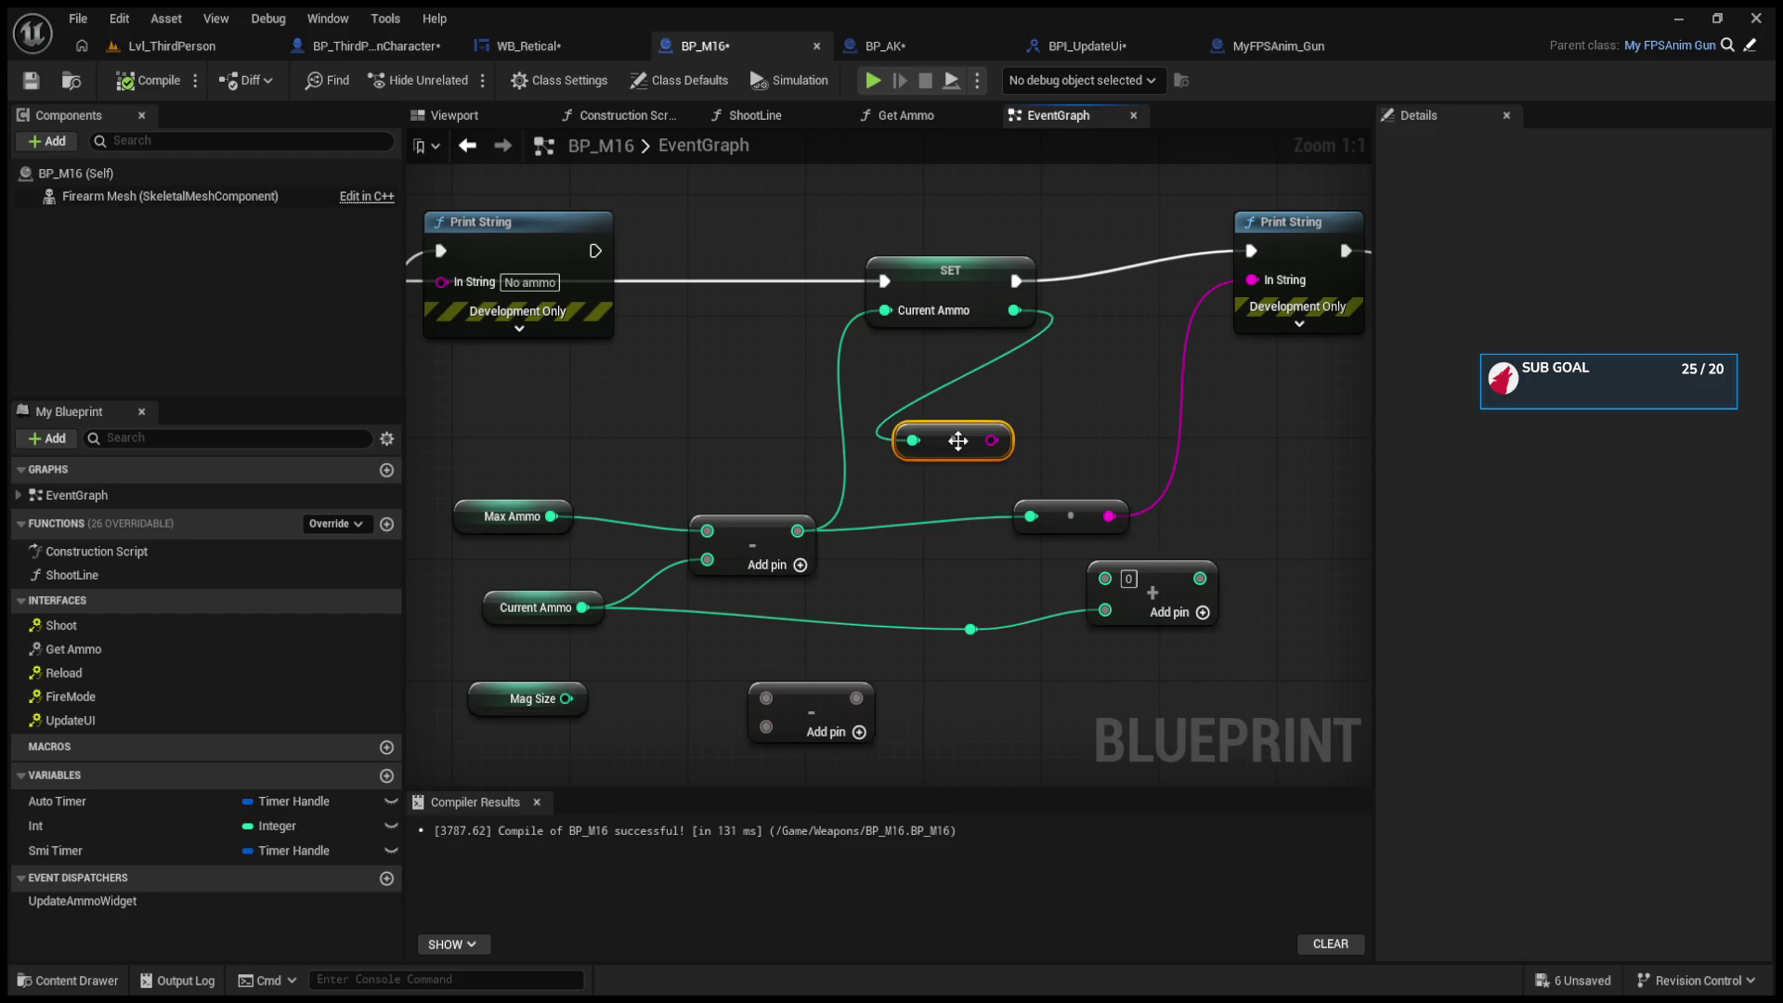
pyautogui.press('Delete')
pyautogui.moveTo(660, 292); pyautogui.dragTo(672, 397)
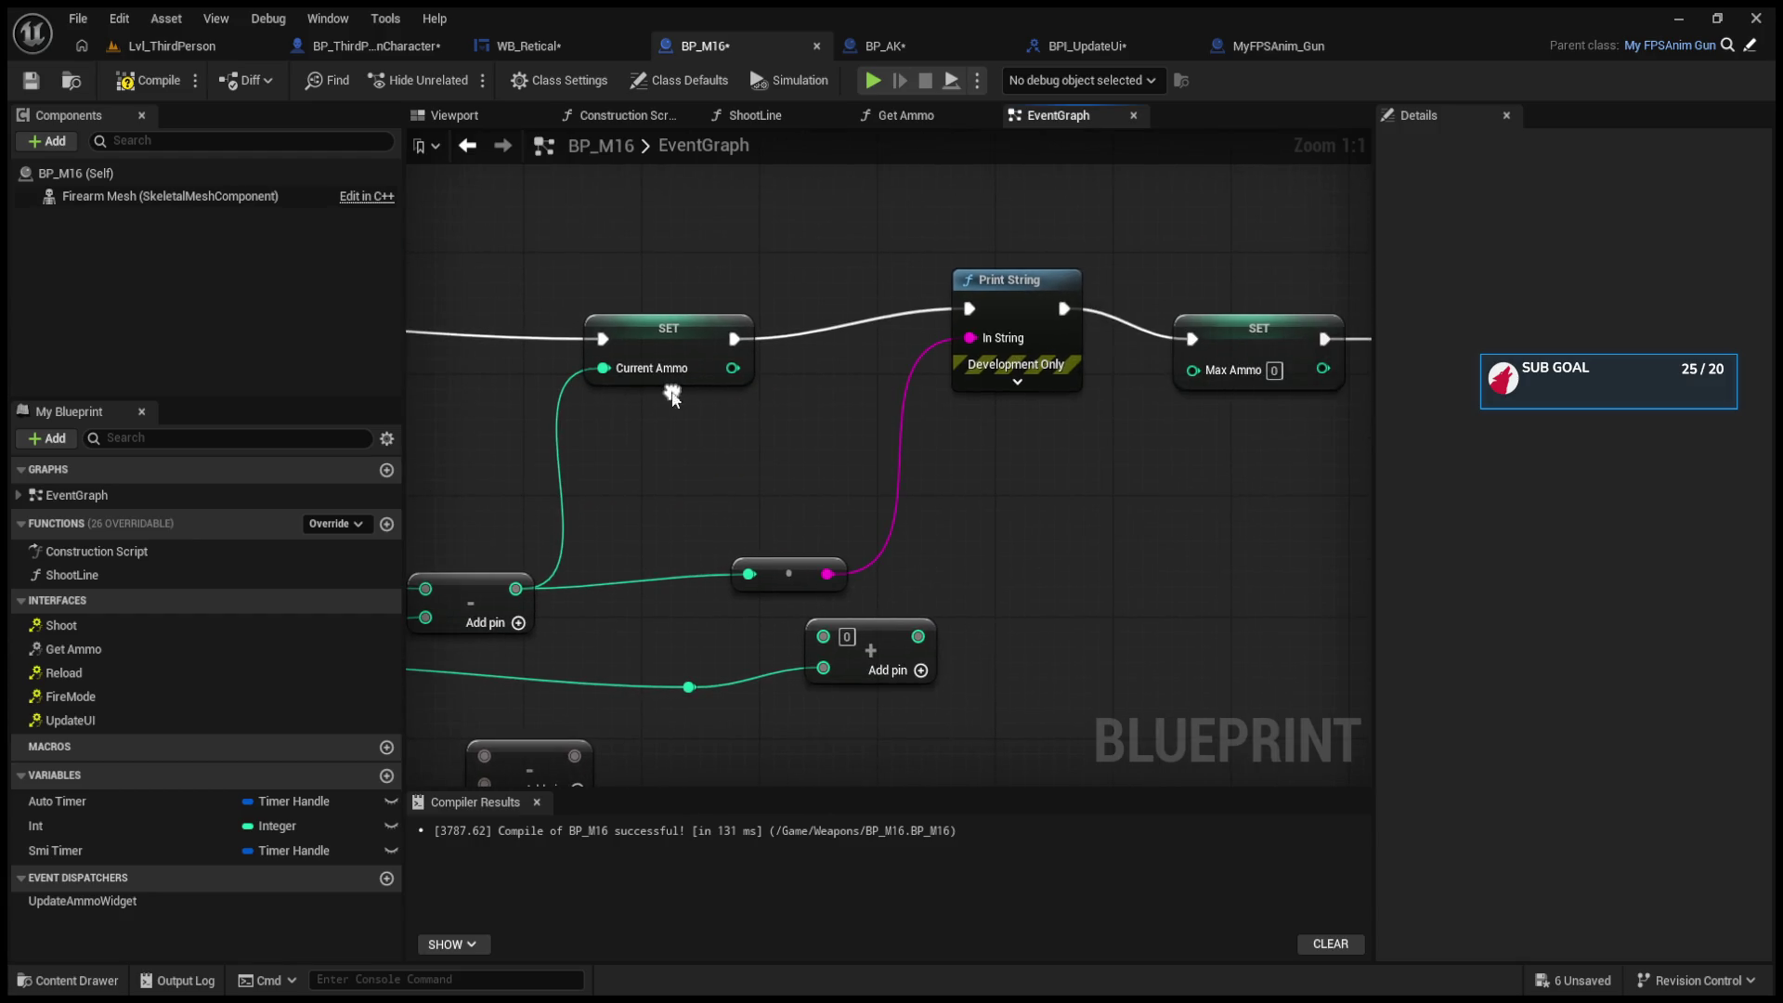
# Step: Playtest a reload, which still shows 30 and 0, then return to BP_M16
pyautogui.click(191, 49)
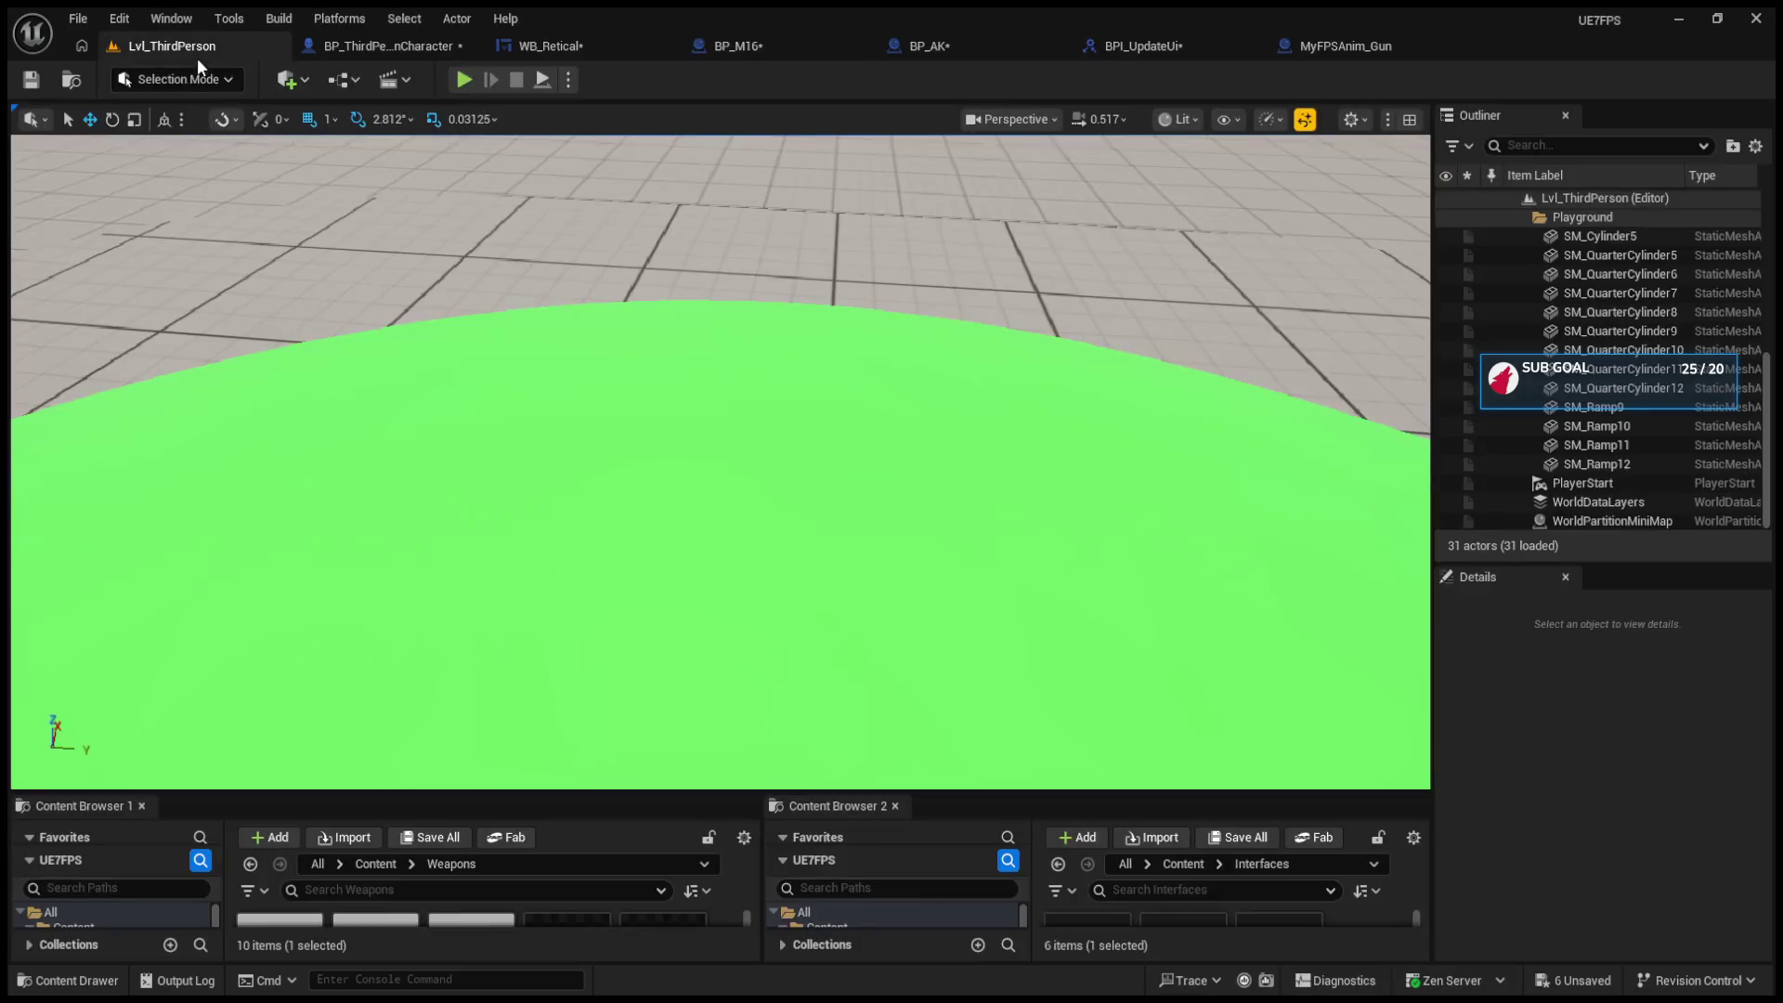
pyautogui.click(464, 82)
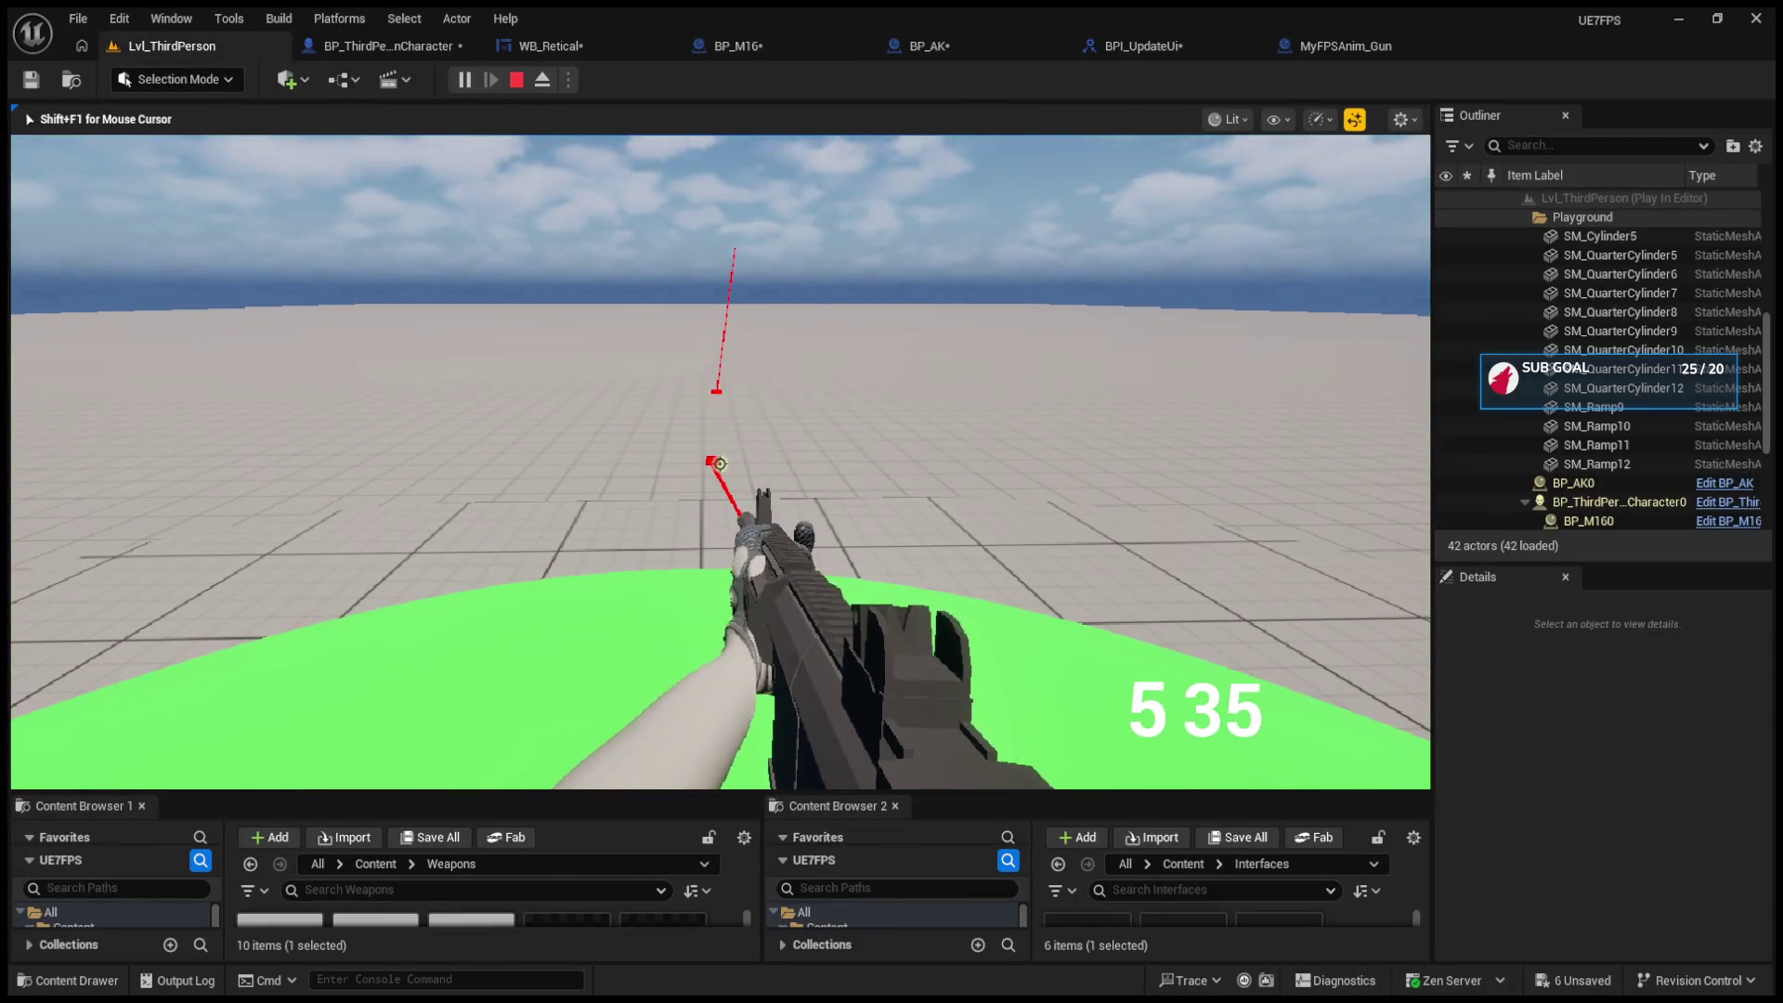
pyautogui.press('r')
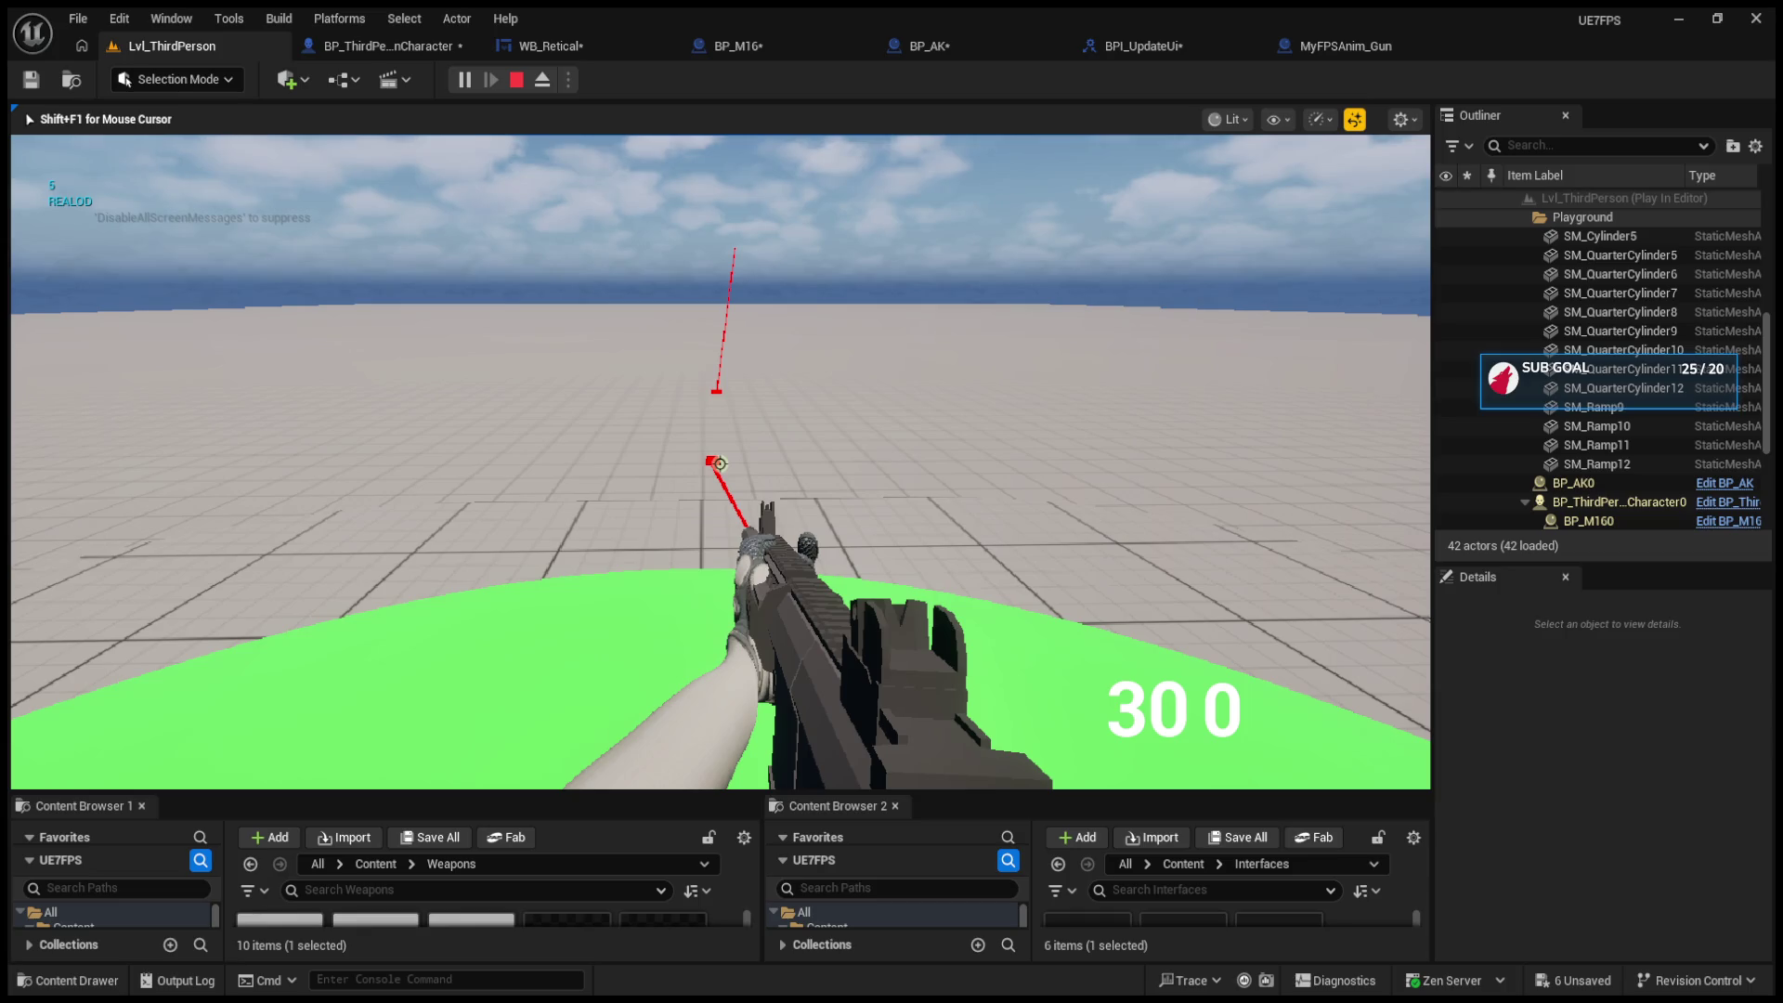
pyautogui.press('Escape')
pyautogui.click(375, 52)
pyautogui.click(522, 52)
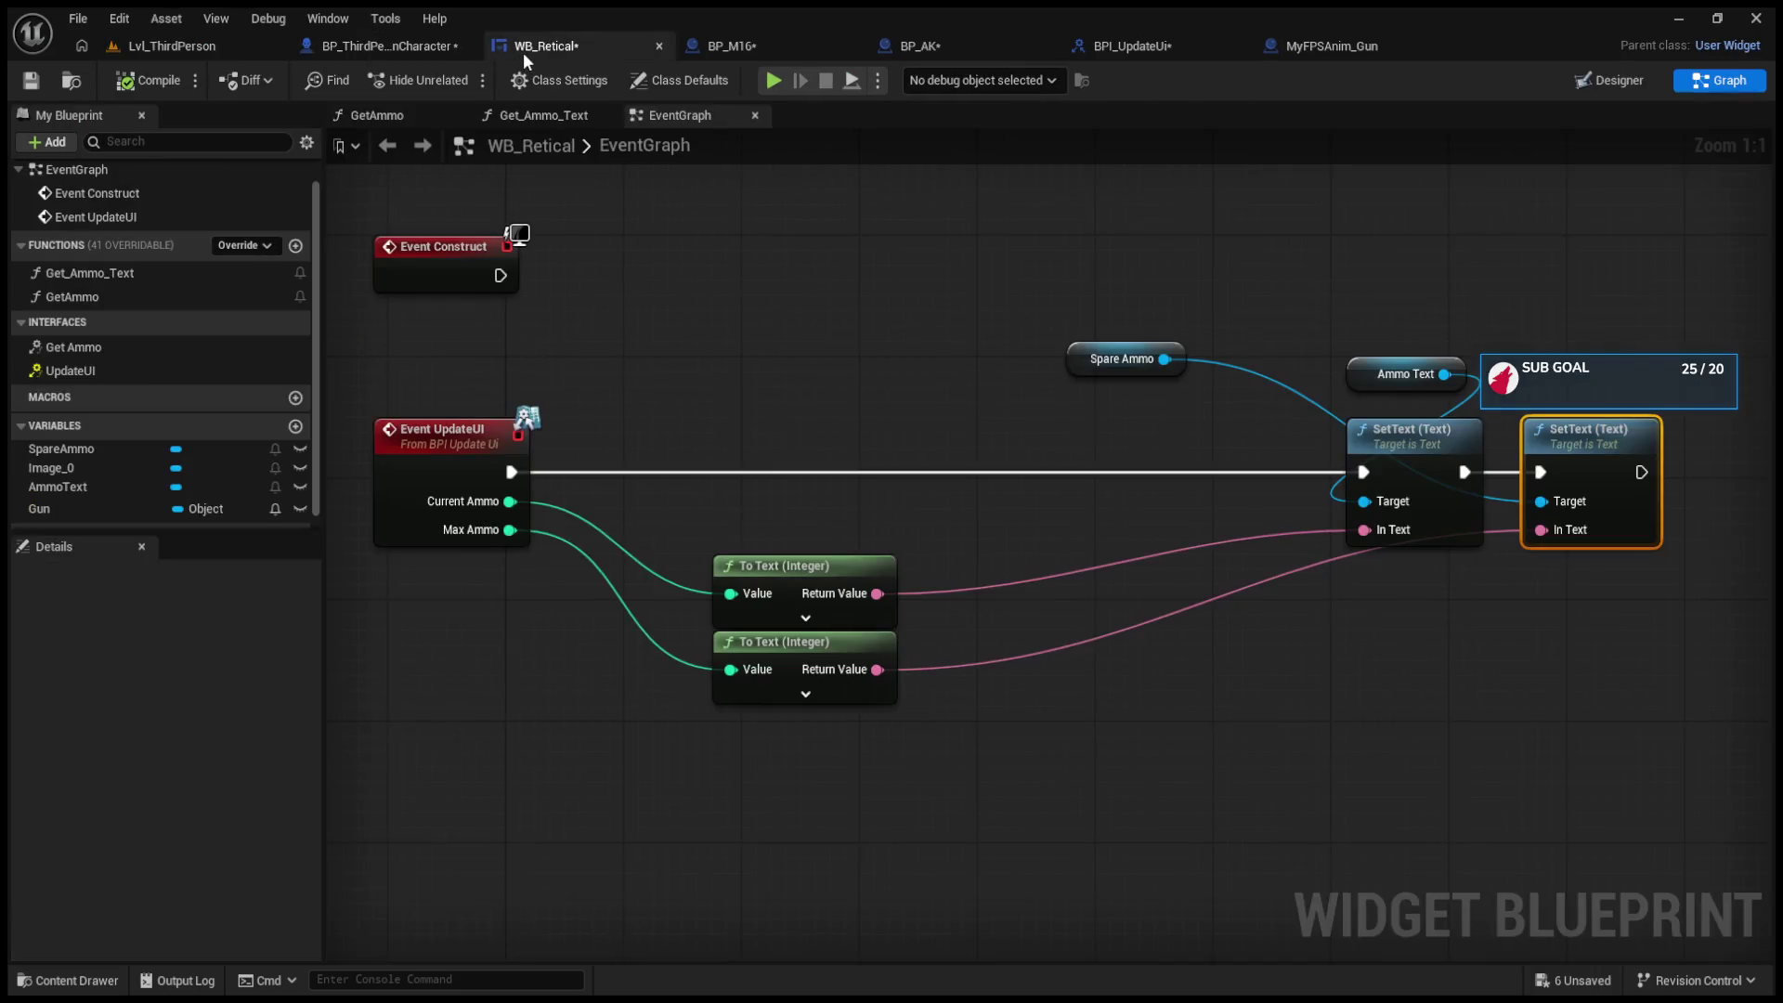
pyautogui.click(752, 53)
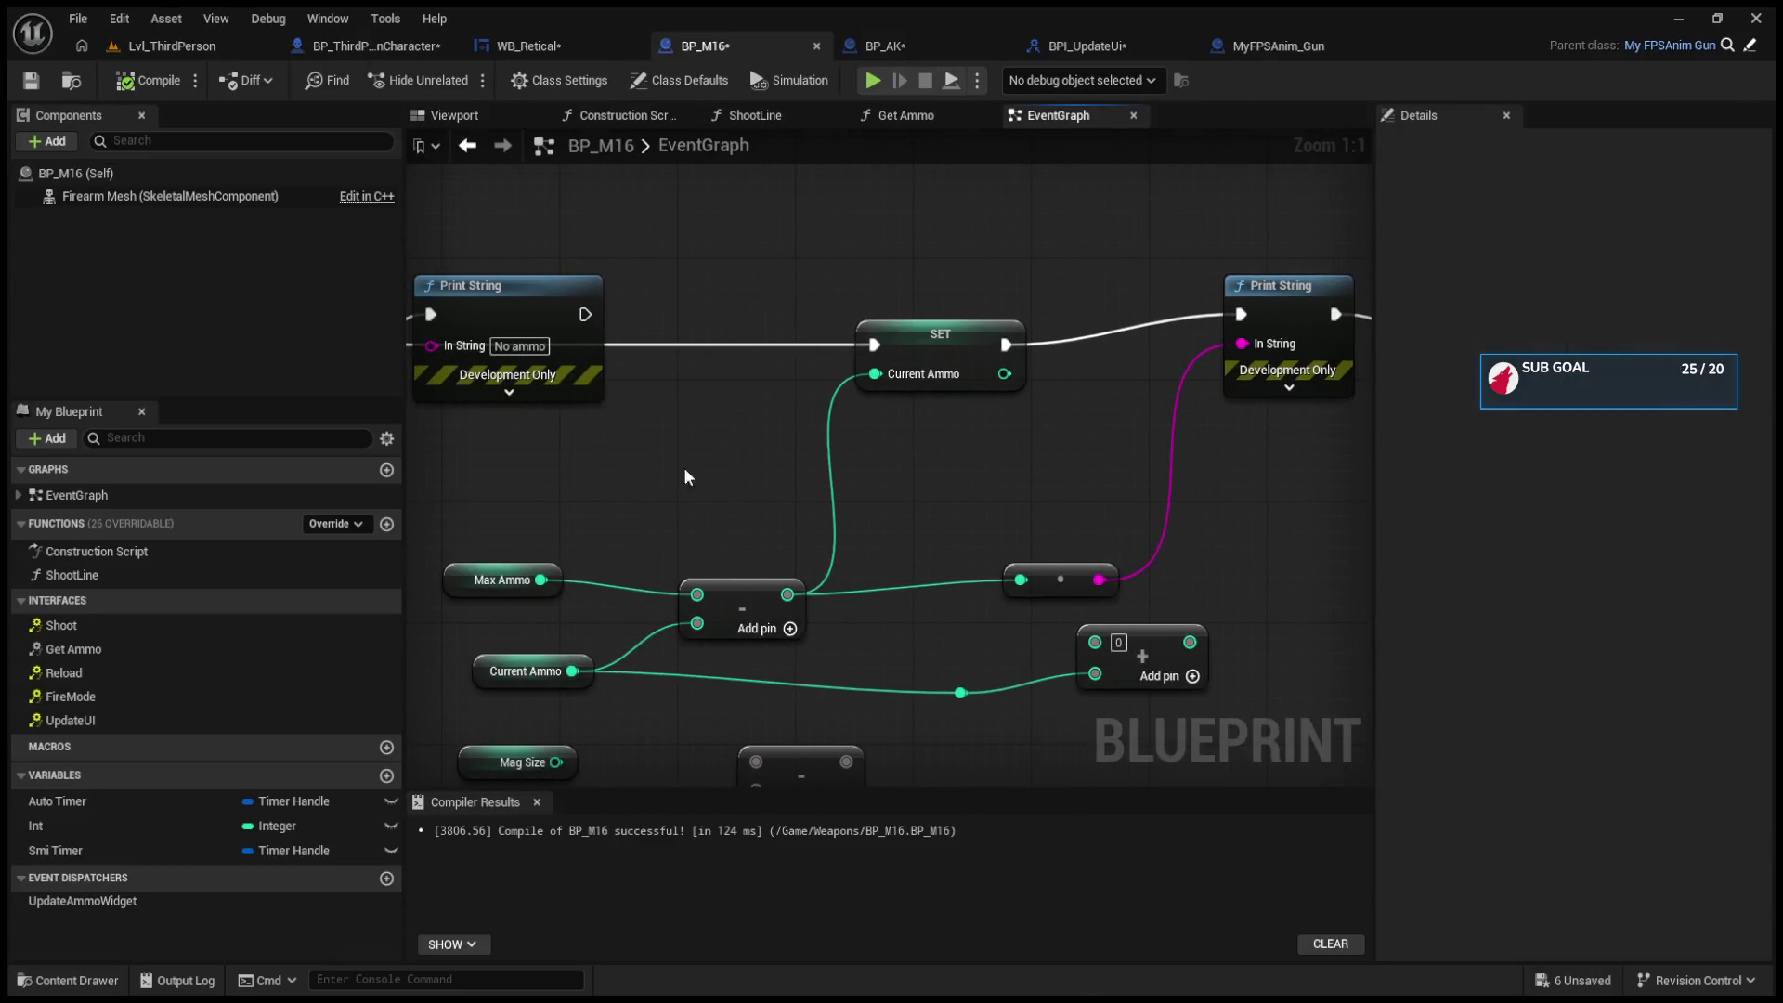
# Step: Nudge the Current Ammo getter lower and locate the reload chain's Print String nodes
pyautogui.moveTo(530, 660); pyautogui.dragTo(489, 693)
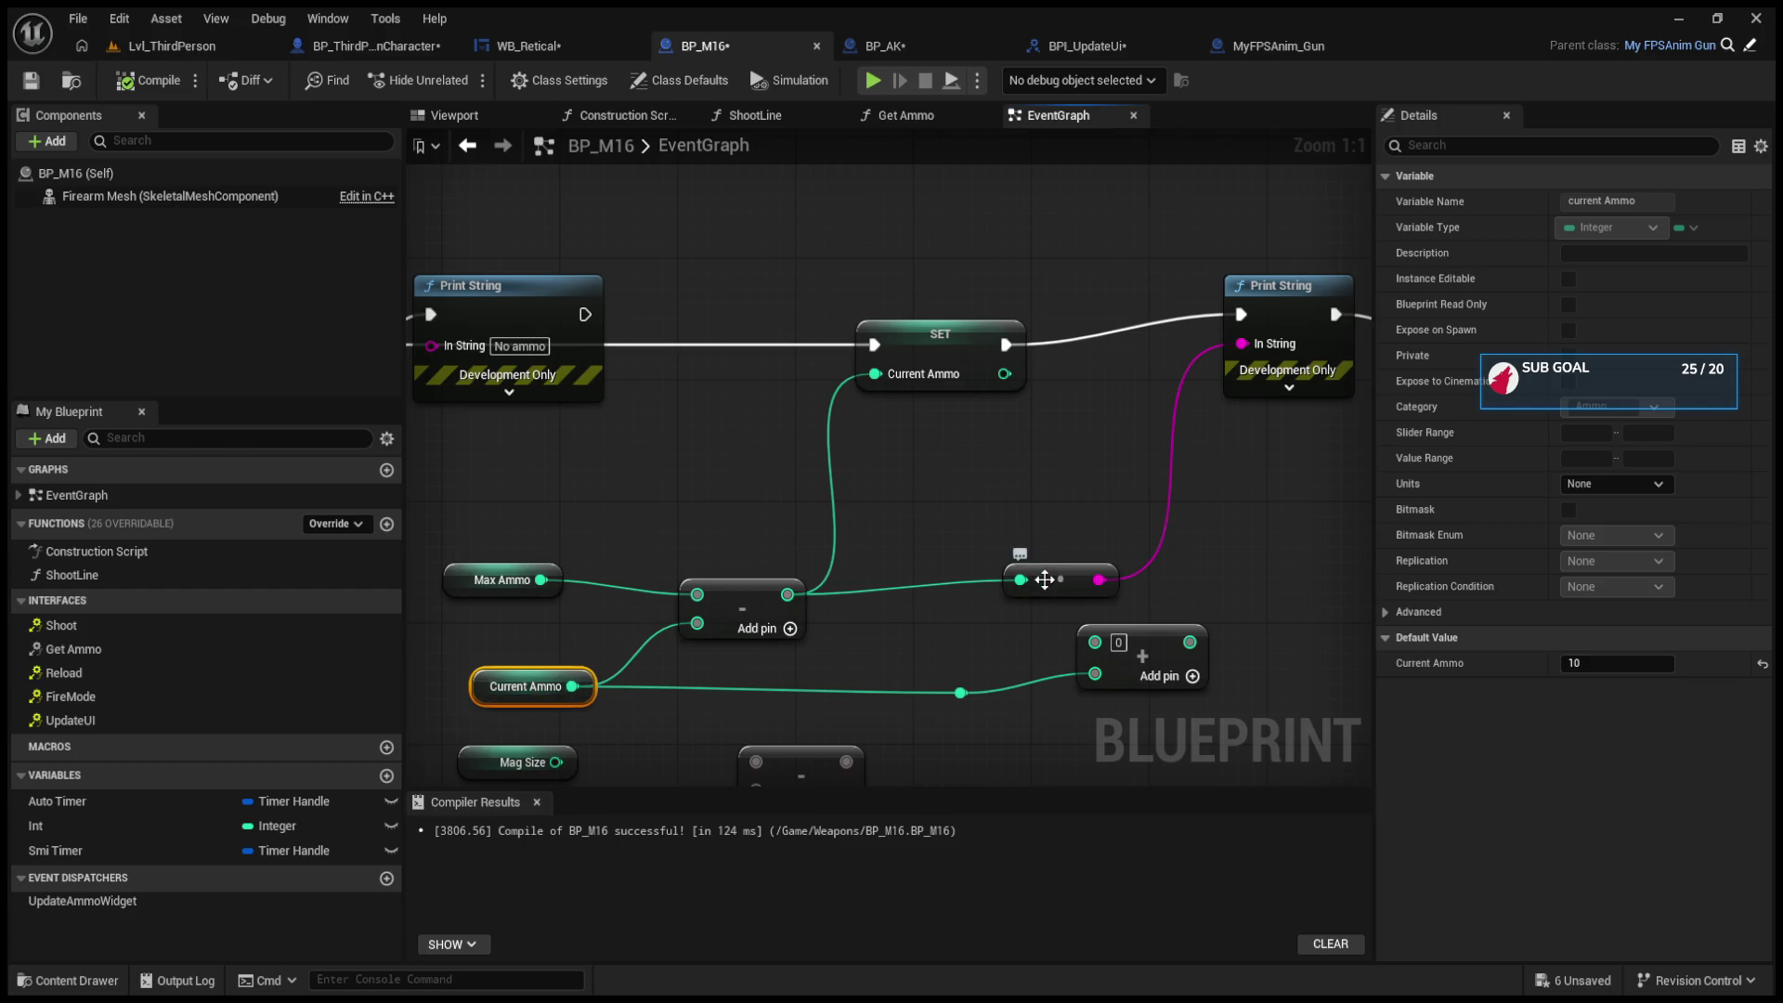
pyautogui.scroll(4, 1099, 460)
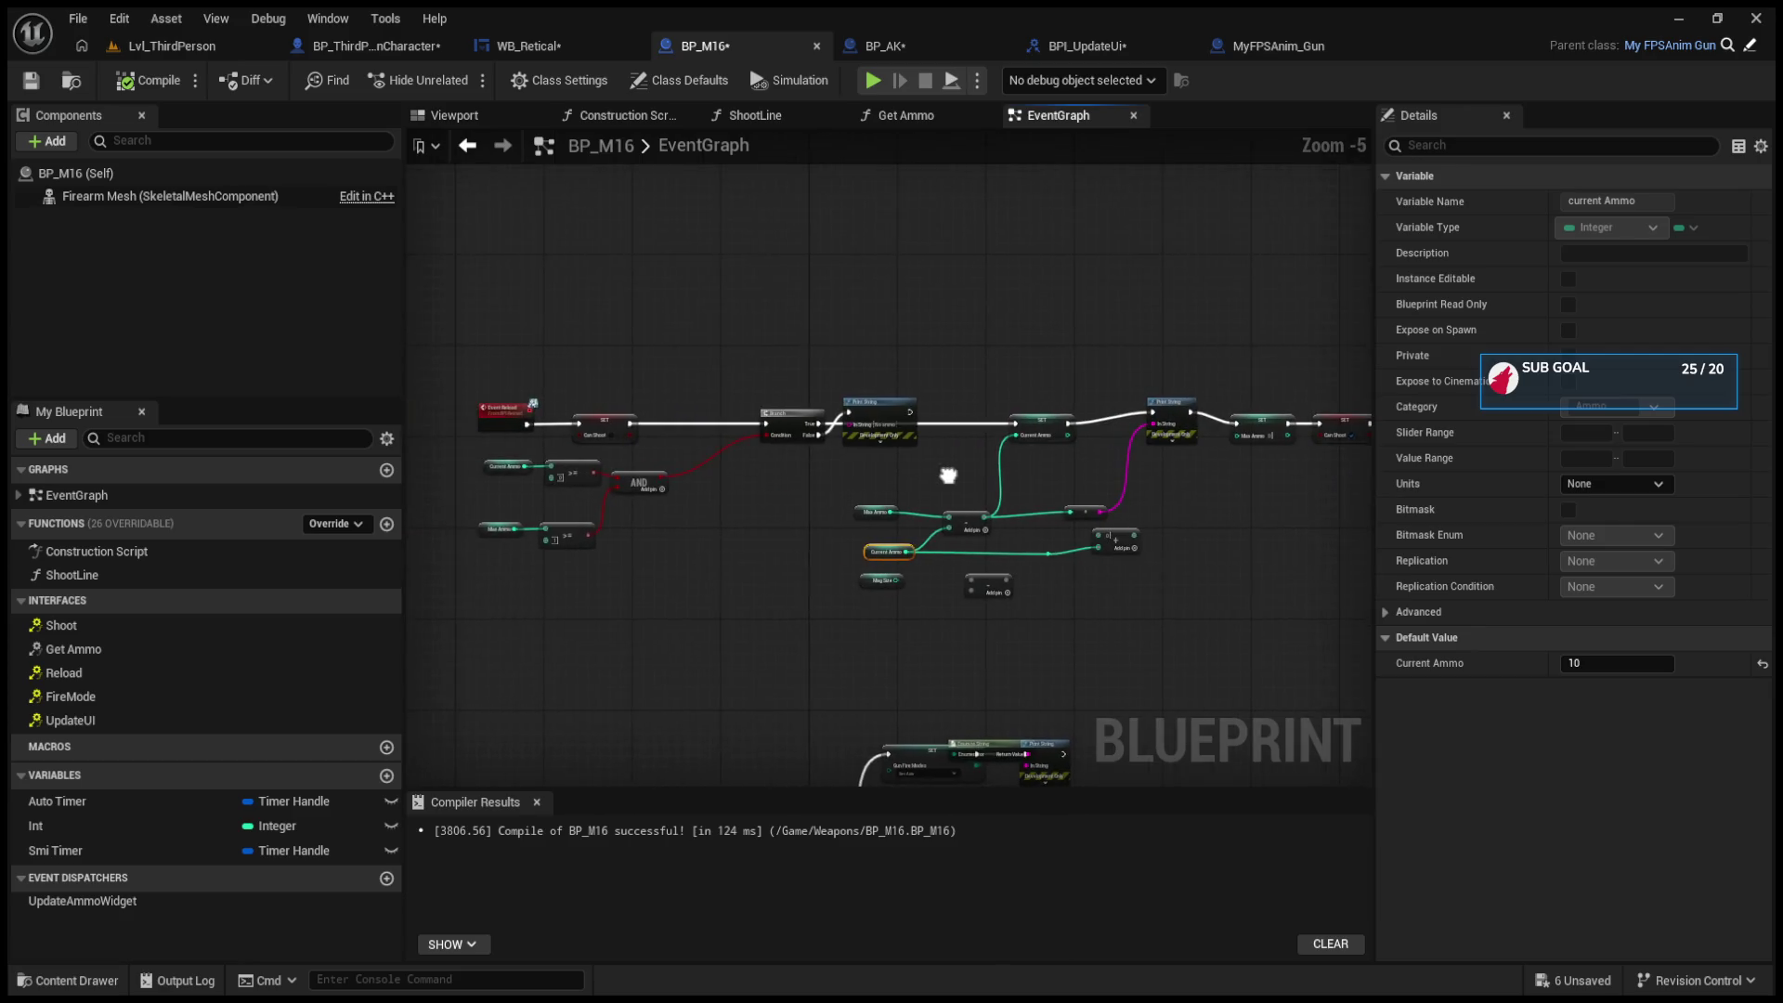
pyautogui.moveTo(1100, 461)
pyautogui.mouseDown()
pyautogui.moveTo(932, 482)
pyautogui.moveTo(1033, 478)
pyautogui.moveTo(942, 473)
pyautogui.moveTo(1105, 501)
pyautogui.mouseUp()
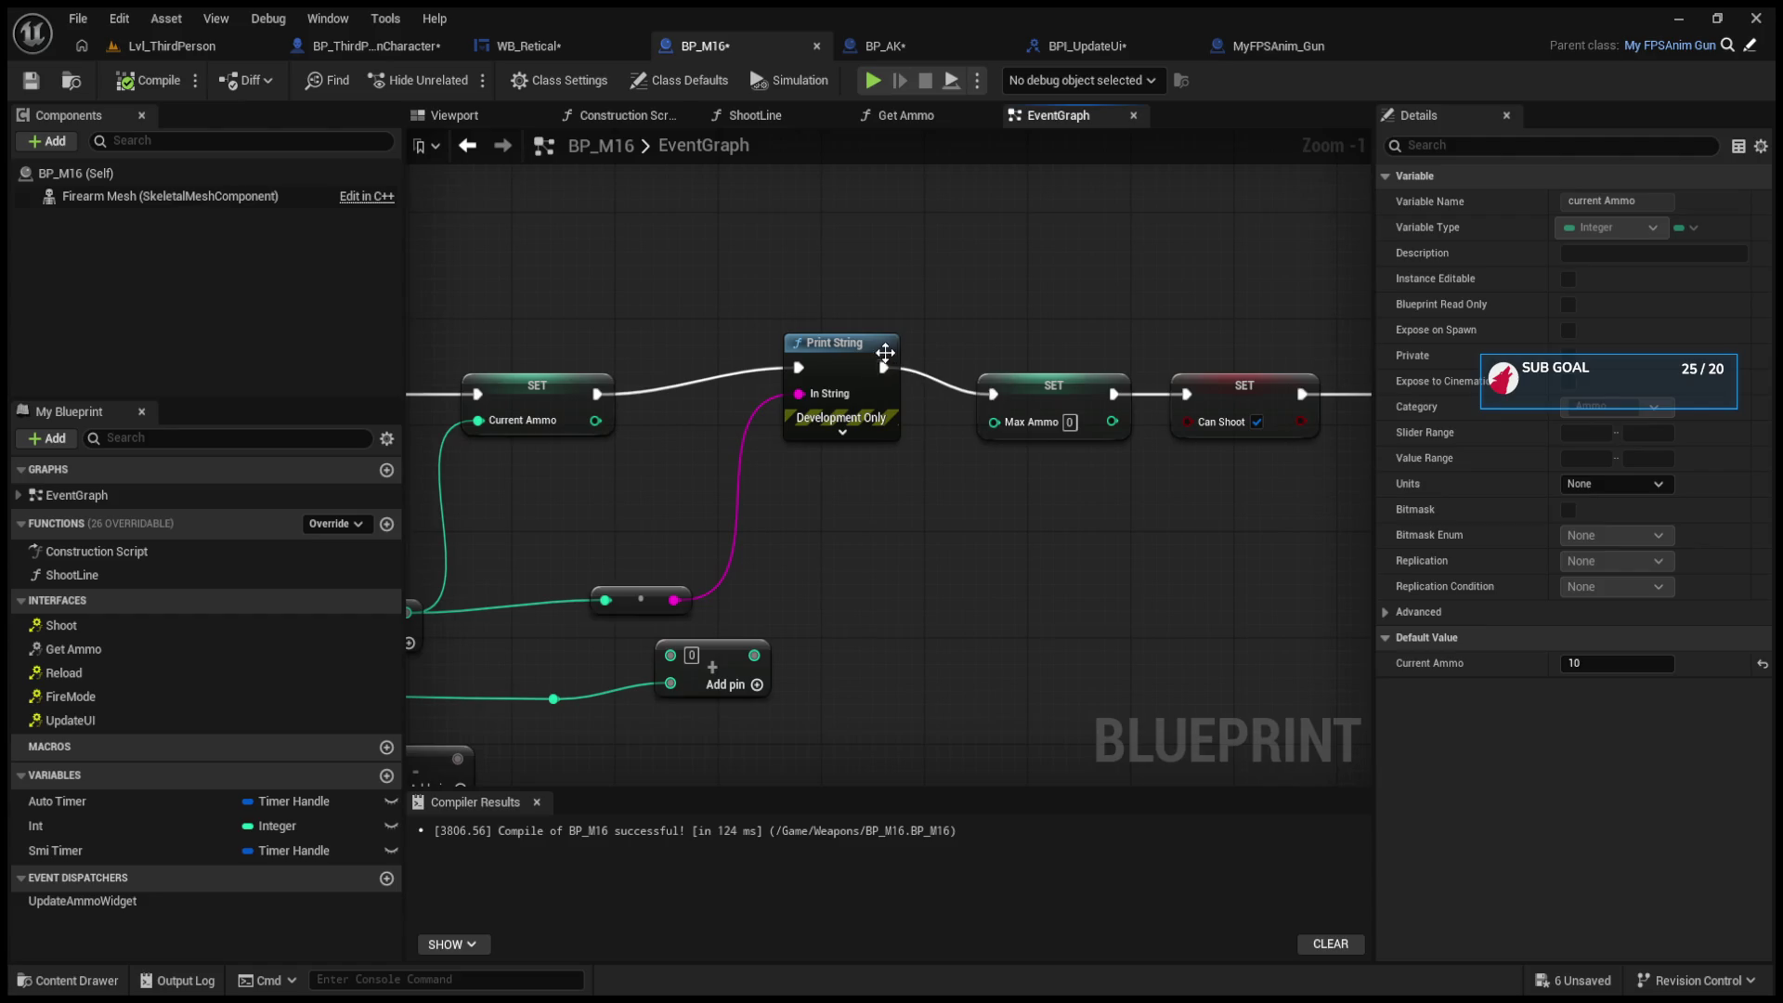
pyautogui.click(868, 371)
pyautogui.moveTo(868, 372); pyautogui.dragTo(1079, 401)
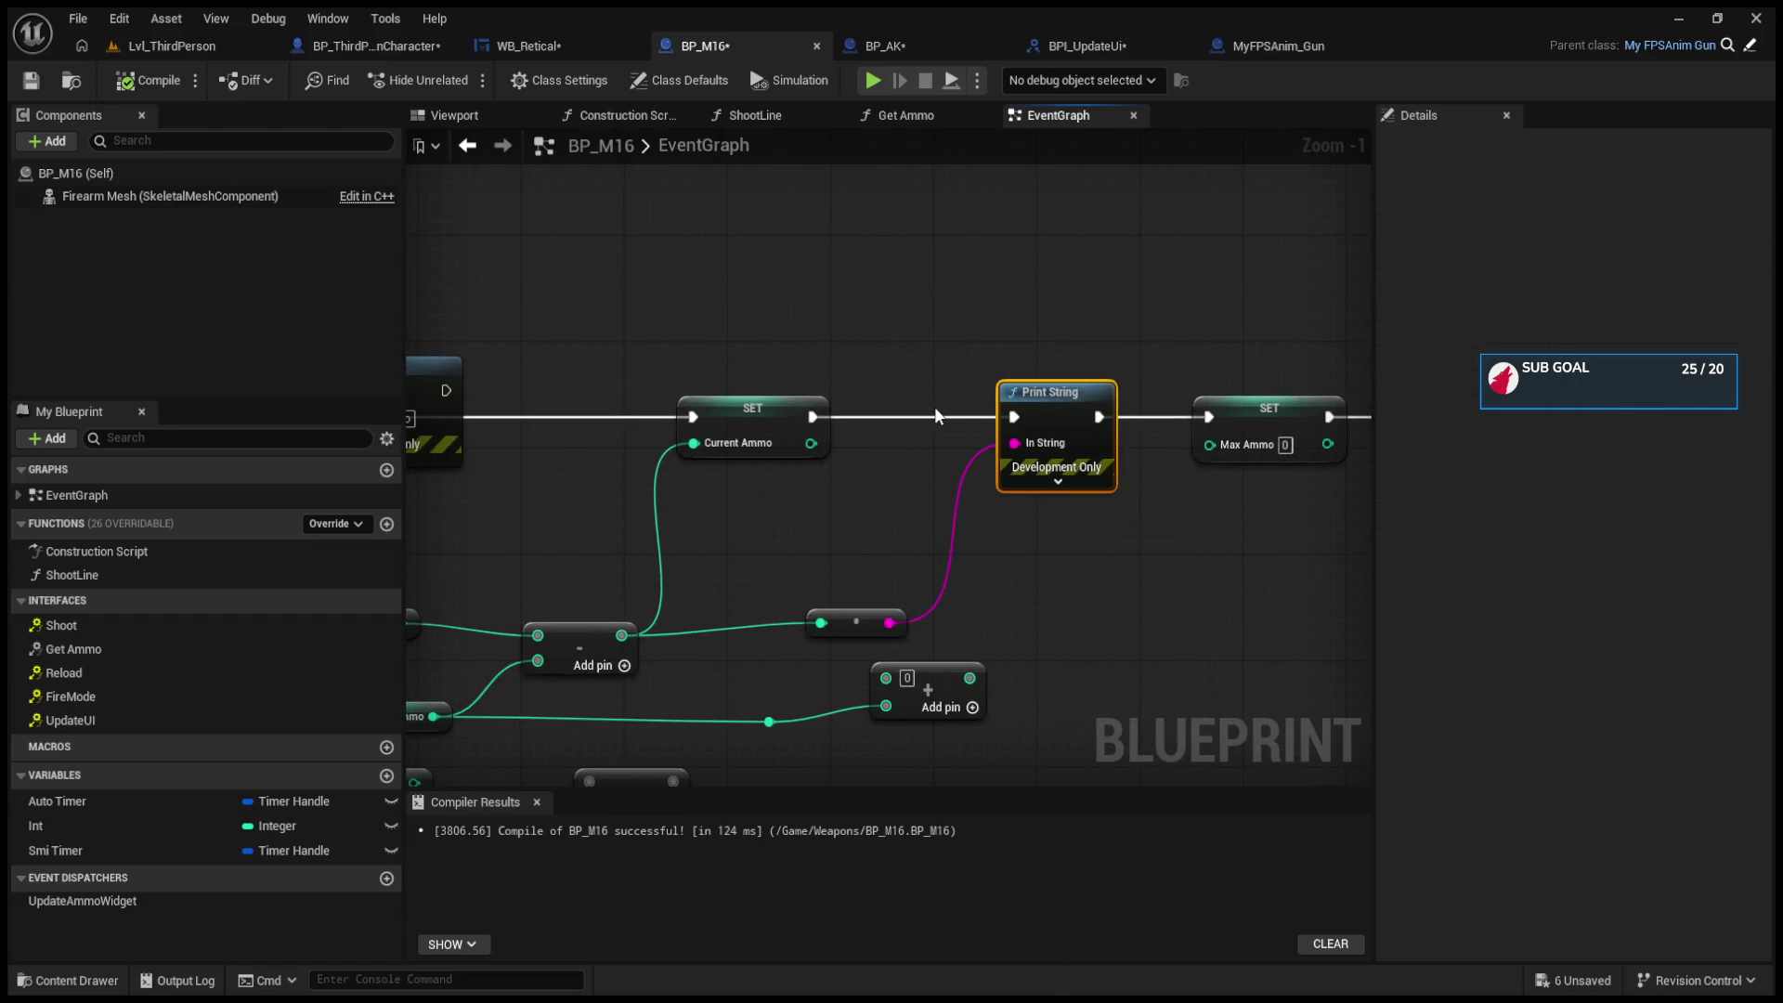
pyautogui.moveTo(933, 407)
pyautogui.mouseDown()
pyautogui.moveTo(1000, 380)
pyautogui.moveTo(955, 542)
pyautogui.moveTo(1059, 616)
pyautogui.mouseUp()
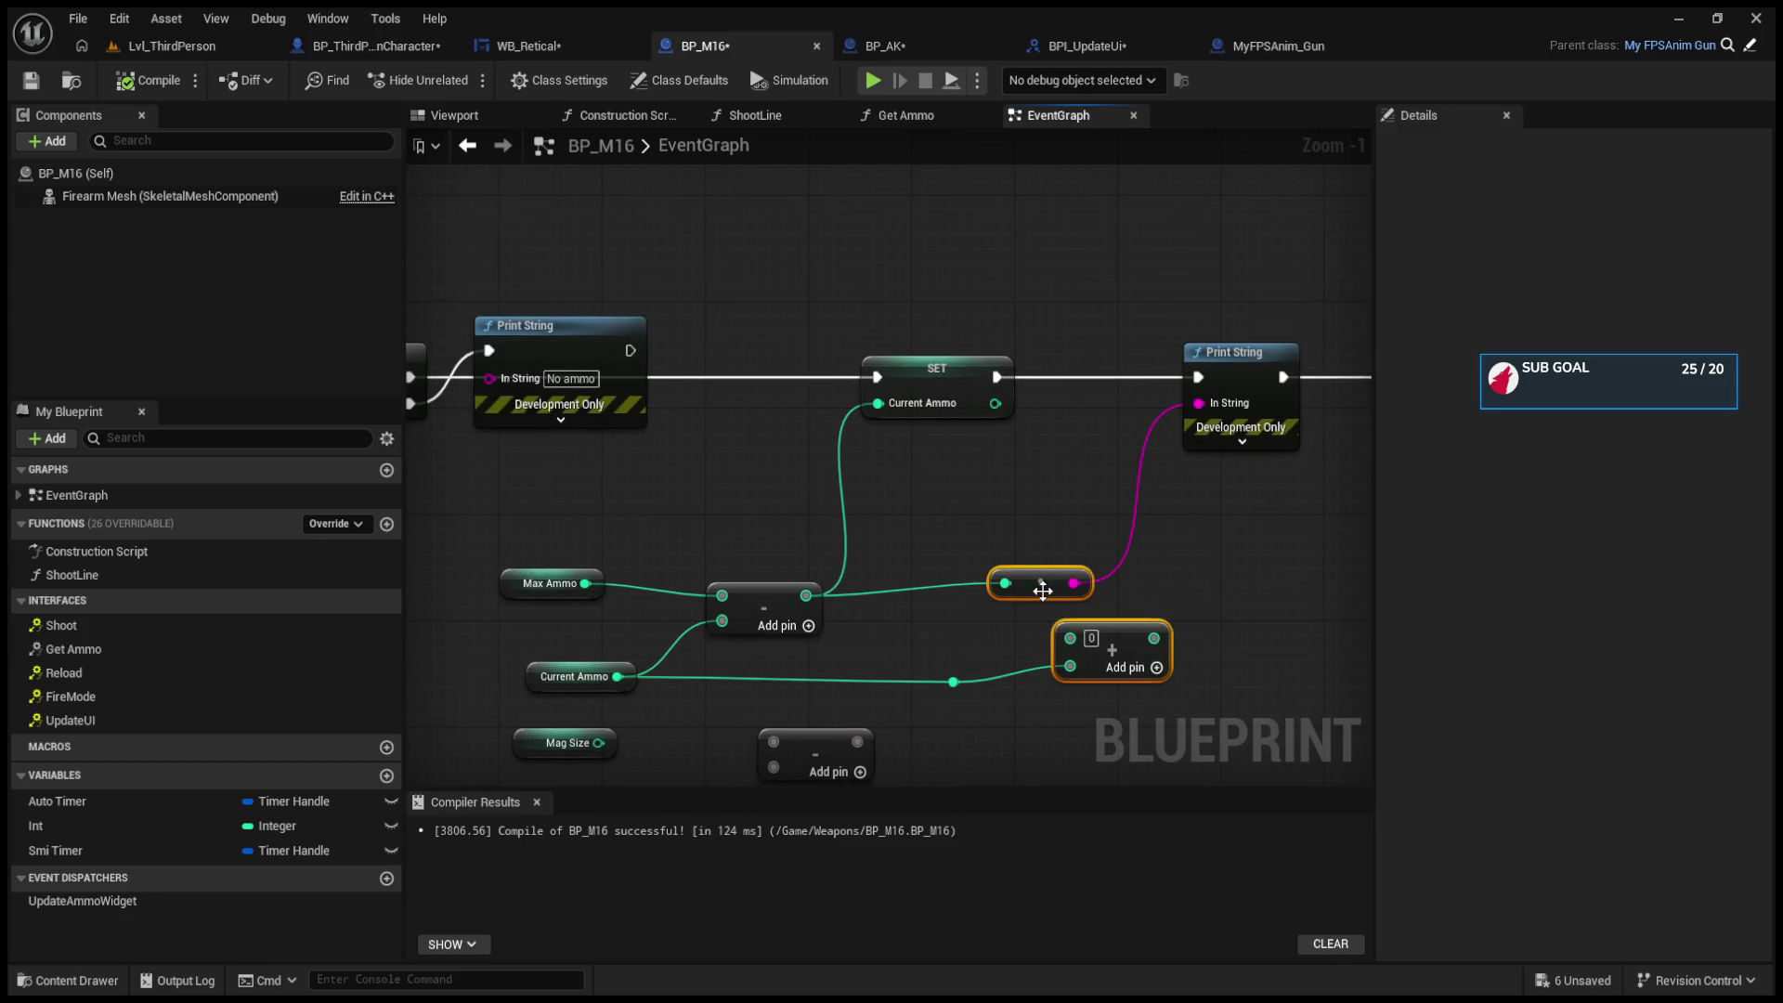
# Step: Delete the old conversion node, wire SET Current Ammo into Print String's In String, and start a playtest
pyautogui.click(1038, 582)
pyautogui.press('Delete')
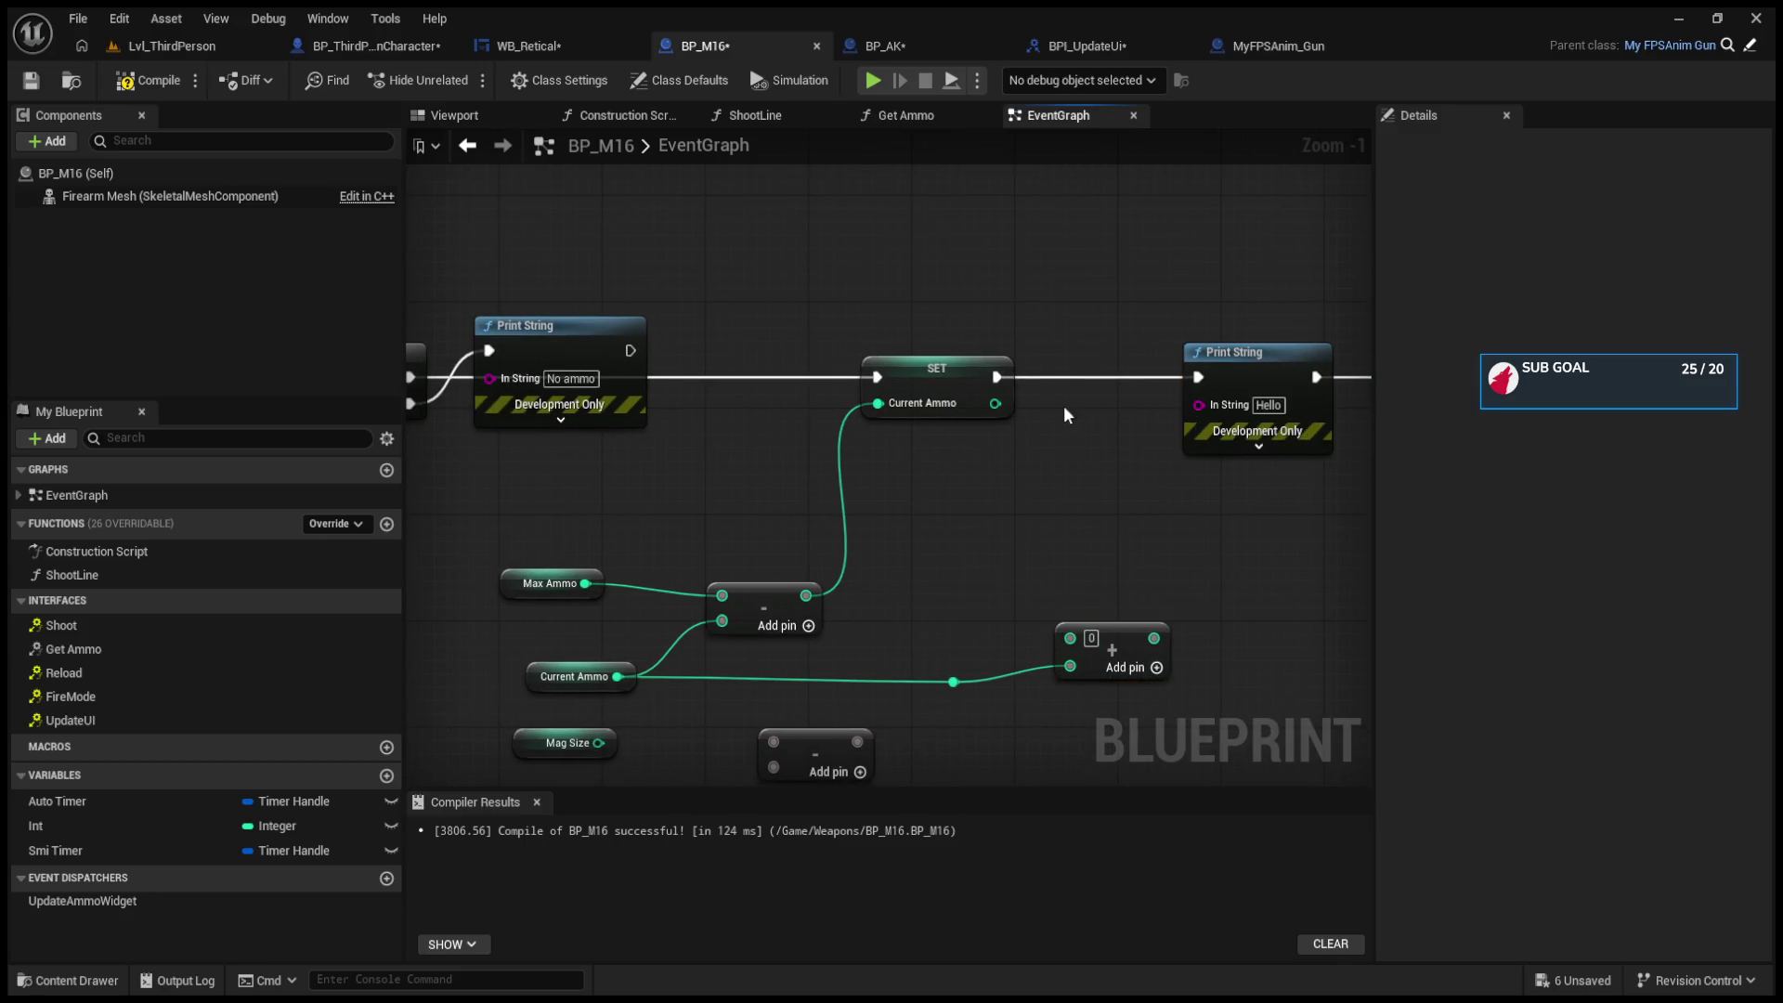
pyautogui.moveTo(995, 403)
pyautogui.mouseDown()
pyautogui.moveTo(1222, 416)
pyautogui.moveTo(1198, 404)
pyautogui.mouseUp()
pyautogui.moveTo(641, 390); pyautogui.dragTo(1362, 378)
pyautogui.click(148, 80)
pyautogui.hotkey('alt', 'p')
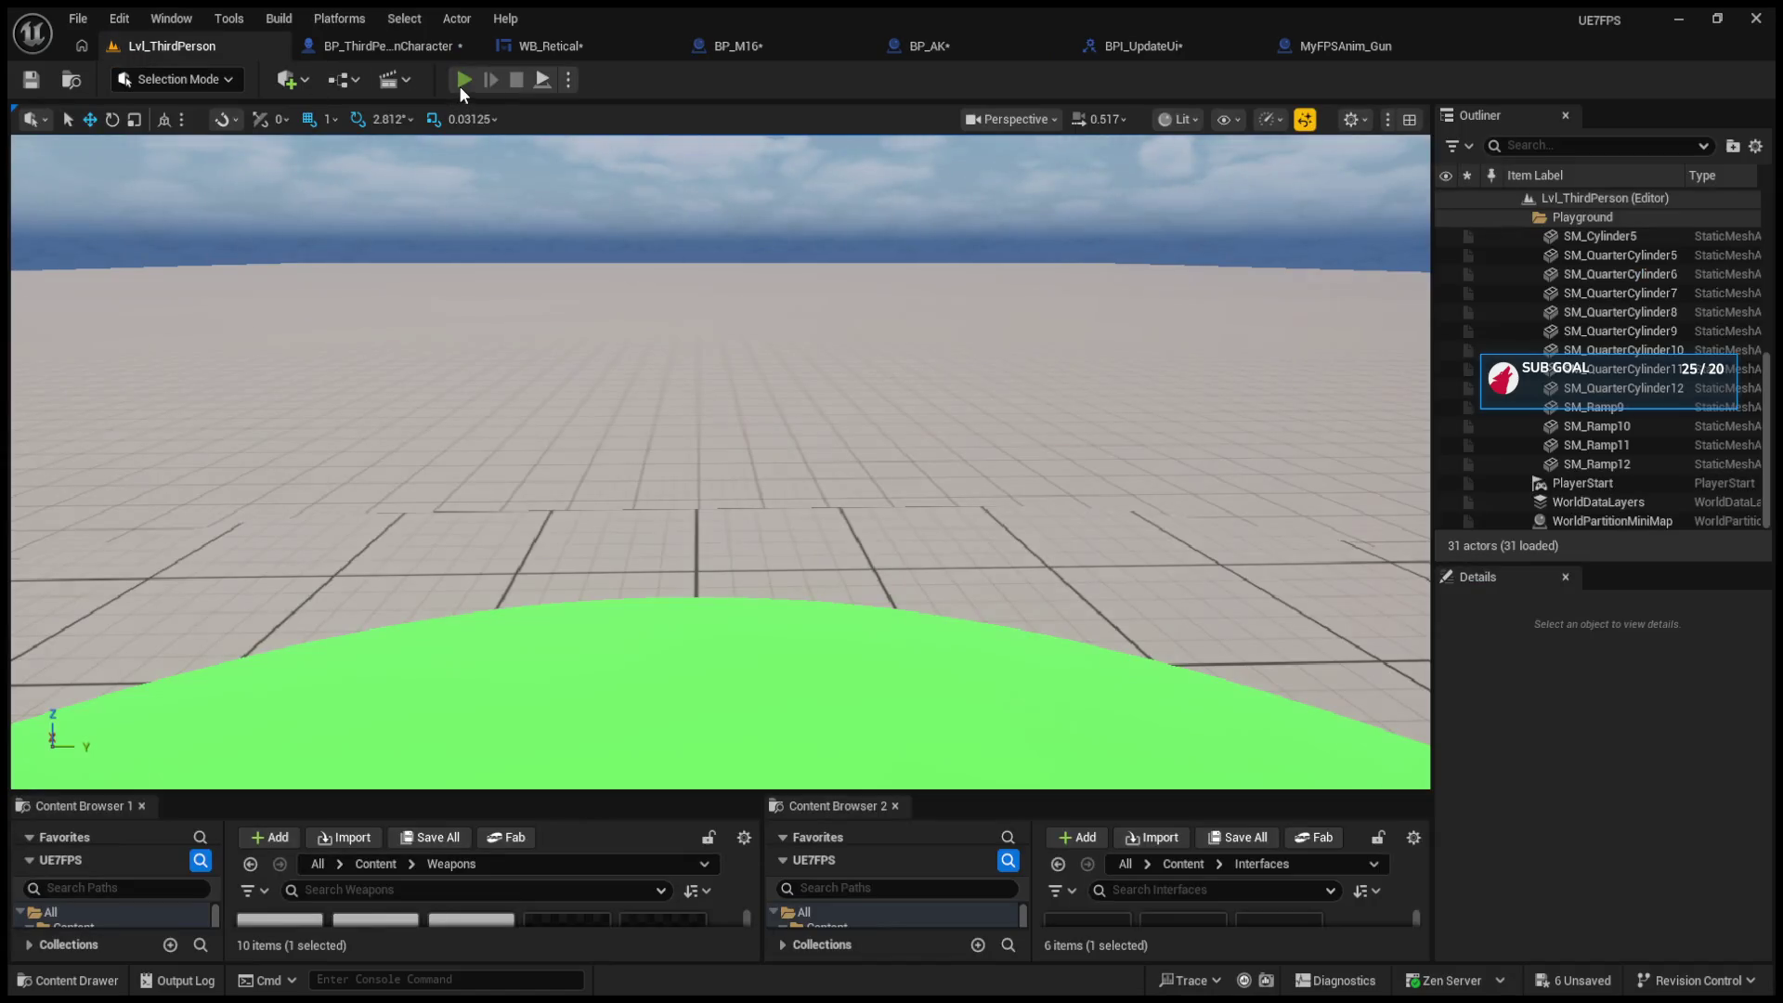
# Step: Fire and reload the M16 across two short play sessions, checking the HUD counts
pyautogui.click(720, 463)
pyautogui.press('r')
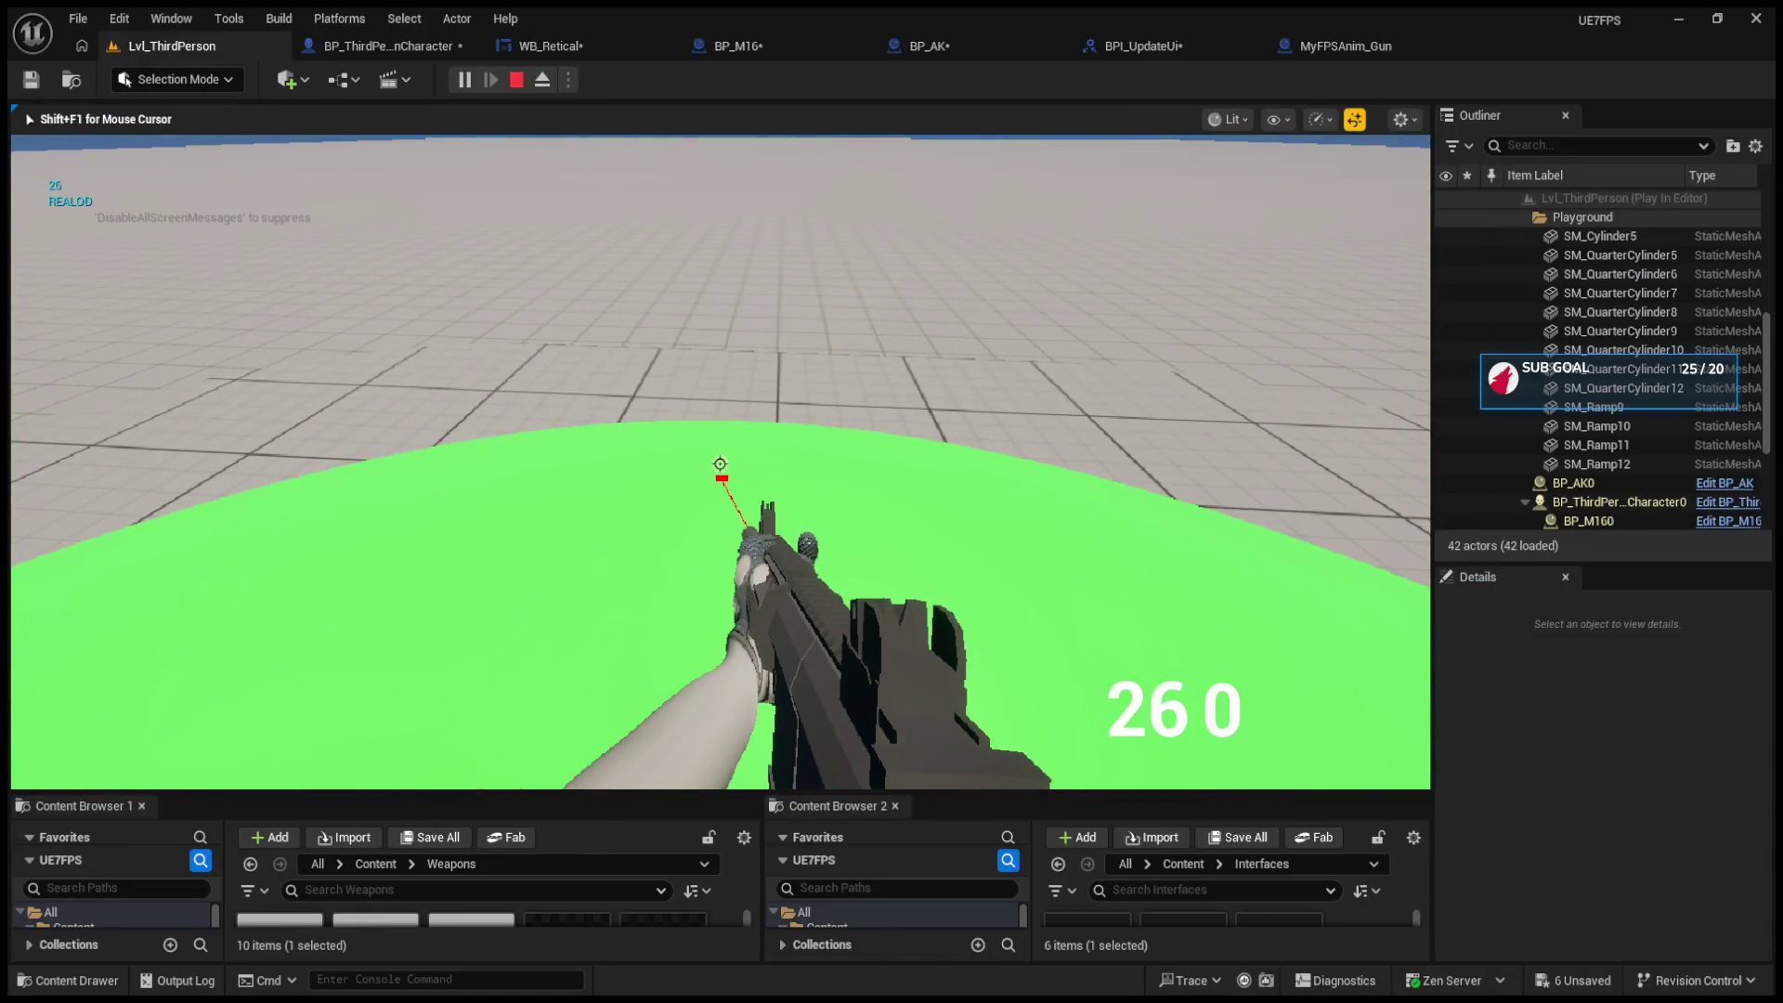
pyautogui.click(720, 463)
pyautogui.click(720, 463)
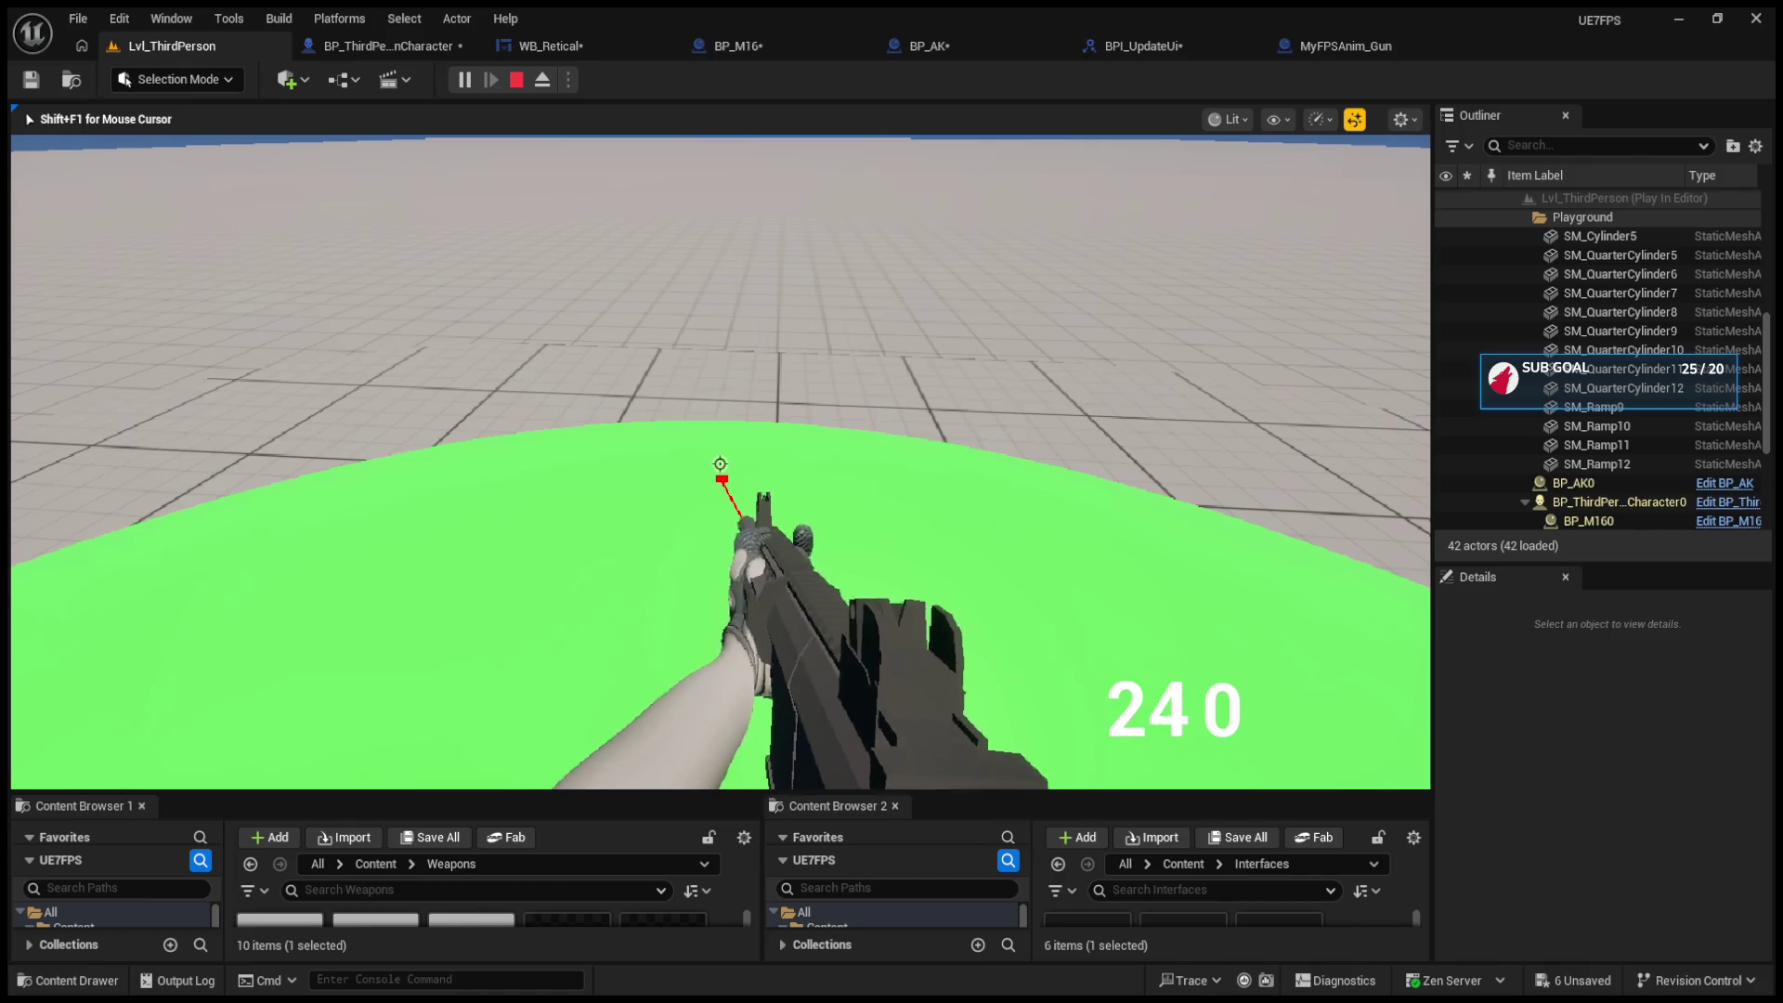
pyautogui.click(719, 463)
pyautogui.click(720, 464)
pyautogui.click(719, 463)
pyautogui.press('Escape')
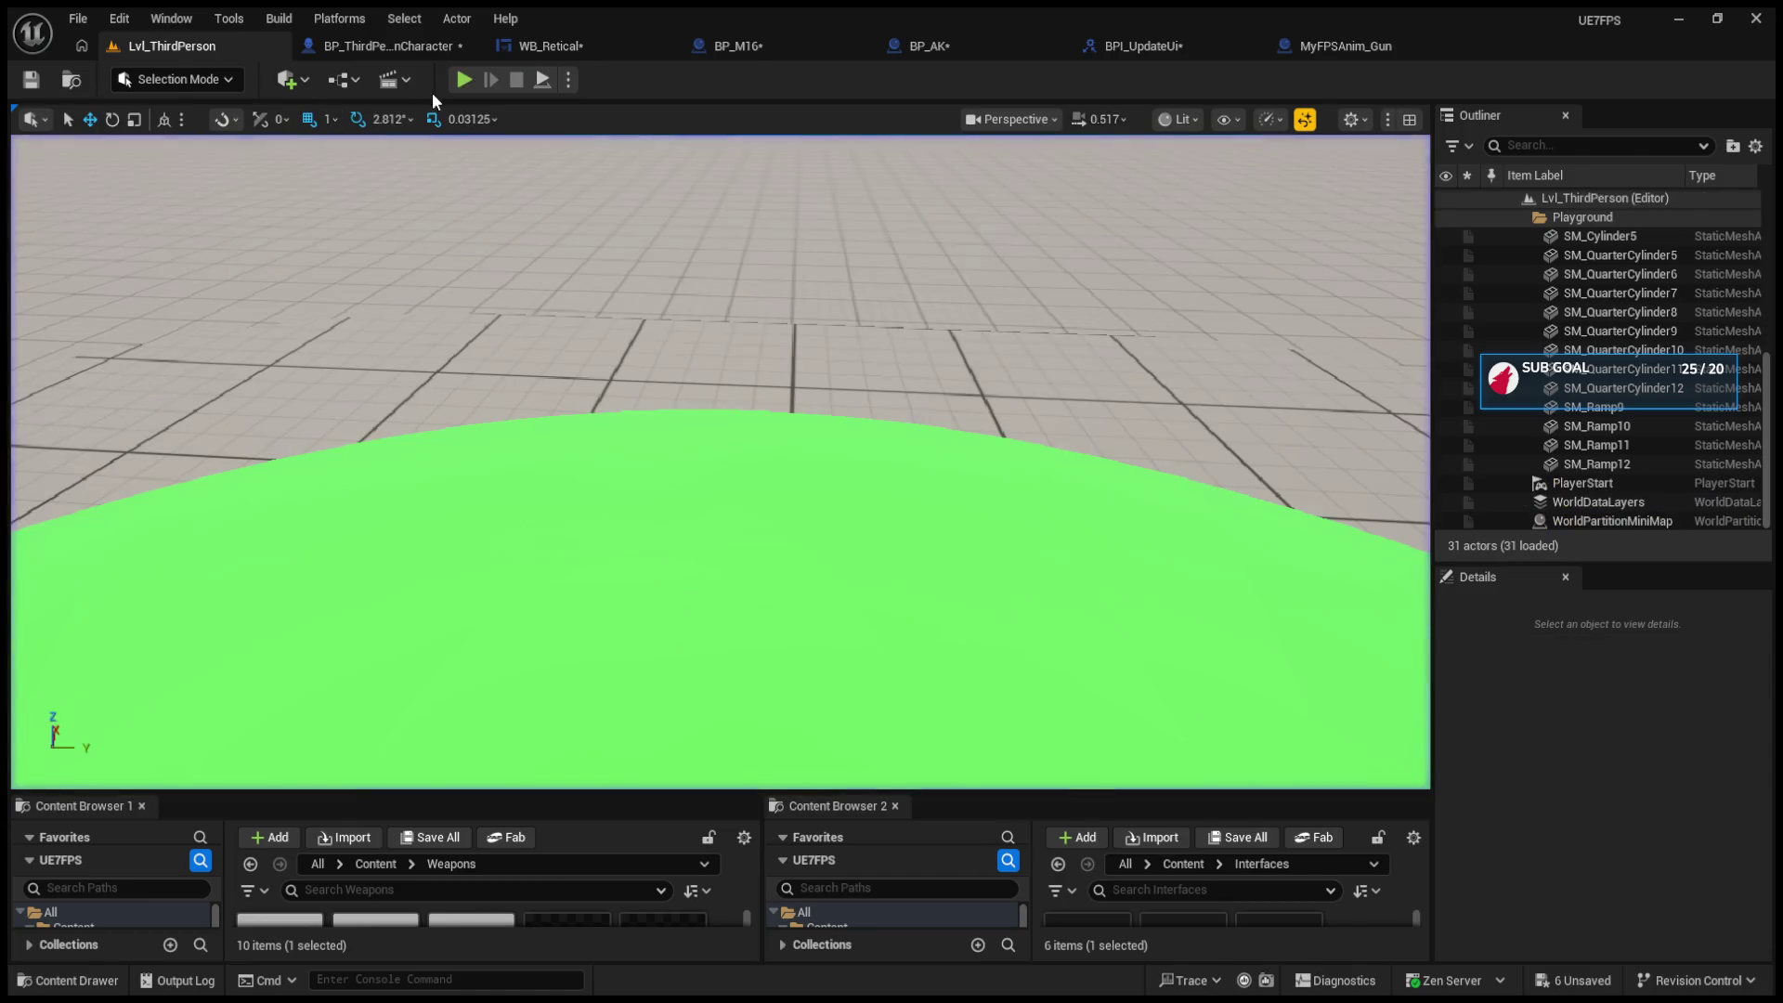
pyautogui.click(453, 82)
pyautogui.click(719, 463)
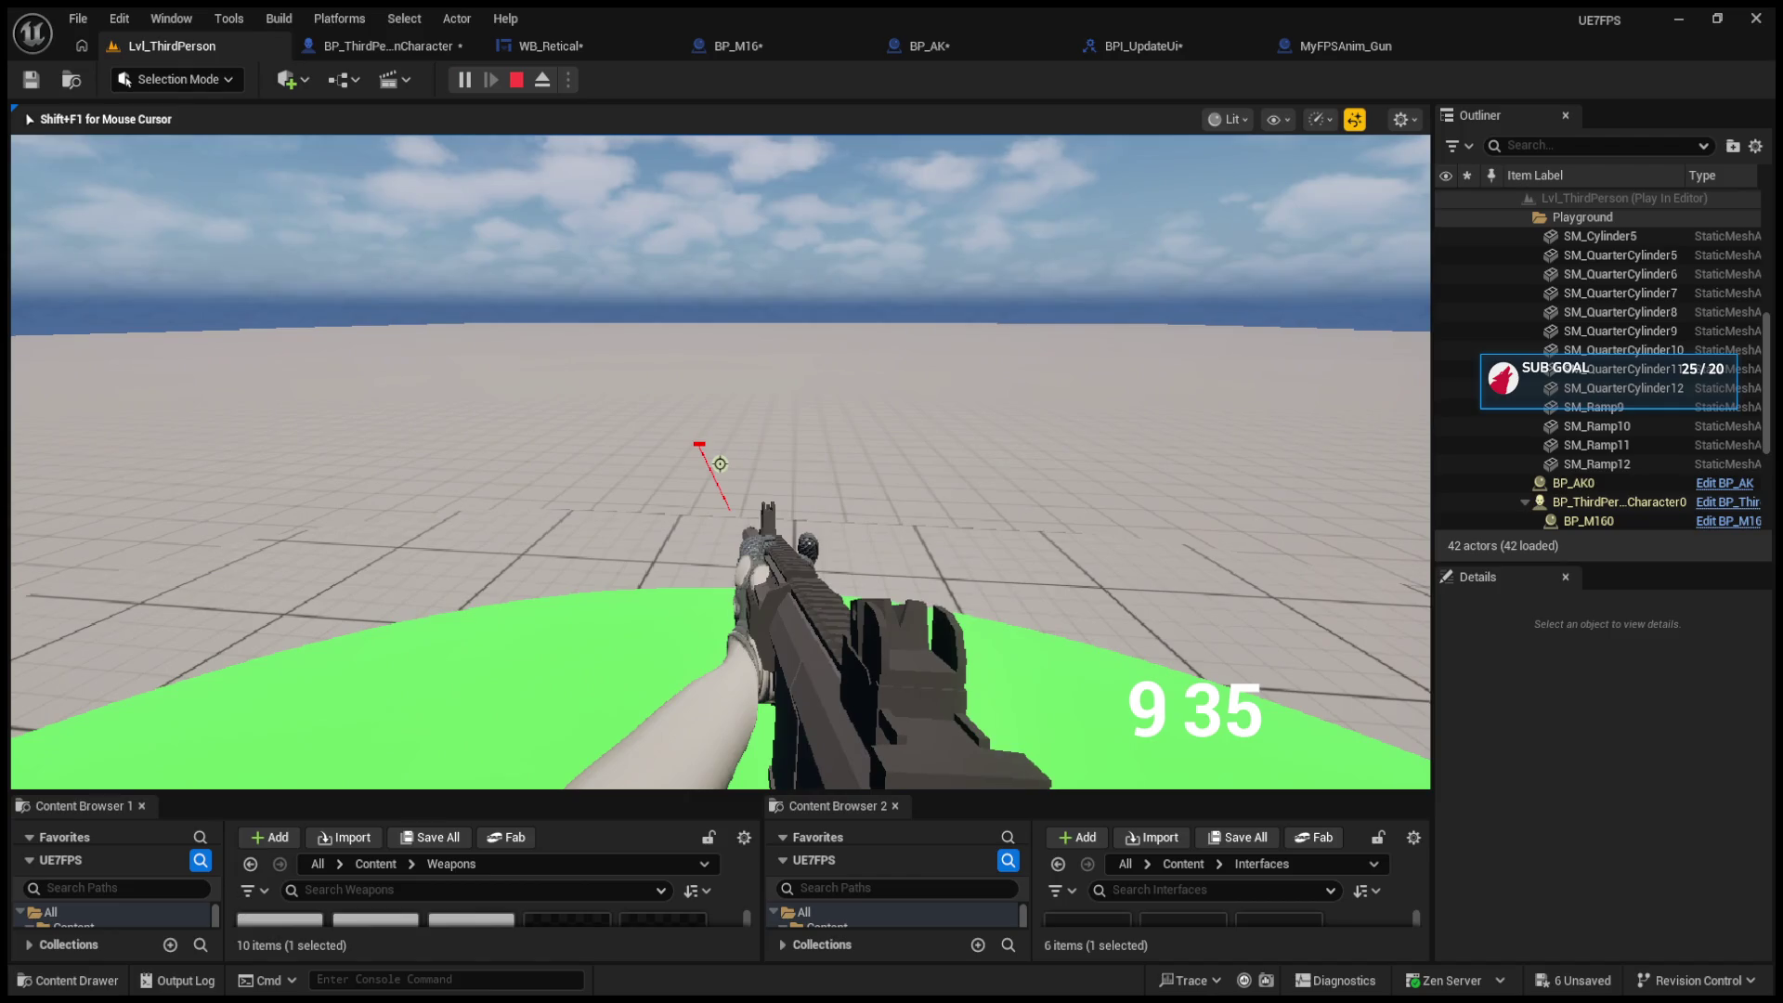
pyautogui.press('r')
pyautogui.press('Escape')
# Step: In a fresh session, fire five shots and reload, turning 5 35 into 27 0
pyautogui.click(465, 79)
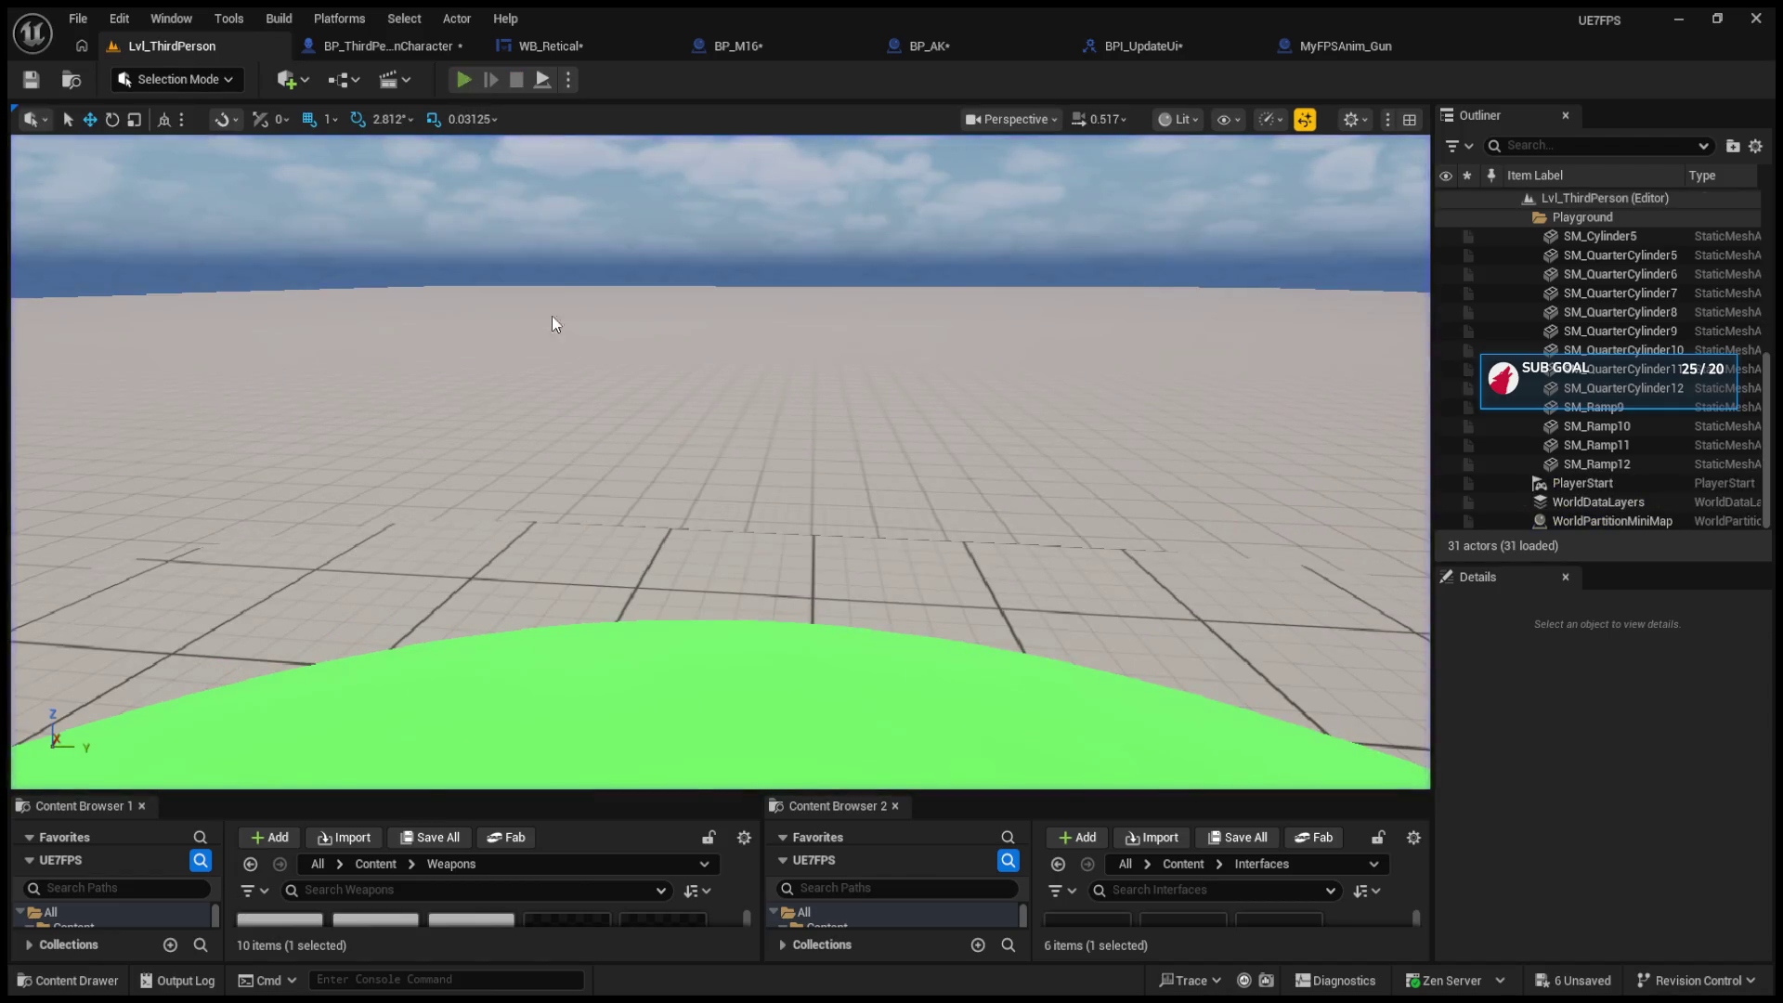
pyautogui.click(720, 463)
pyautogui.click(720, 463)
pyautogui.click(719, 463)
pyautogui.click(720, 464)
pyautogui.click(719, 463)
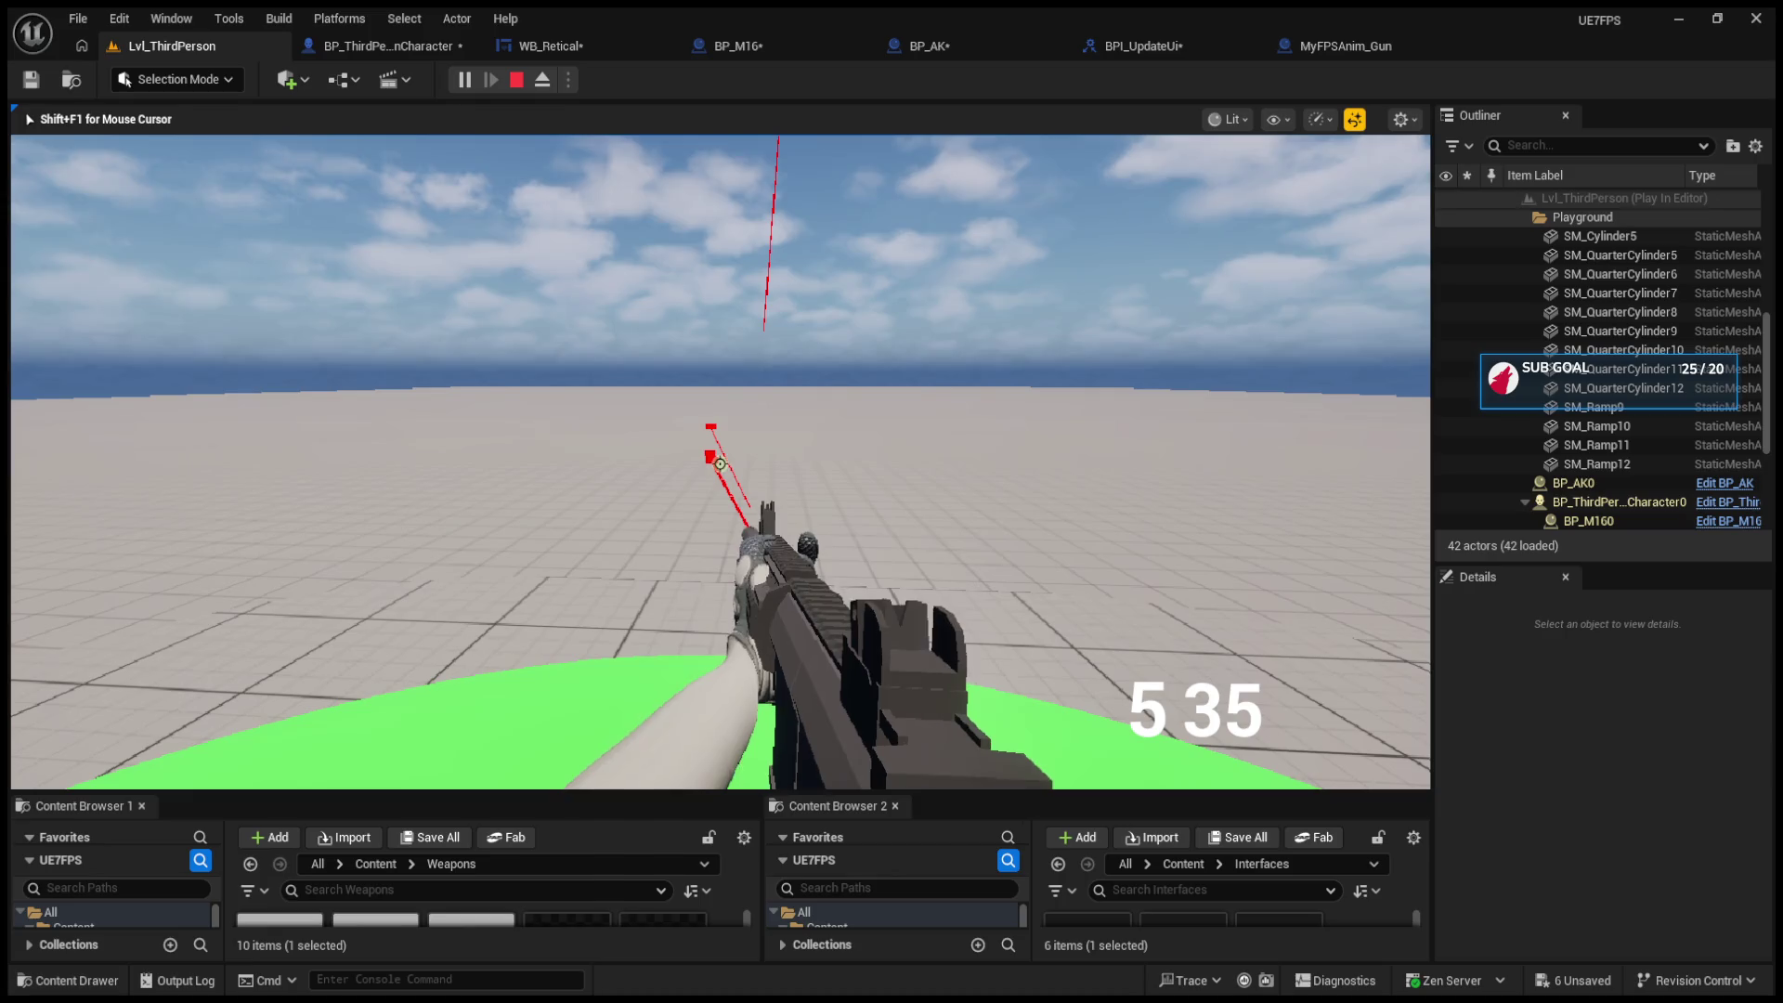
pyautogui.press('r')
# Step: Empty the magazine, try reloading with no spare ammo, and stop the session
pyautogui.click(719, 463)
pyautogui.click(719, 464)
pyautogui.click(720, 463)
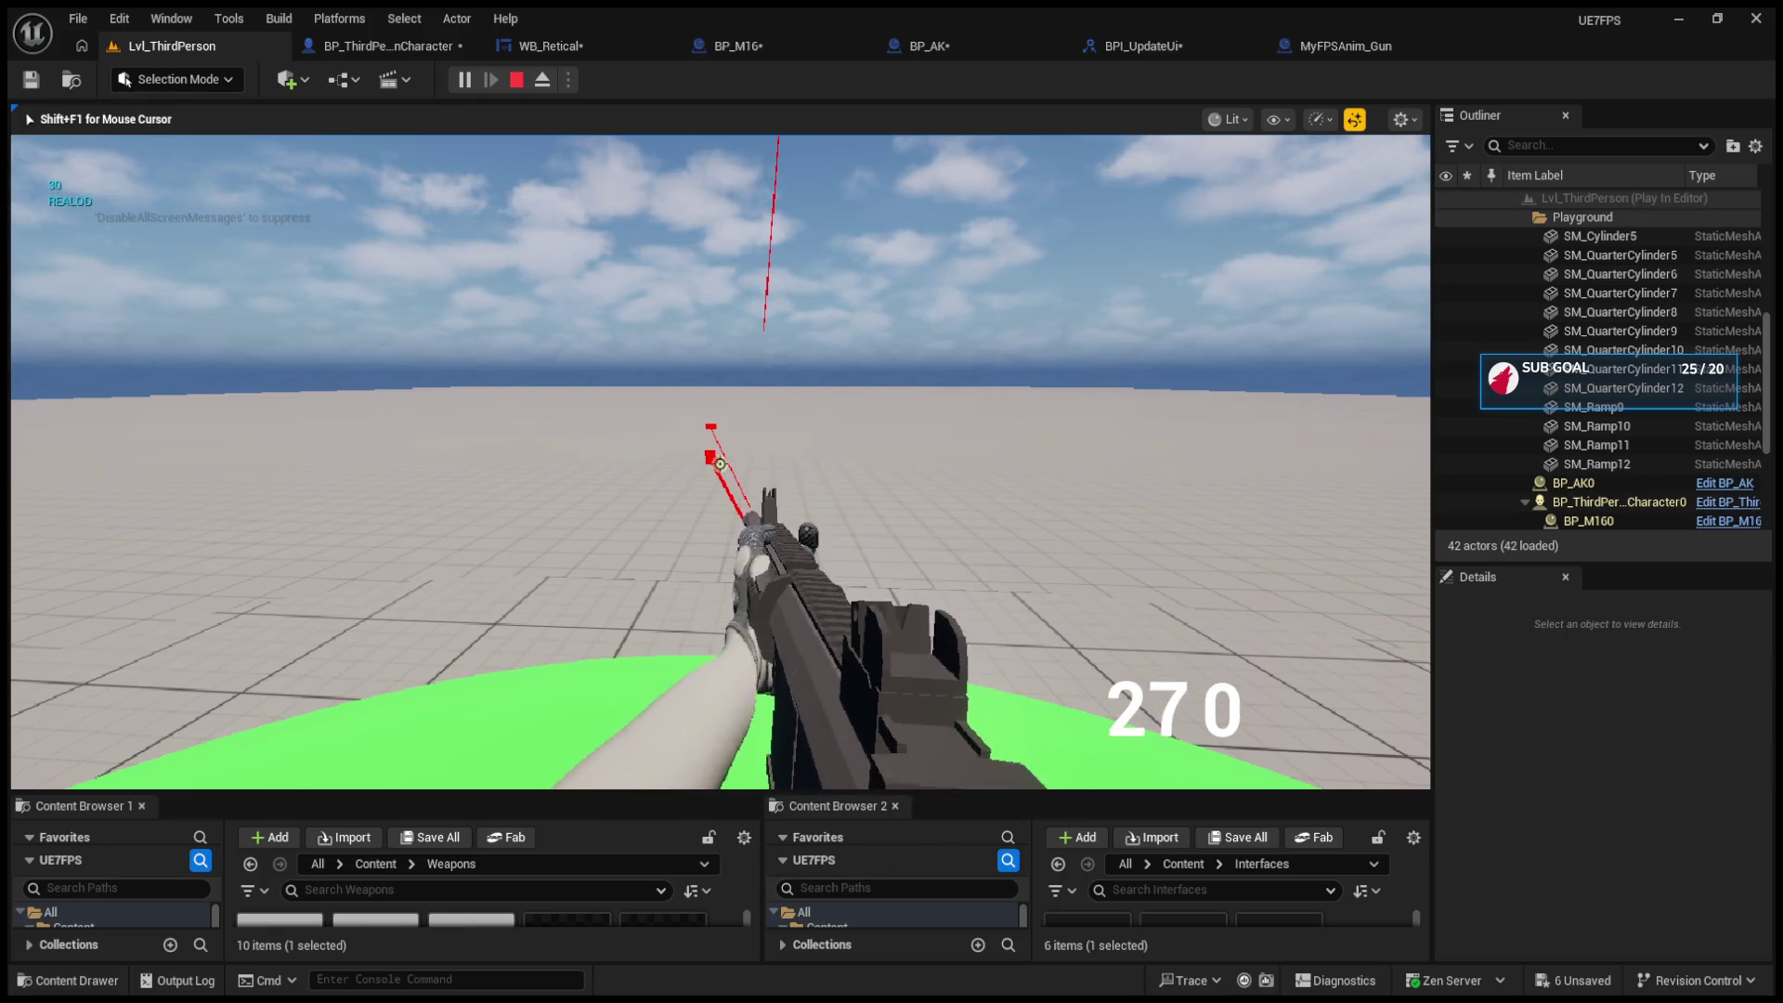
pyautogui.click(720, 463)
pyautogui.click(720, 463)
pyautogui.click(719, 463)
pyautogui.click(720, 464)
pyautogui.click(719, 463)
pyautogui.click(719, 464)
pyautogui.click(720, 464)
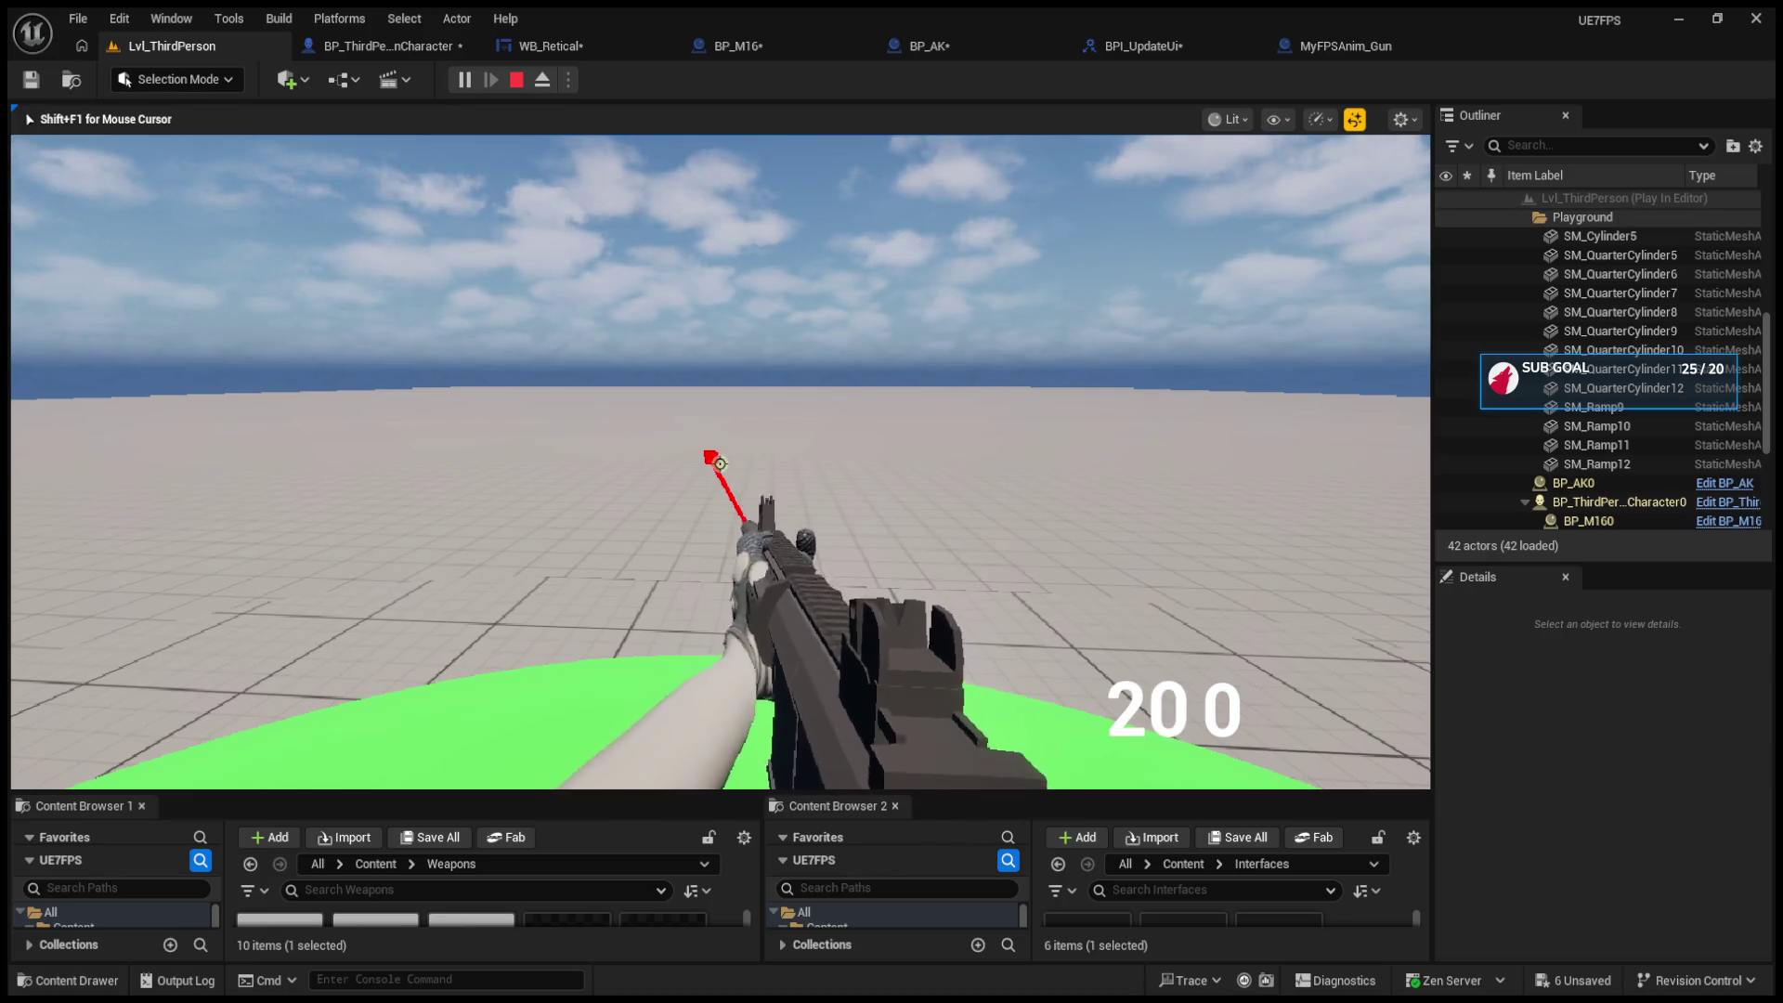
pyautogui.click(720, 464)
pyautogui.click(719, 463)
pyautogui.click(720, 464)
pyautogui.click(720, 463)
pyautogui.press('r')
pyautogui.hotkey('shift', 'F1')
pyautogui.click(516, 80)
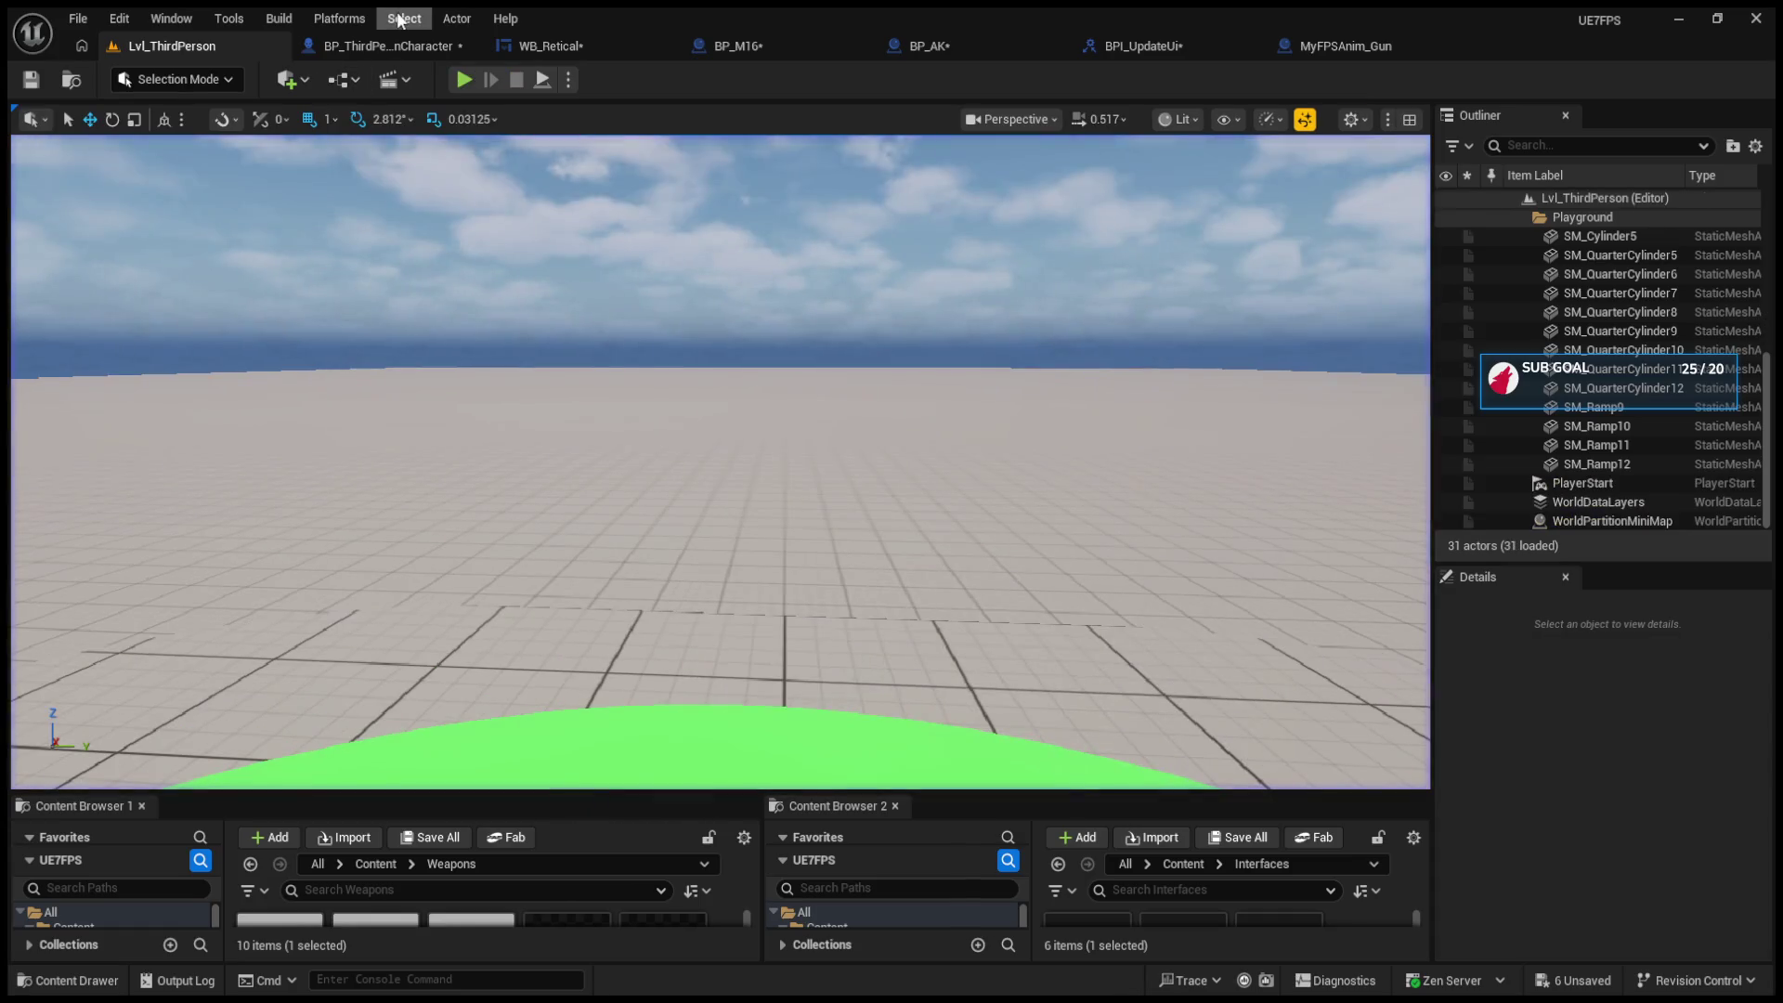
pyautogui.click(388, 45)
# Step: Compare BP_M16's Current Ammo variable with BP_AK's Max Ammo setup
pyautogui.click(594, 47)
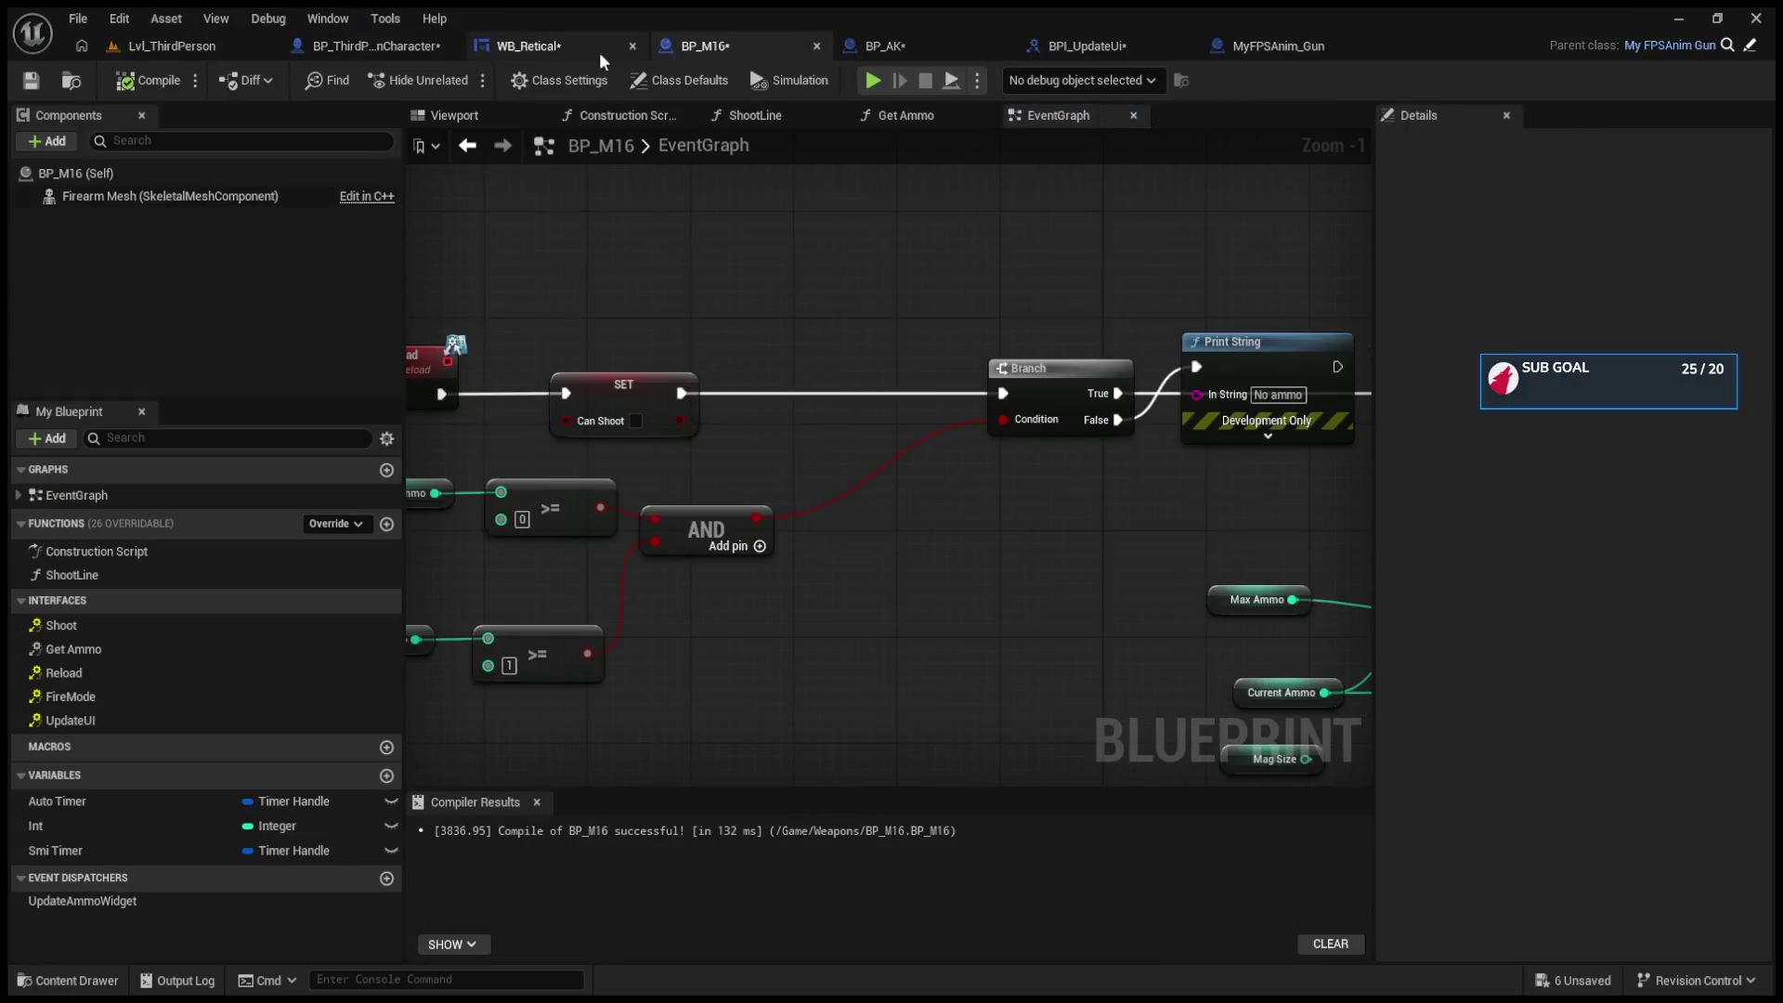
pyautogui.click(920, 45)
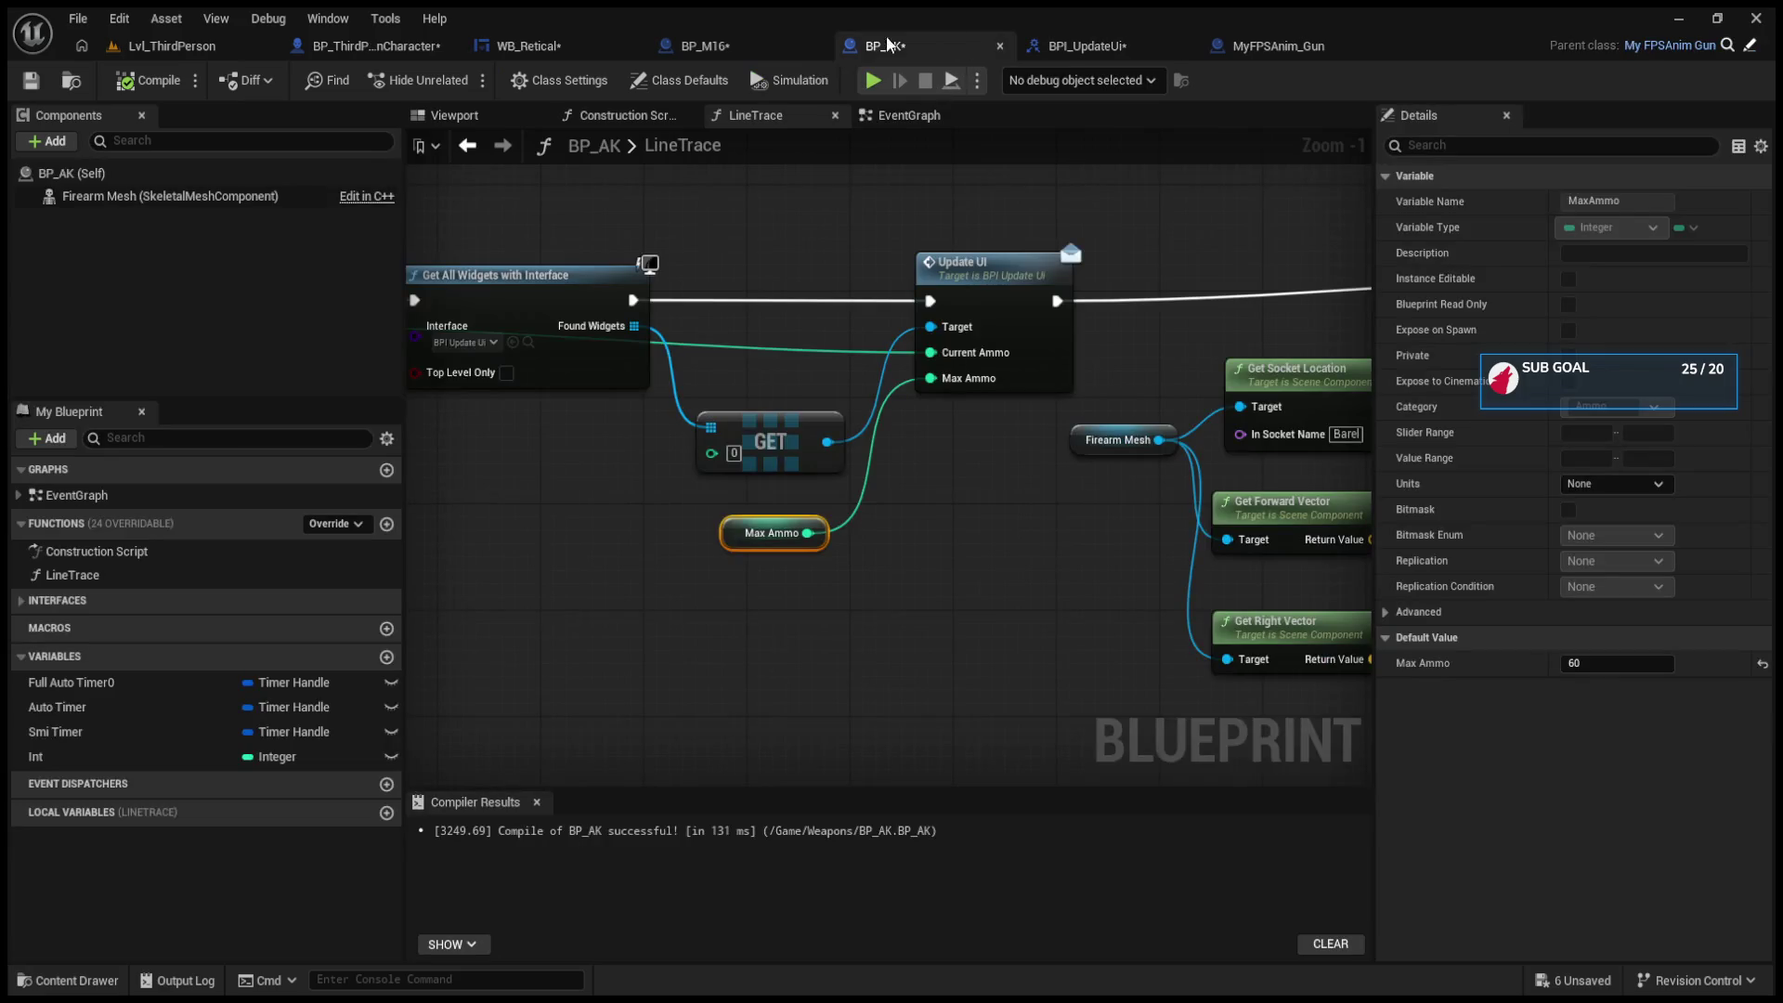
pyautogui.click(706, 46)
pyautogui.scroll(1, 660, 507)
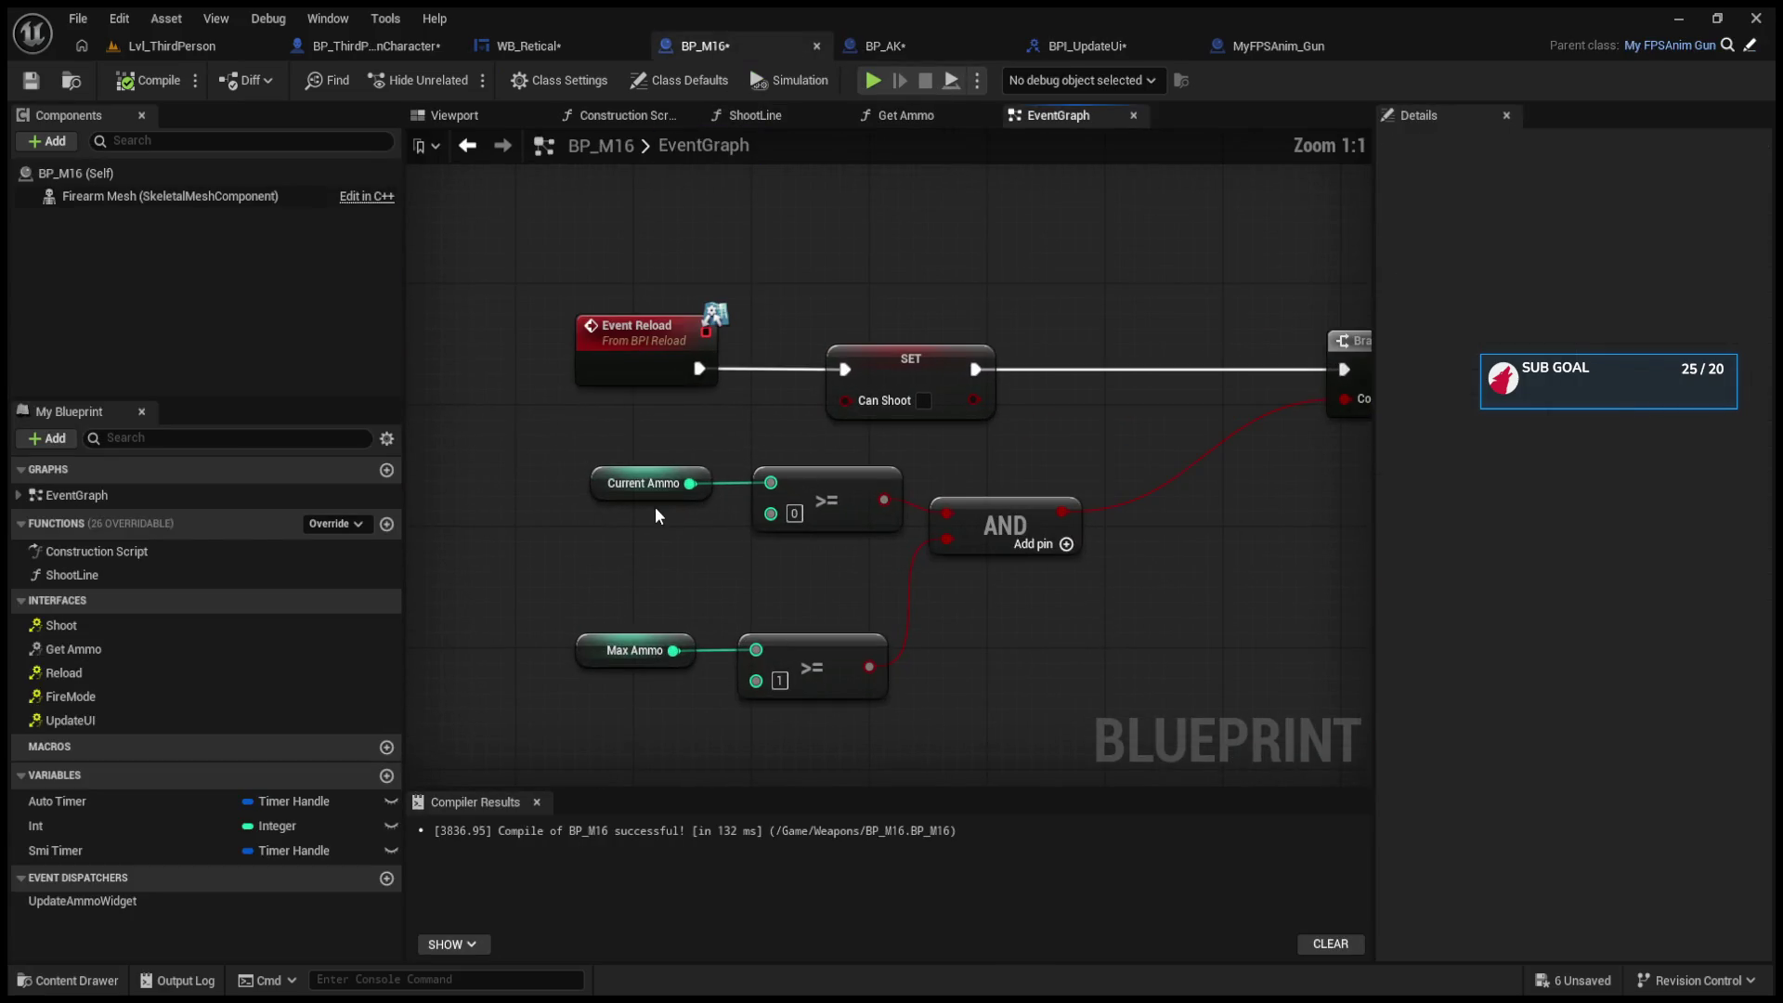
pyautogui.click(597, 493)
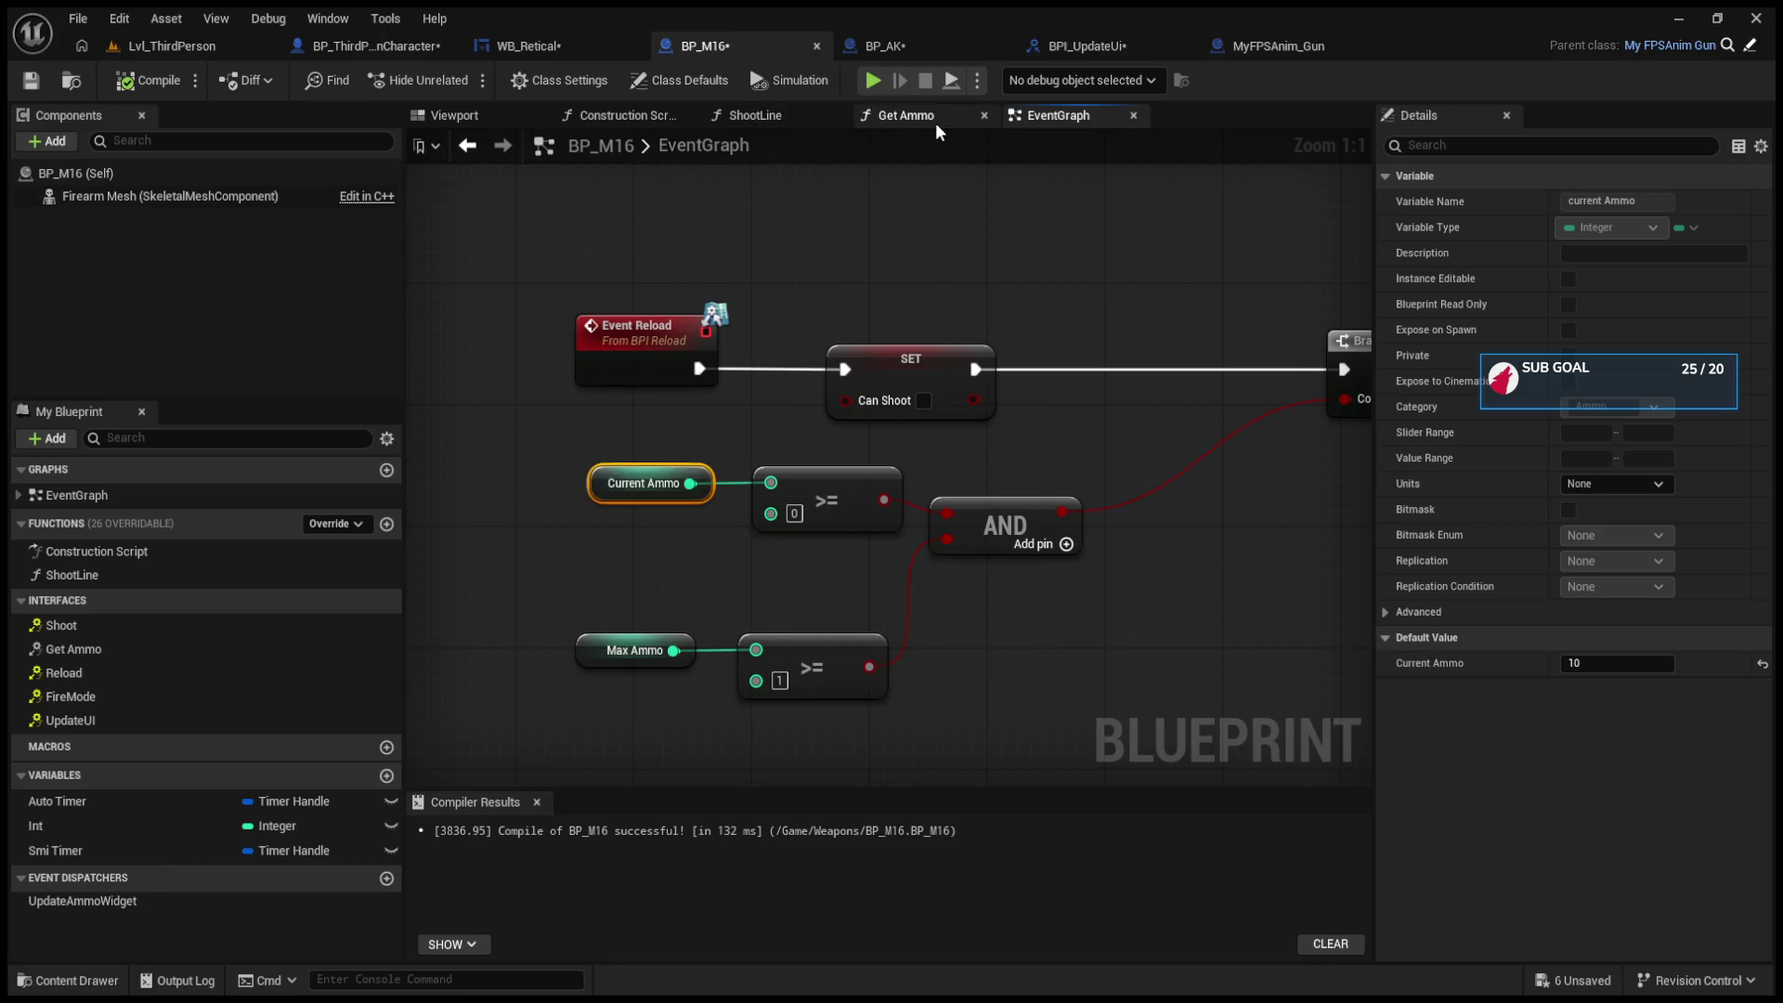
pyautogui.click(912, 47)
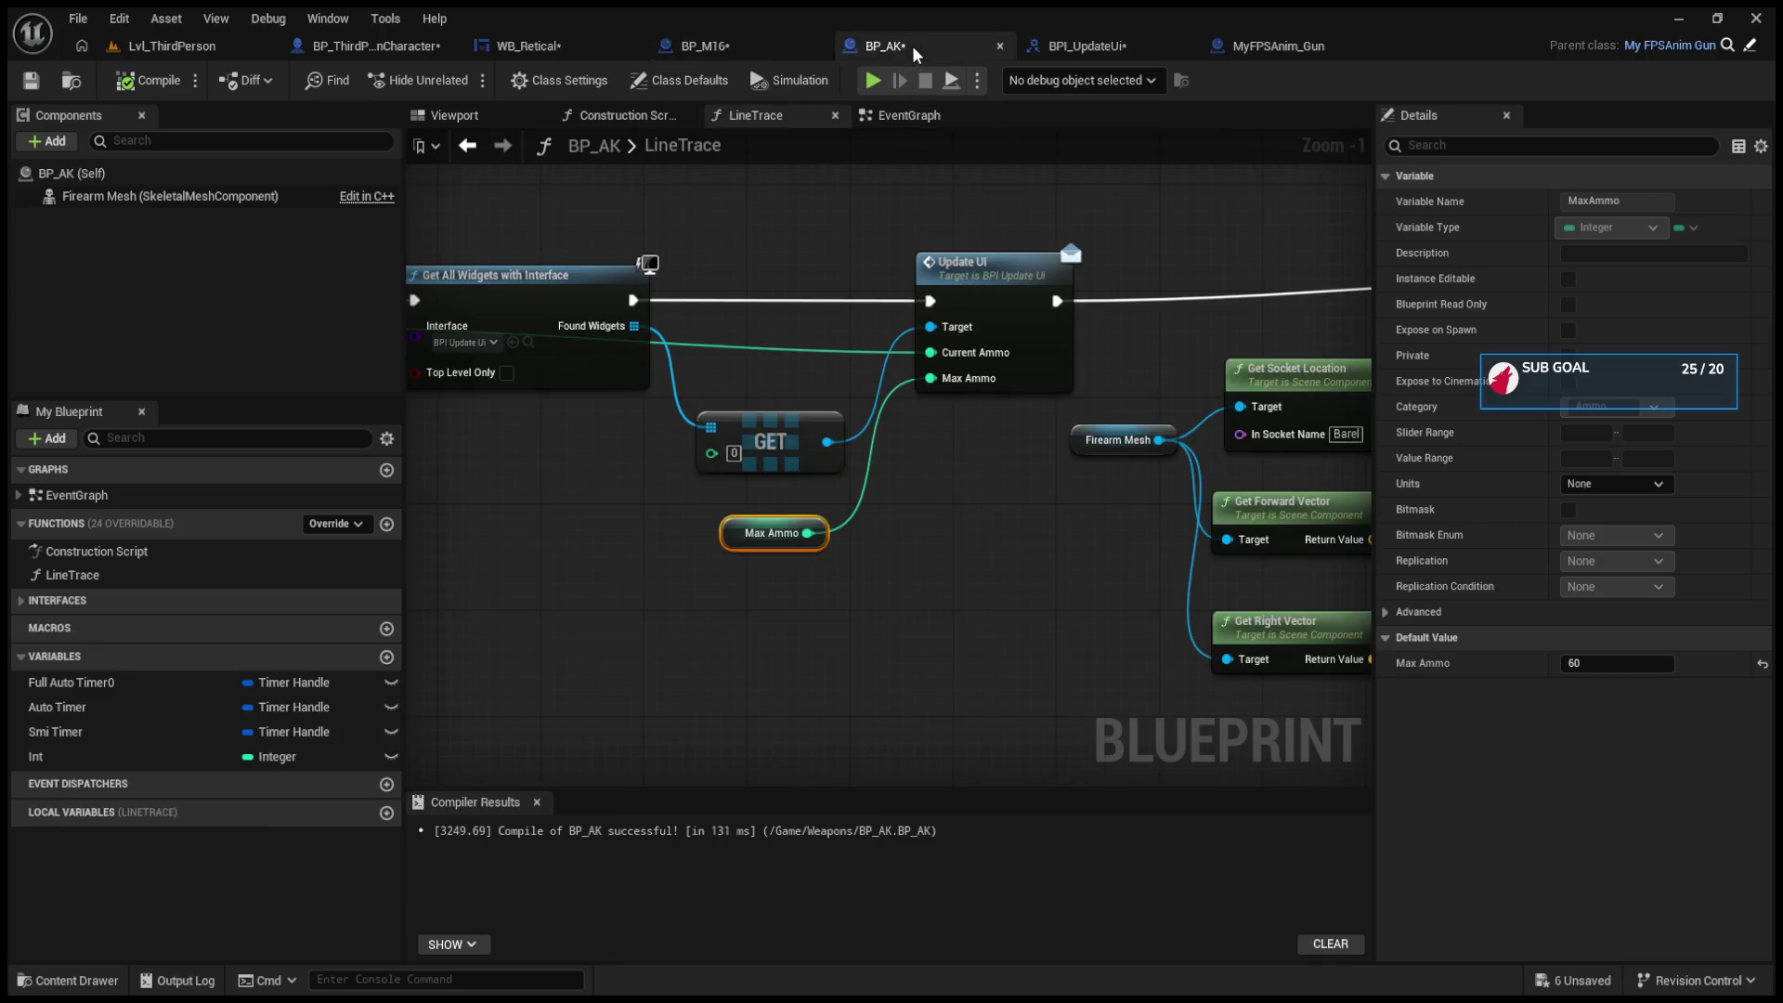
pyautogui.click(732, 49)
# Step: Set BP_M16's Max Ammo default value to 100 and compile the blueprint
pyautogui.scroll(-5, 1101, 410)
pyautogui.scroll(5, 857, 576)
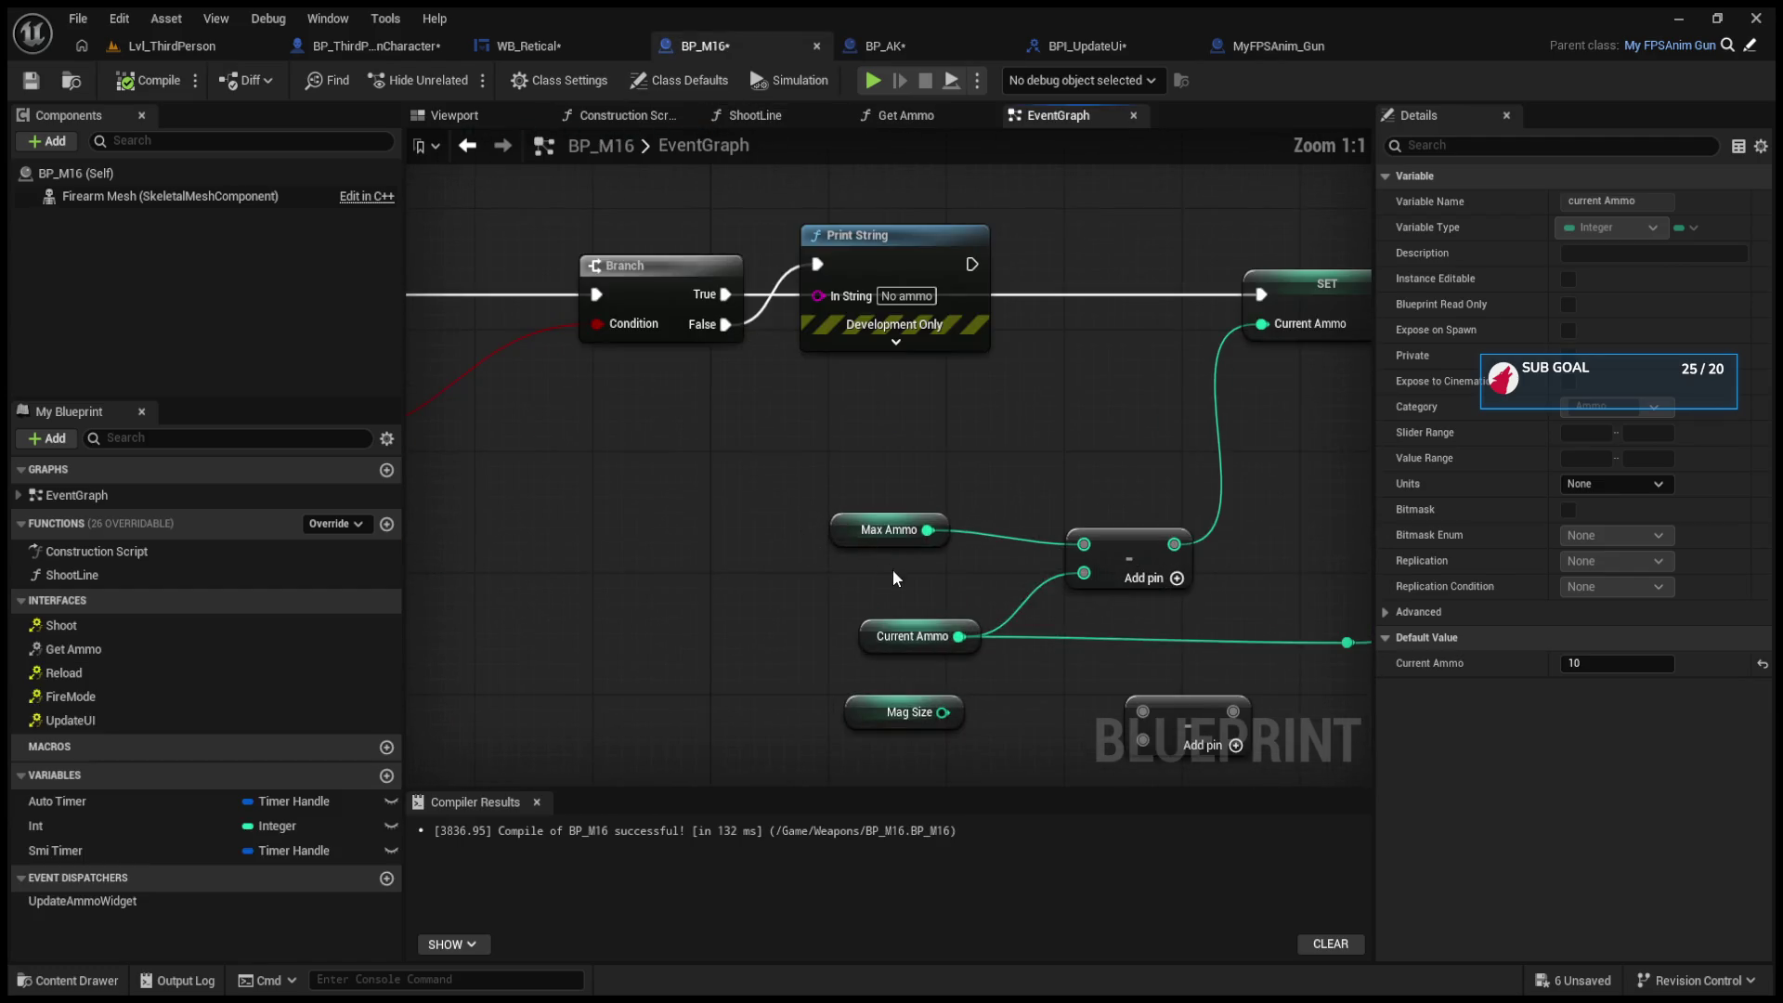
pyautogui.moveTo(893, 570); pyautogui.dragTo(1486, 576)
pyautogui.moveTo(1364, 604)
pyautogui.mouseDown()
pyautogui.moveTo(858, 549)
pyautogui.moveTo(805, 503)
pyautogui.mouseUp()
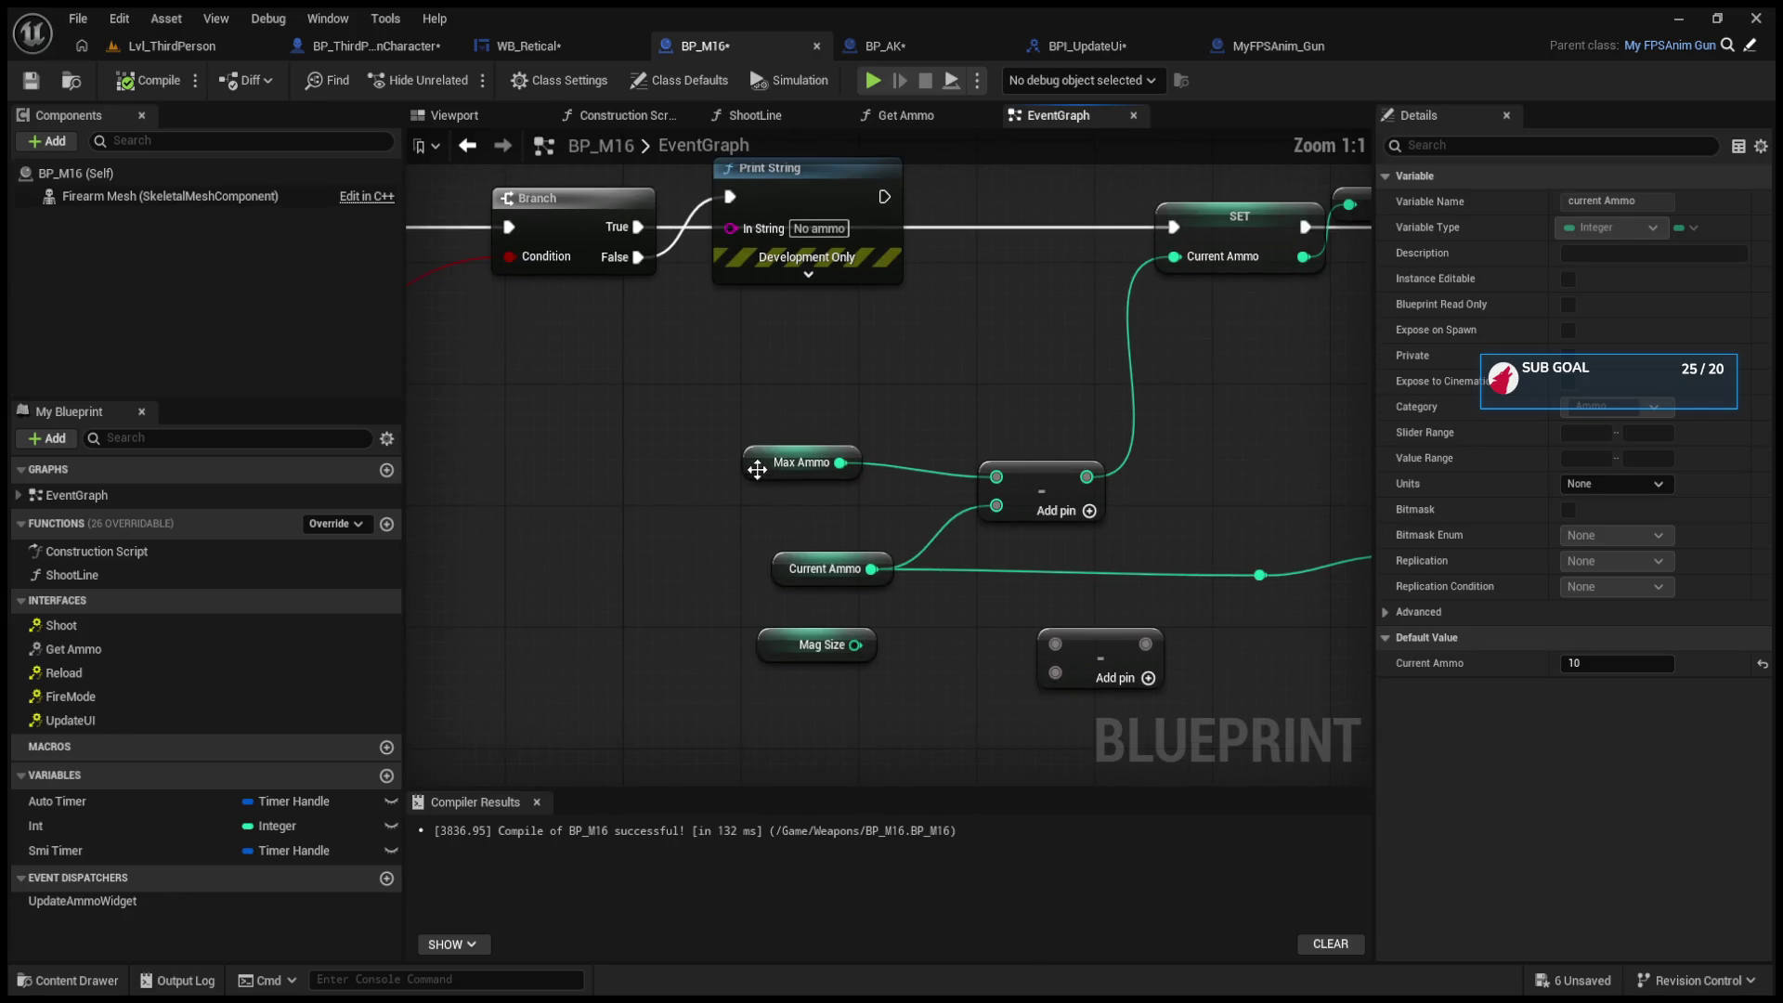
pyautogui.click(785, 464)
pyautogui.click(1615, 662)
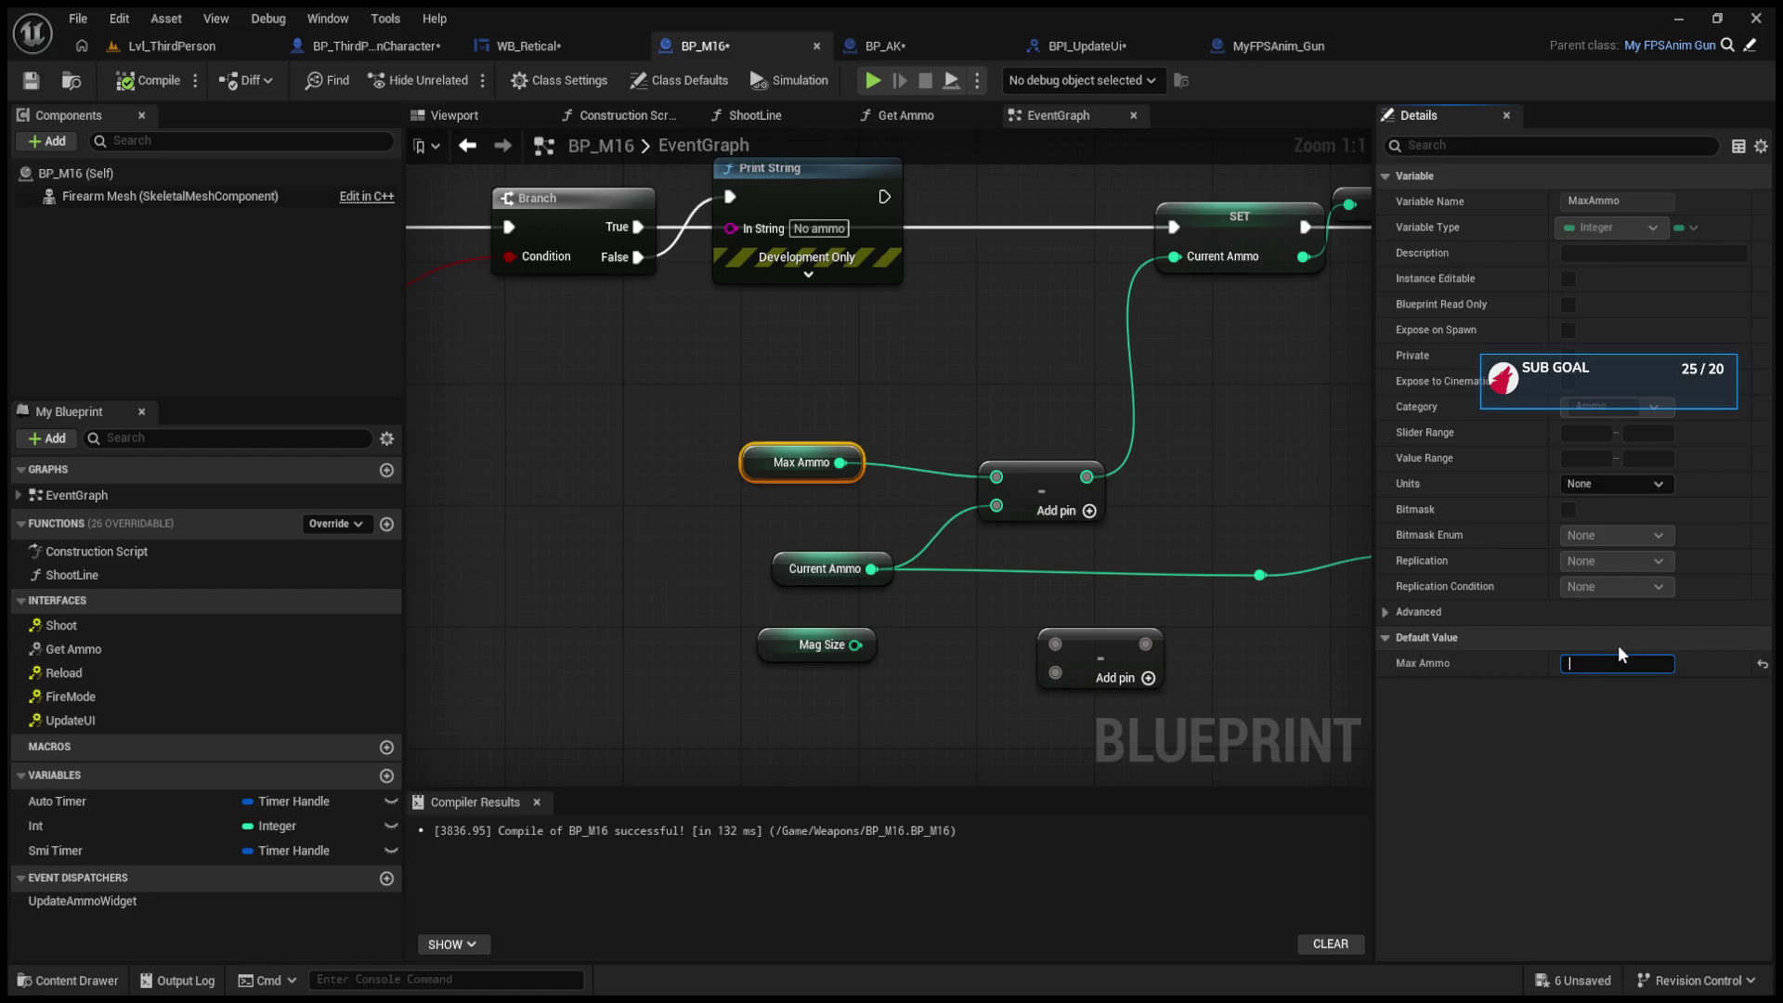
pyautogui.write('100')
pyautogui.click(1096, 585)
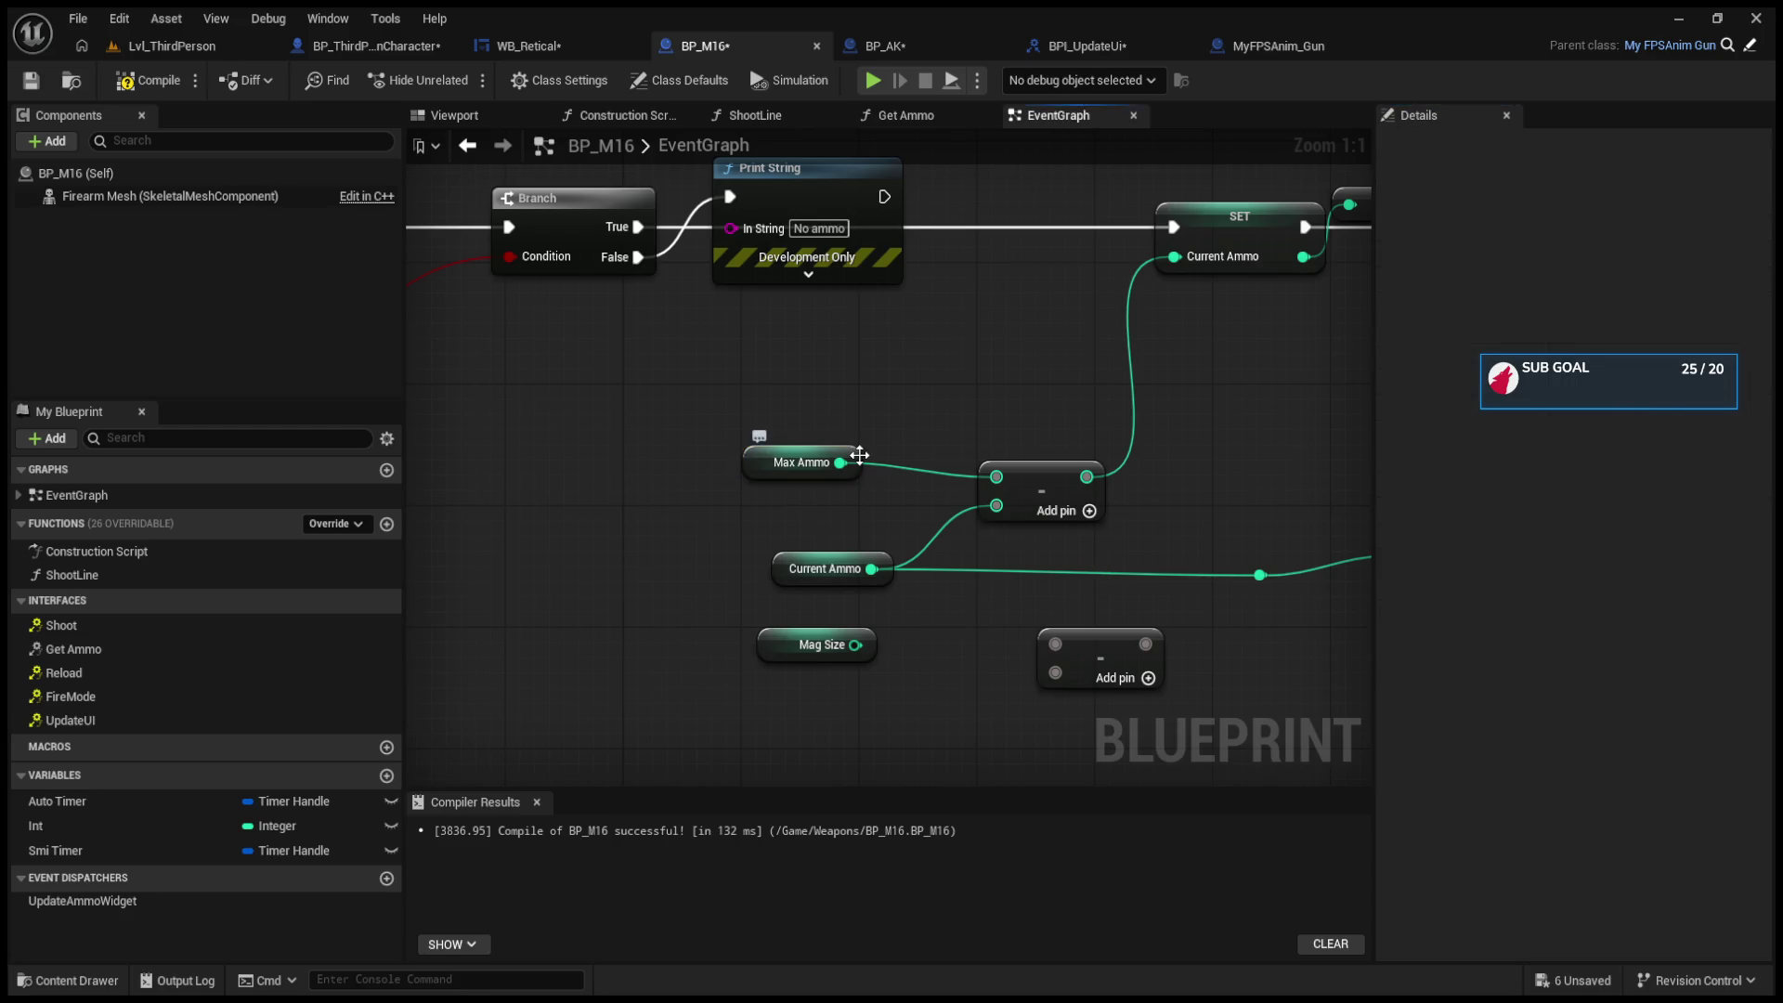
pyautogui.click(780, 570)
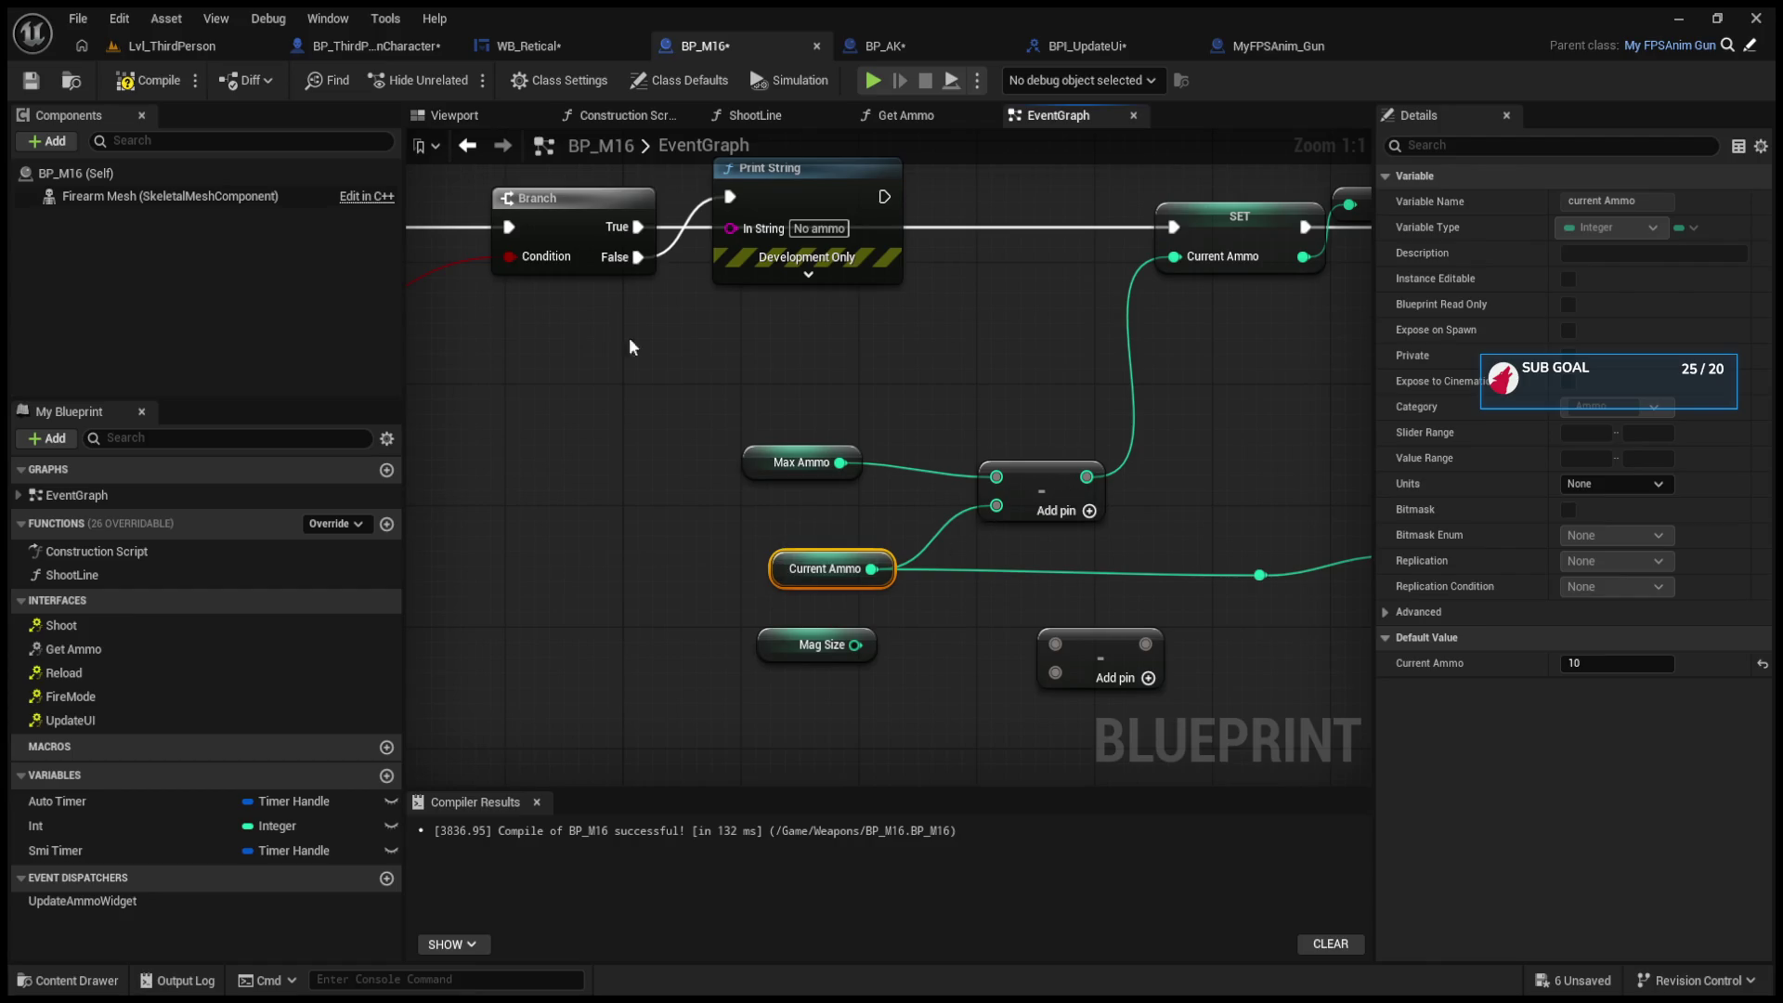
pyautogui.click(146, 80)
pyautogui.click(153, 51)
# Step: Playtest firing and reloading from 10 100, then return to BP_M16's event graph
pyautogui.click(455, 82)
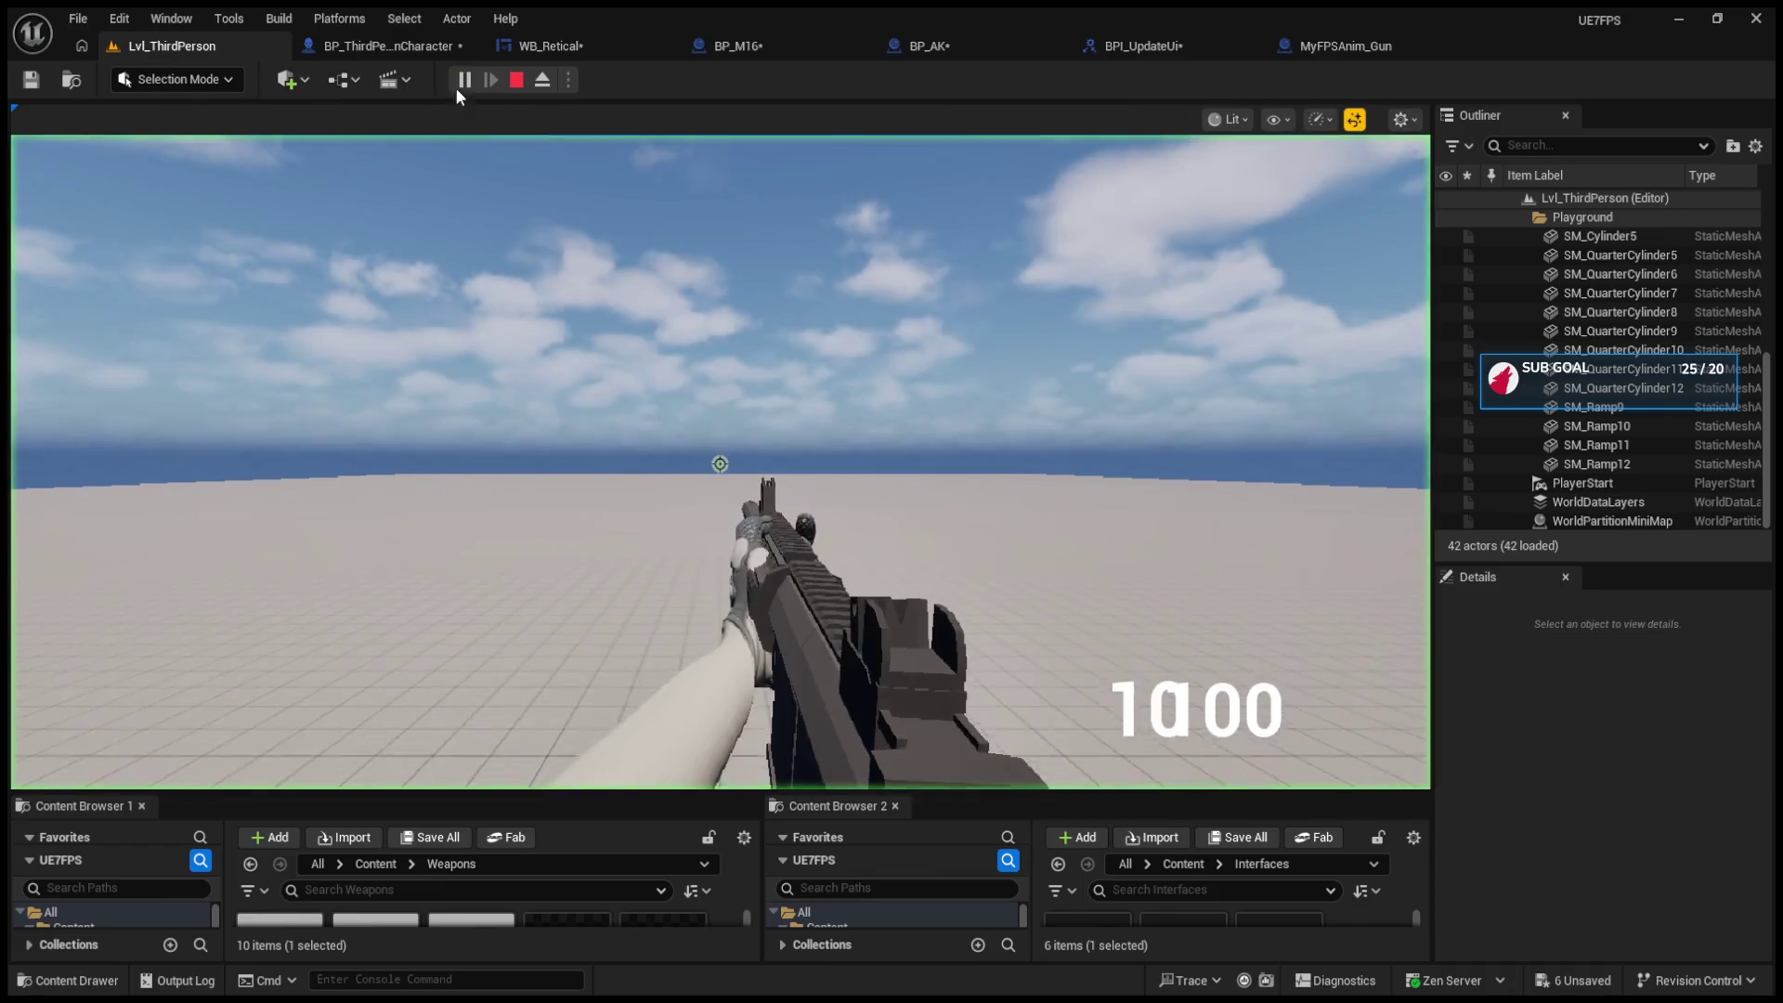
pyautogui.click(720, 464)
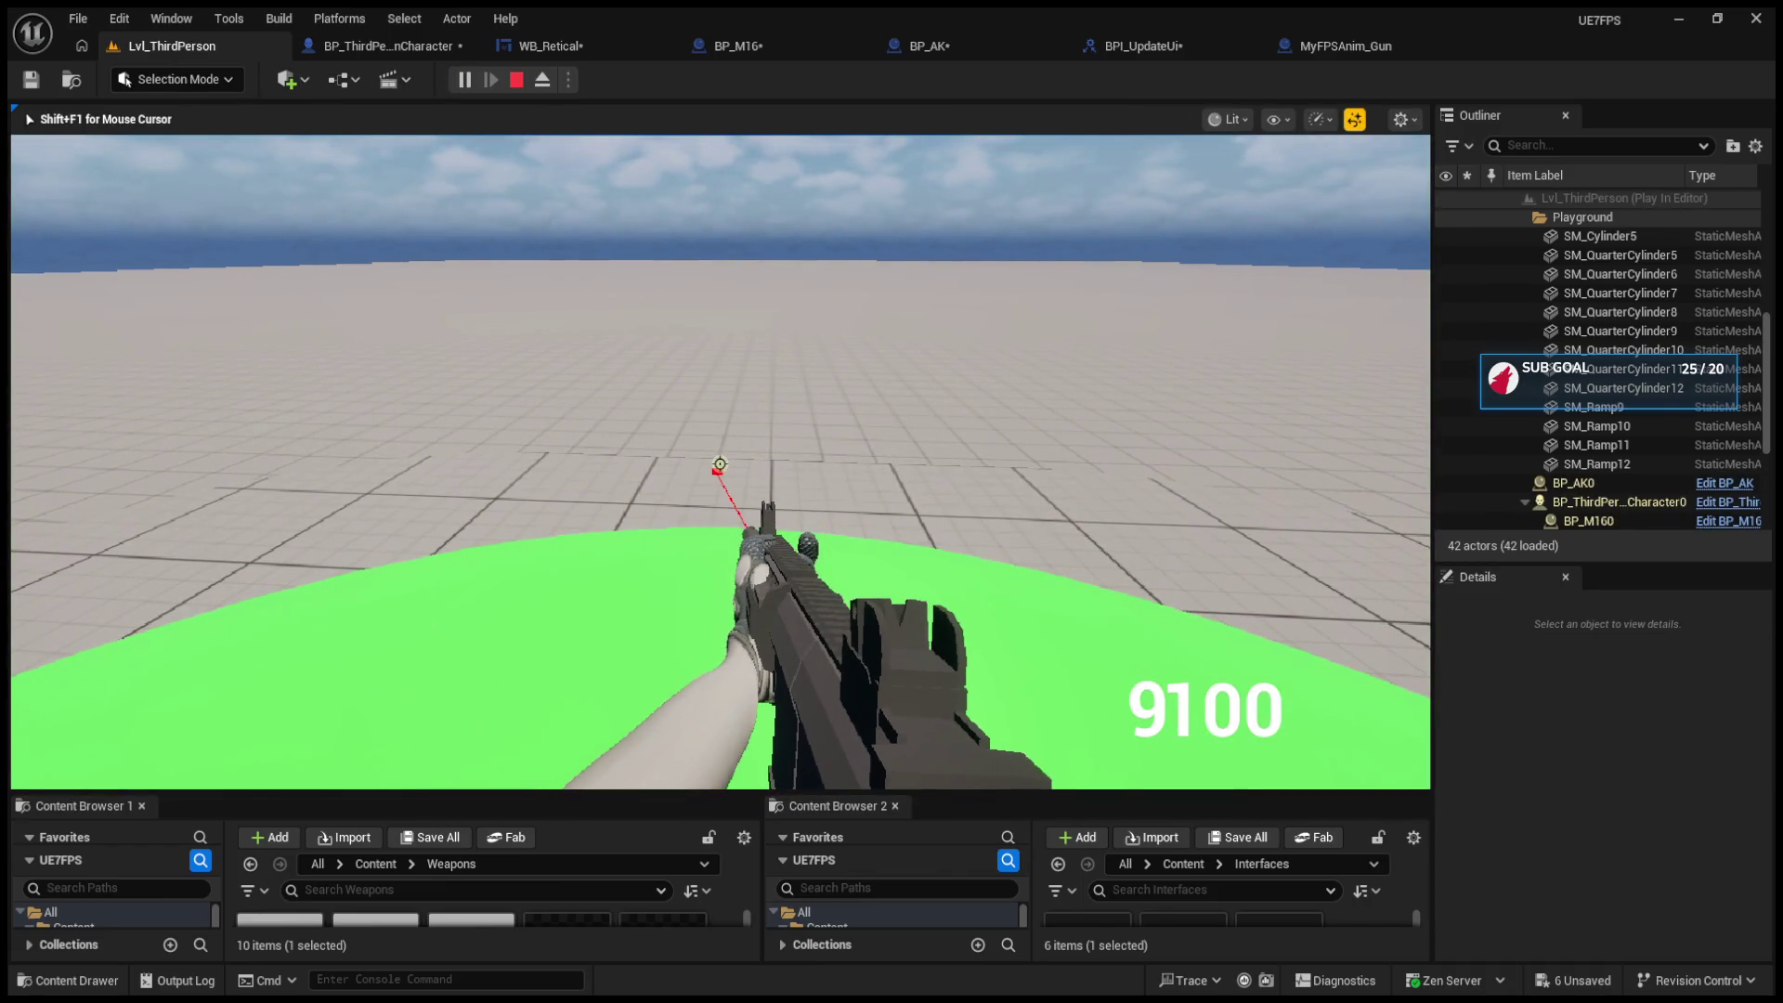
pyautogui.press('r')
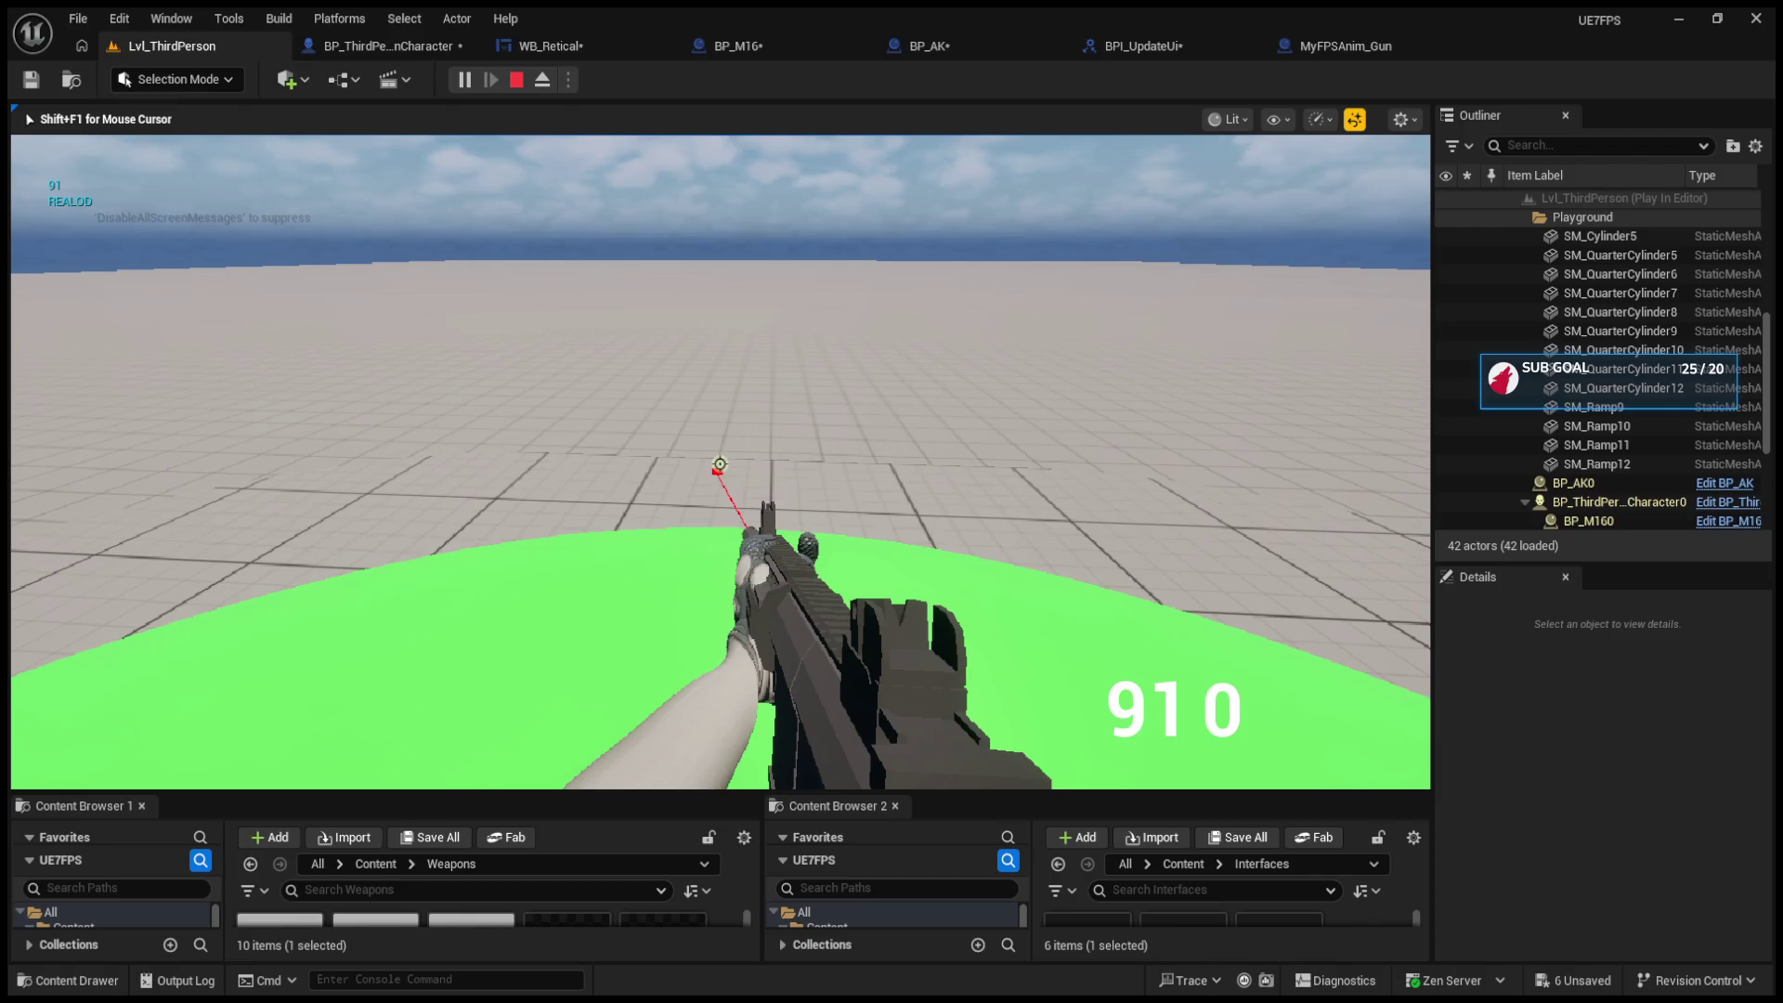
pyautogui.press('Escape')
pyautogui.click(403, 52)
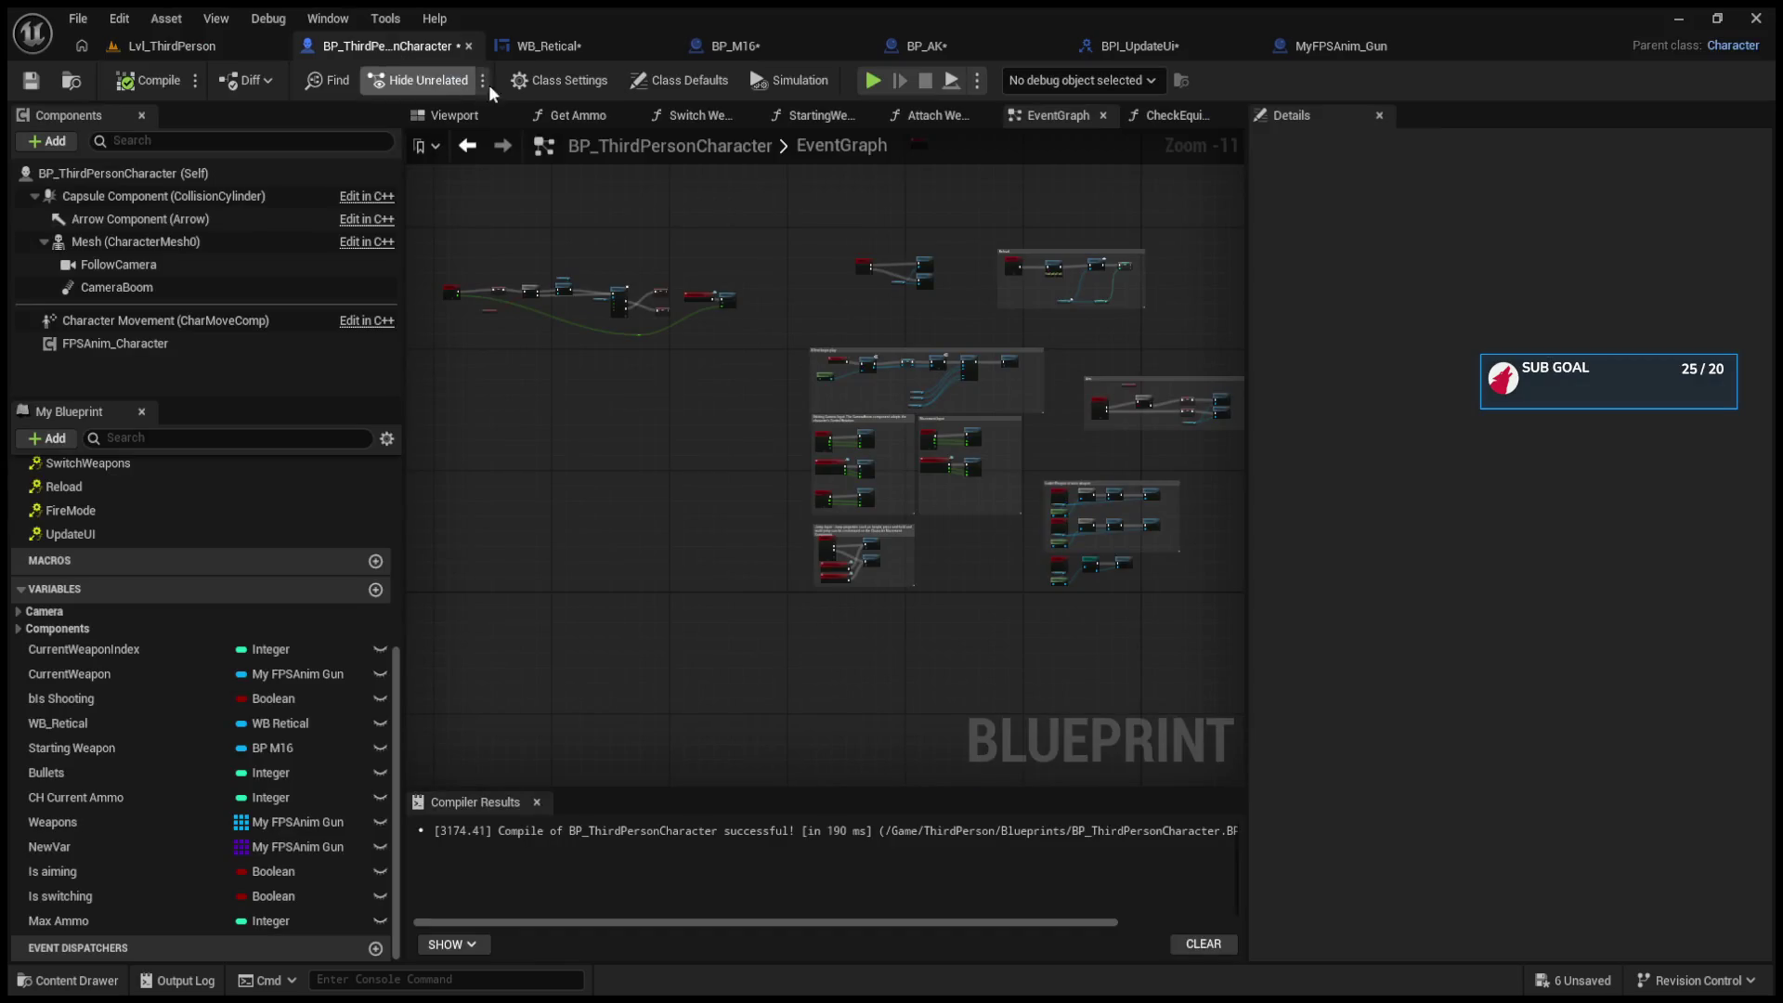
pyautogui.click(537, 49)
pyautogui.click(694, 42)
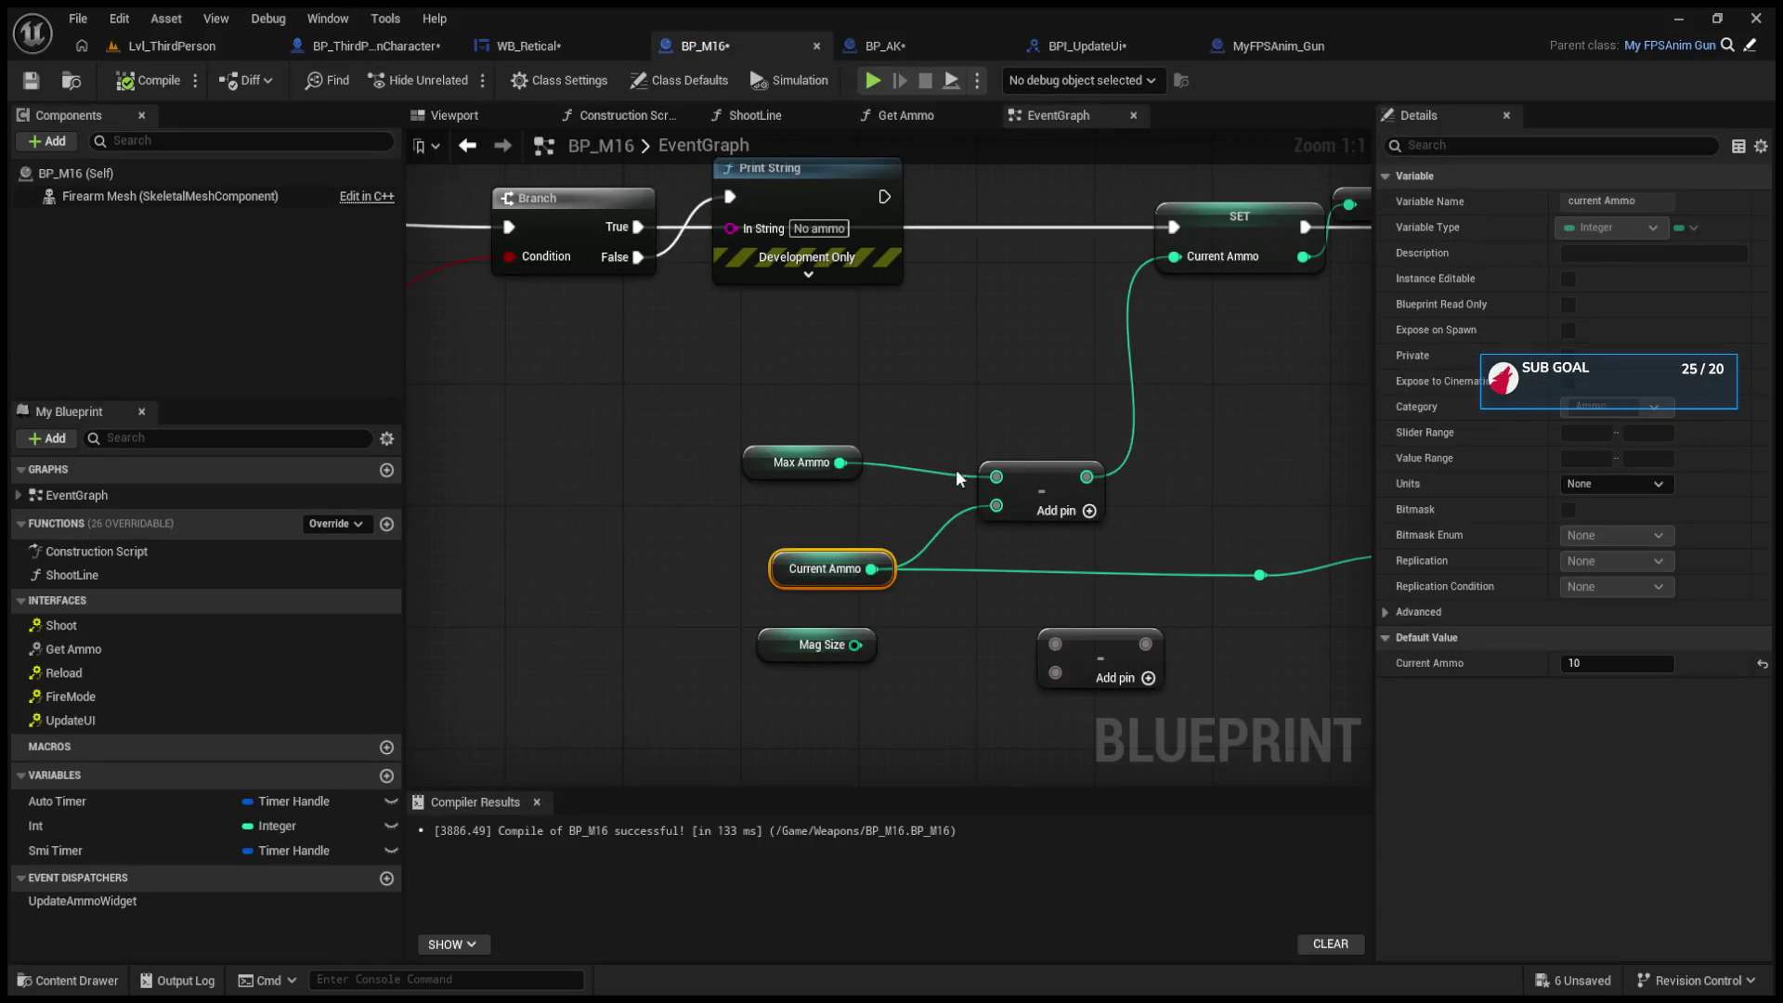
# Step: Wire the Max Ammo minus Current Ammo result into the SET Max Ammo pin
pyautogui.moveTo(991, 478); pyautogui.dragTo(965, 475)
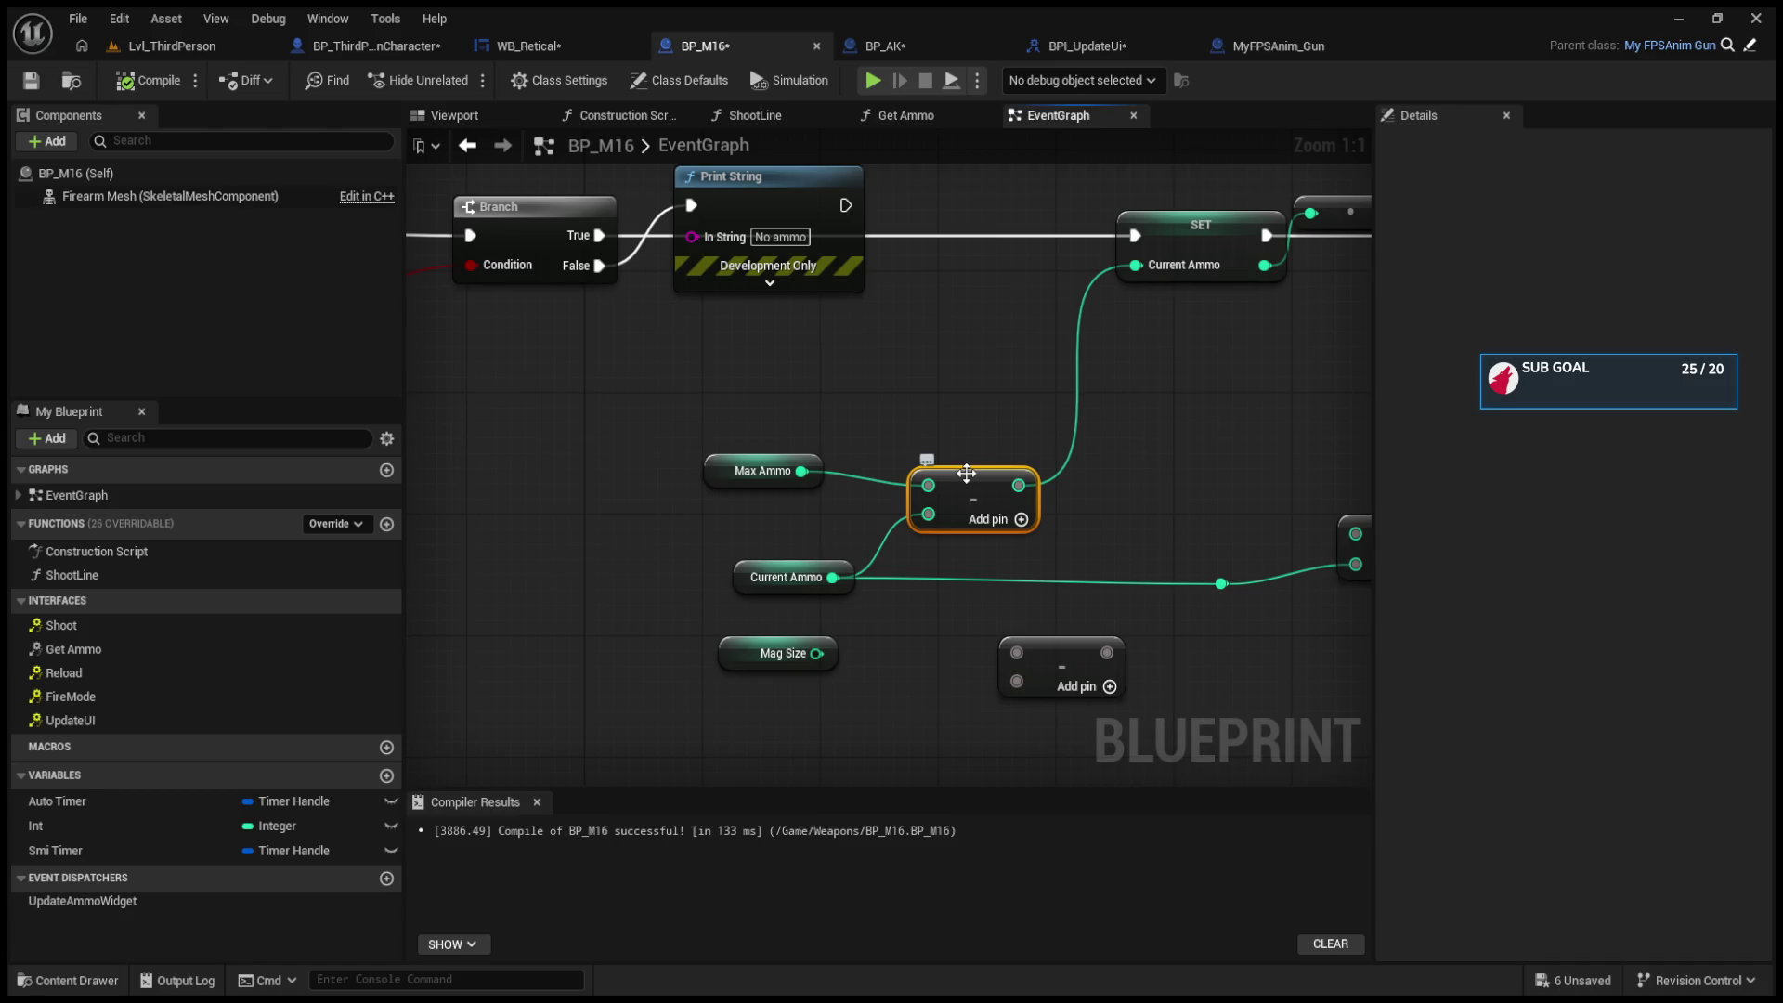
pyautogui.moveTo(743, 531)
pyautogui.mouseDown()
pyautogui.moveTo(993, 537)
pyautogui.moveTo(1066, 327)
pyautogui.mouseUp()
pyautogui.moveTo(541, 319); pyautogui.dragTo(796, 319)
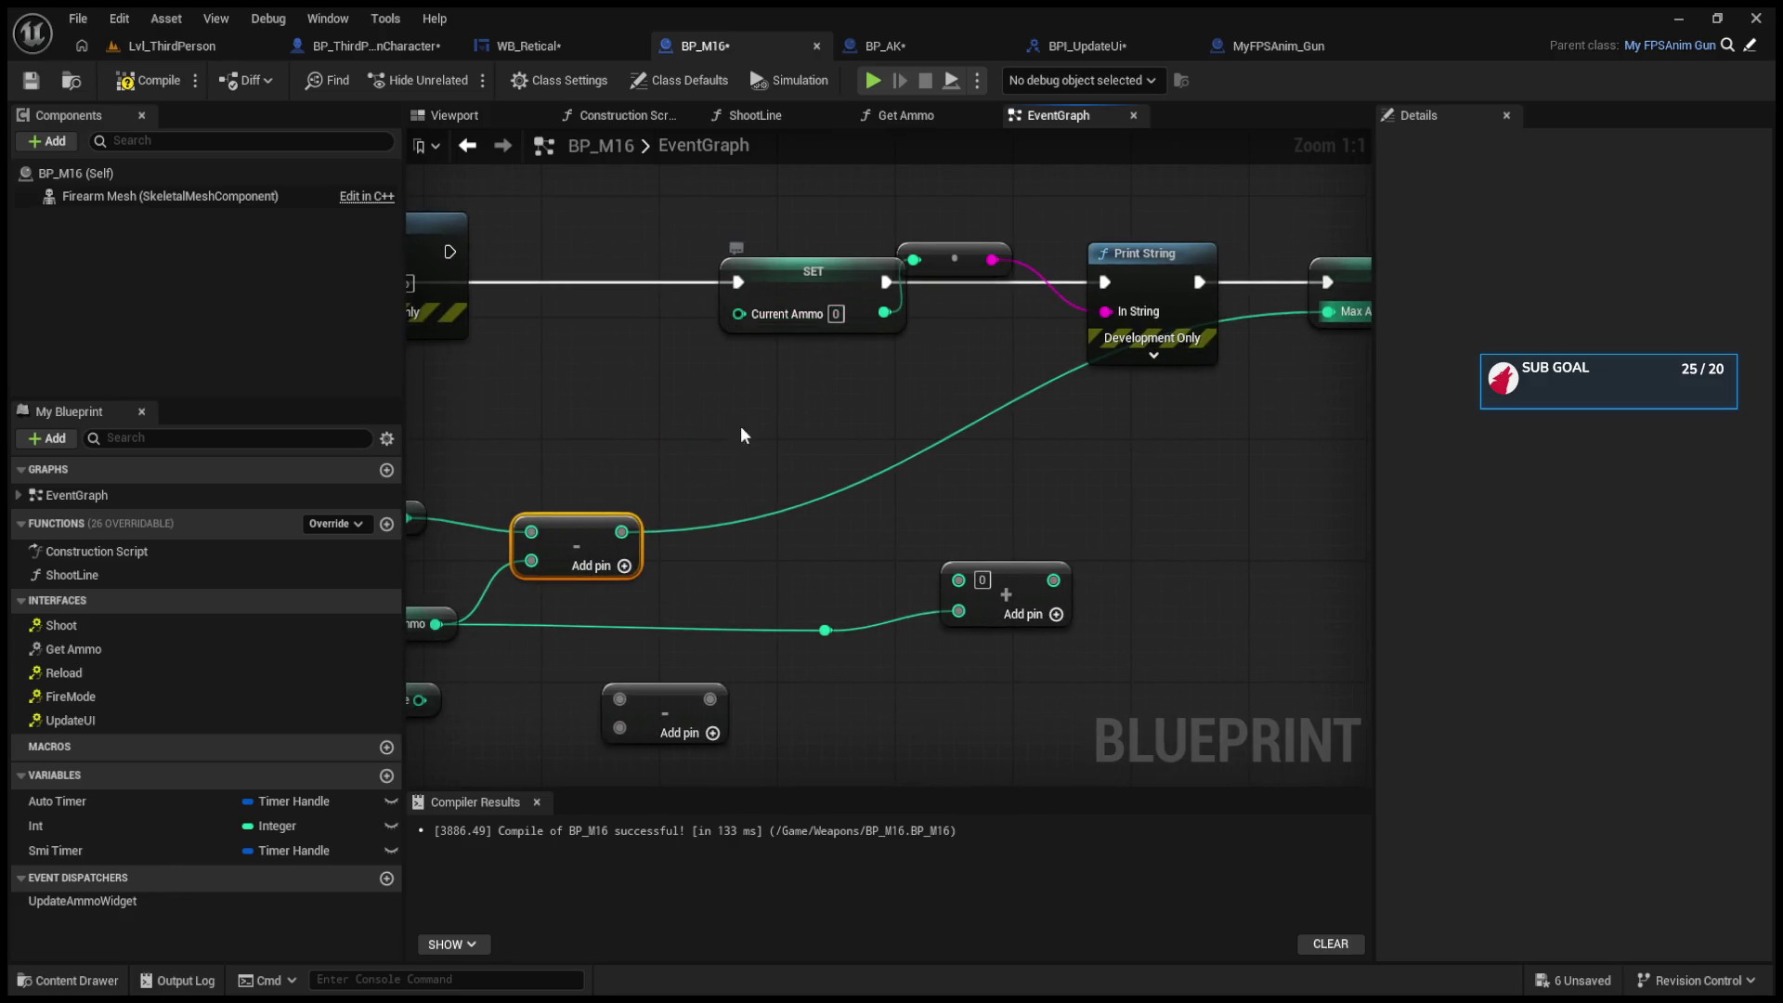
# Step: Delete the Mag Size getter and tidy the Current Ammo and Max Ammo getters
pyautogui.moveTo(740, 425); pyautogui.dragTo(936, 482)
pyautogui.moveTo(555, 559)
pyautogui.mouseDown()
pyautogui.moveTo(555, 589)
pyautogui.moveTo(540, 574)
pyautogui.mouseUp()
pyautogui.moveTo(585, 635)
pyautogui.mouseDown()
pyautogui.moveTo(600, 696)
pyautogui.moveTo(572, 723)
pyautogui.moveTo(869, 595)
pyautogui.mouseUp()
pyautogui.press('Delete')
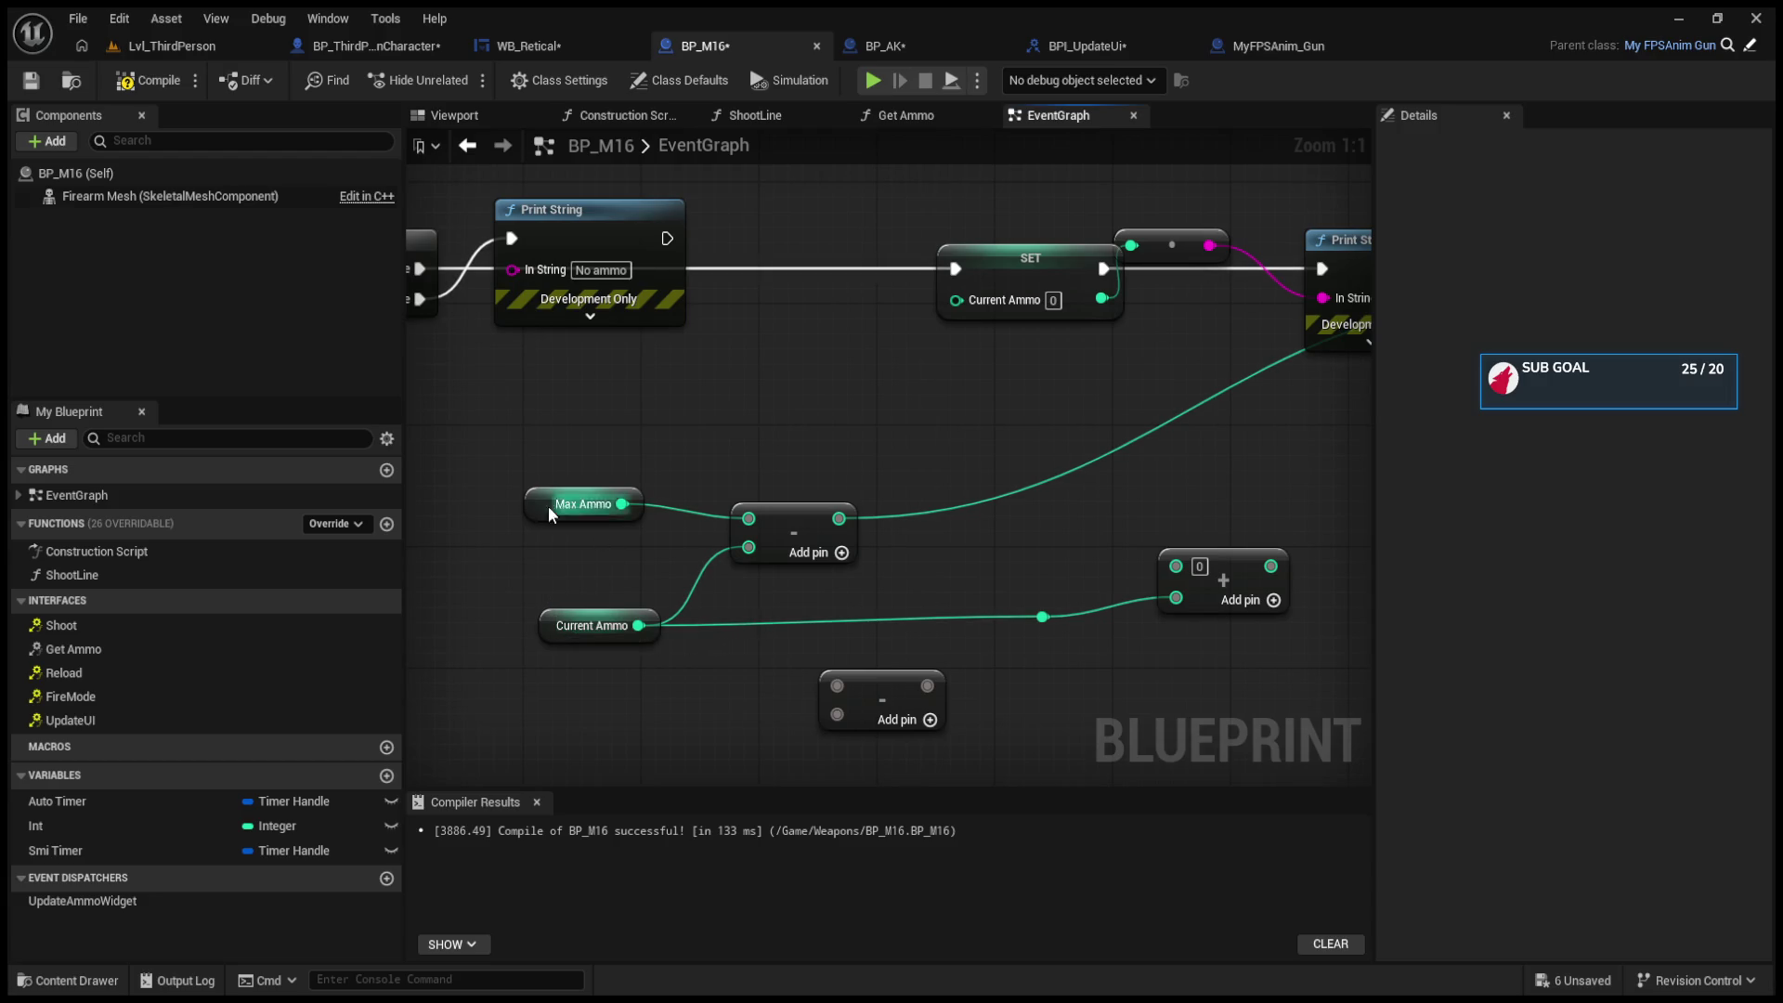
pyautogui.moveTo(548, 506); pyautogui.dragTo(576, 490)
pyautogui.moveTo(978, 492)
pyautogui.mouseDown()
pyautogui.moveTo(883, 489)
pyautogui.moveTo(1005, 475)
pyautogui.mouseUp()
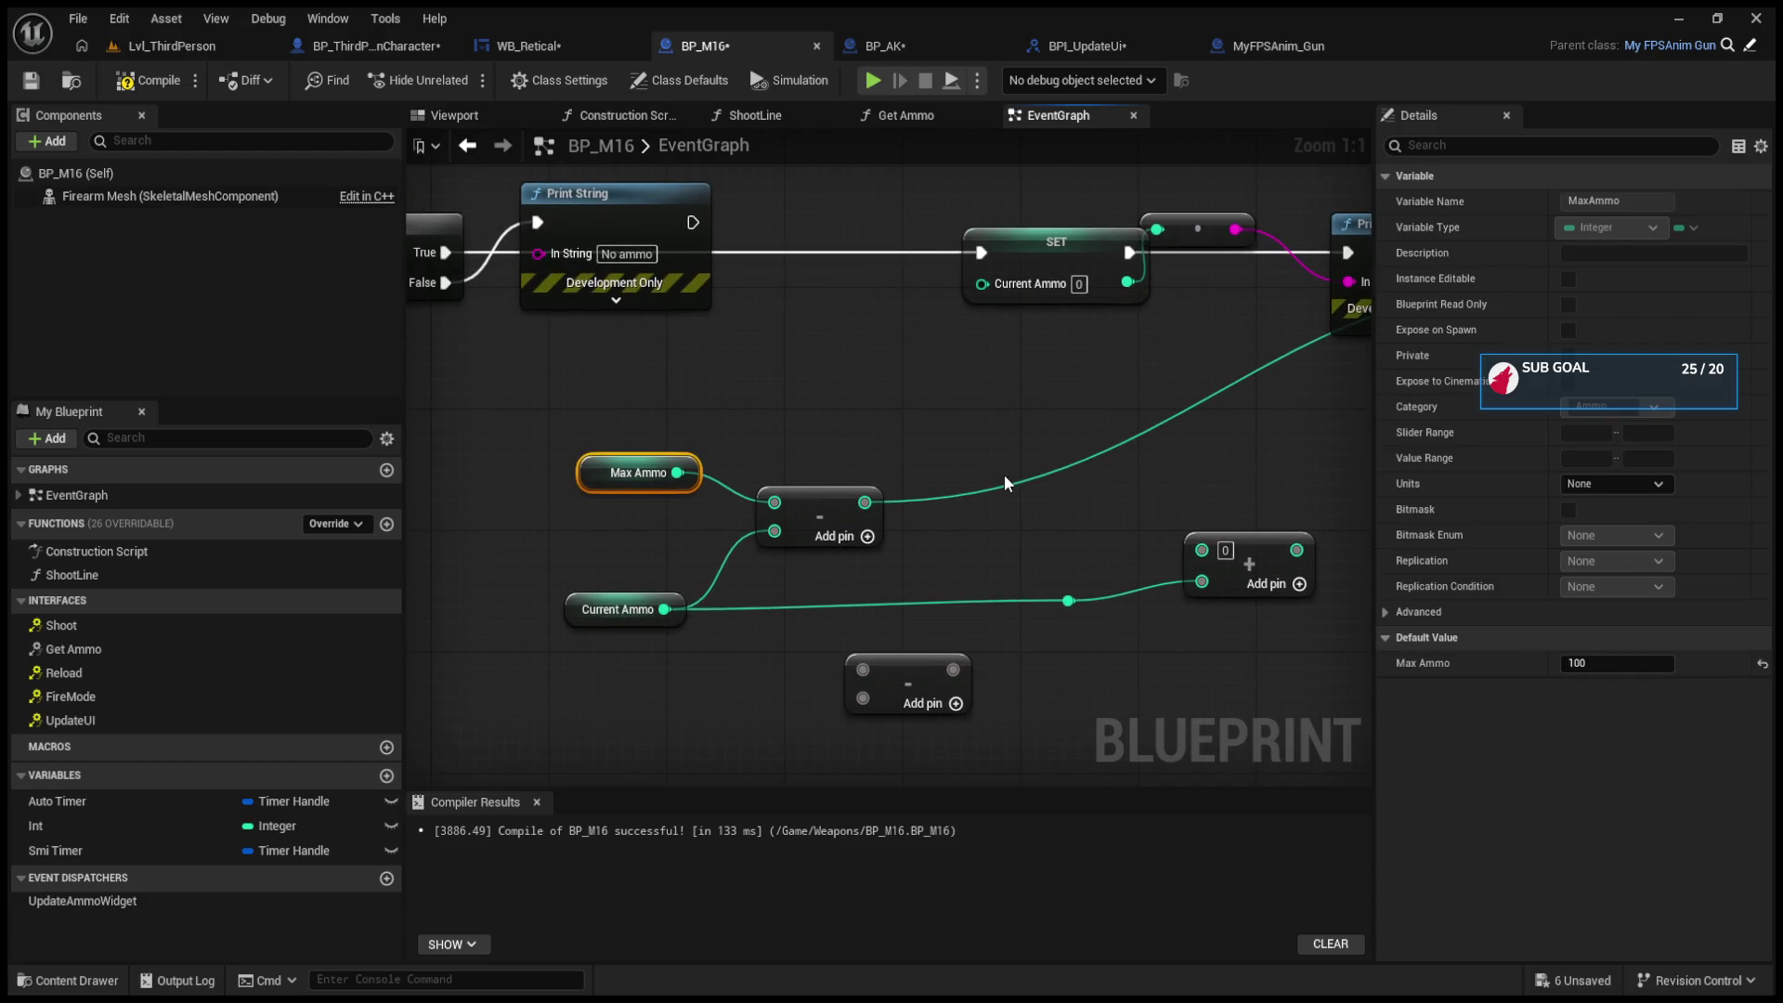